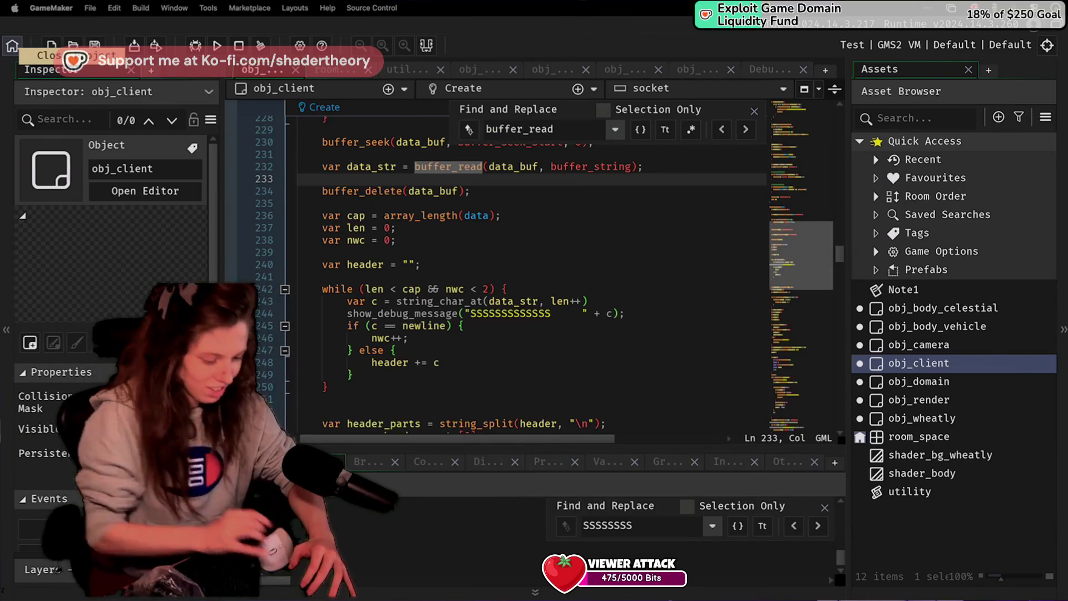
Step: Review the debug-message loop and its newline check, then enlarge the Output log
left_click(429, 316)
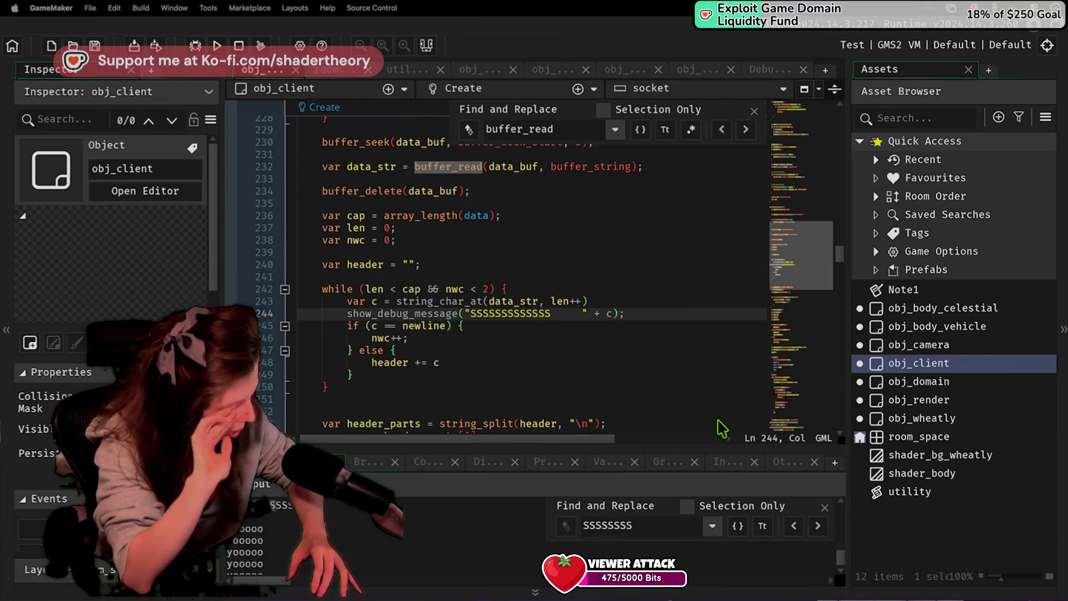
left_click(663, 352)
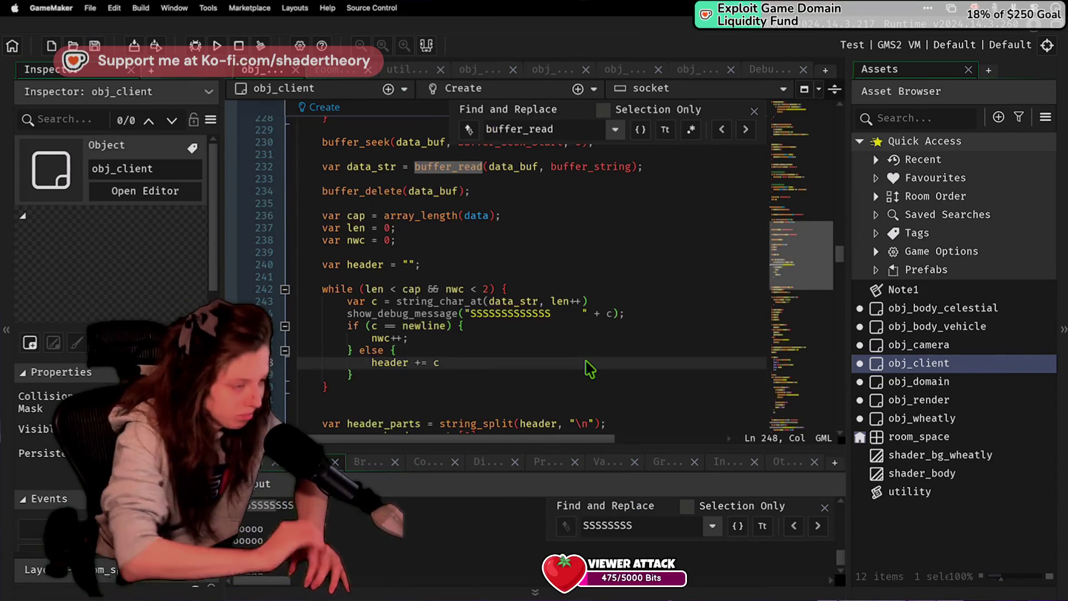
left_click(523, 329)
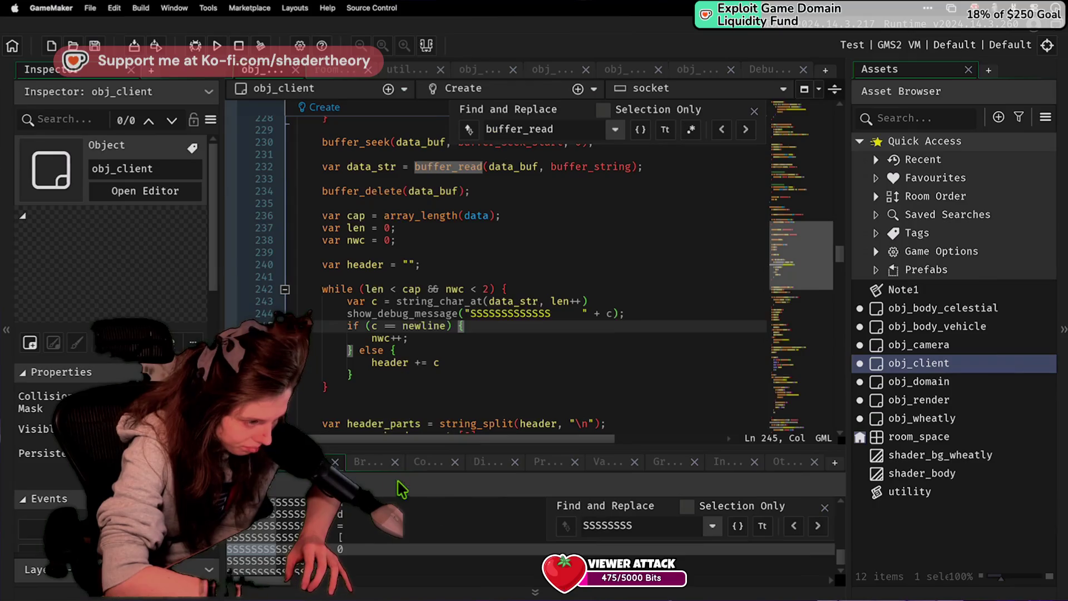
left_click_drag(371, 448, 378, 333)
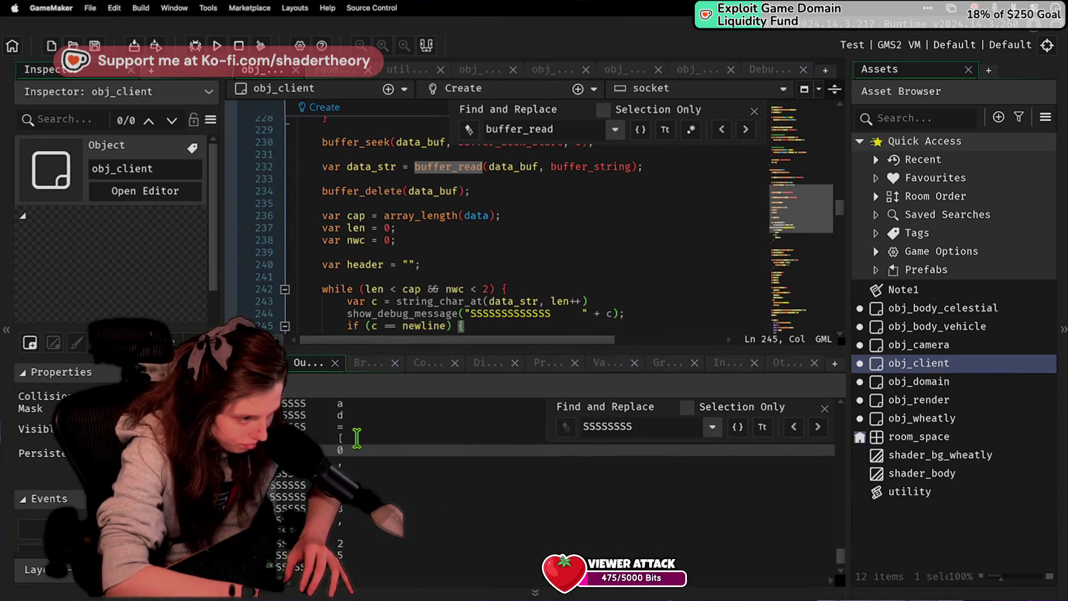
scroll(336, 432, "up", 3)
Step: Read and select the per-character packet debug lines in the Output log, then move to server.py
left_click_drag(329, 419, 365, 489)
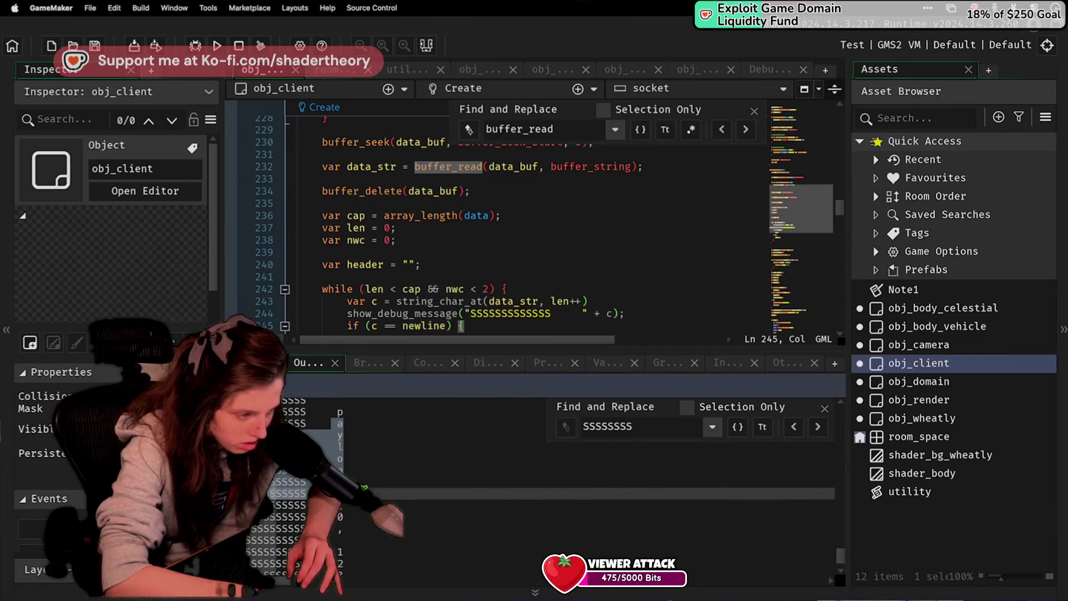
scroll(364, 487, "up", 2)
scroll(337, 464, "up", 2)
scroll(337, 465, "down", 1)
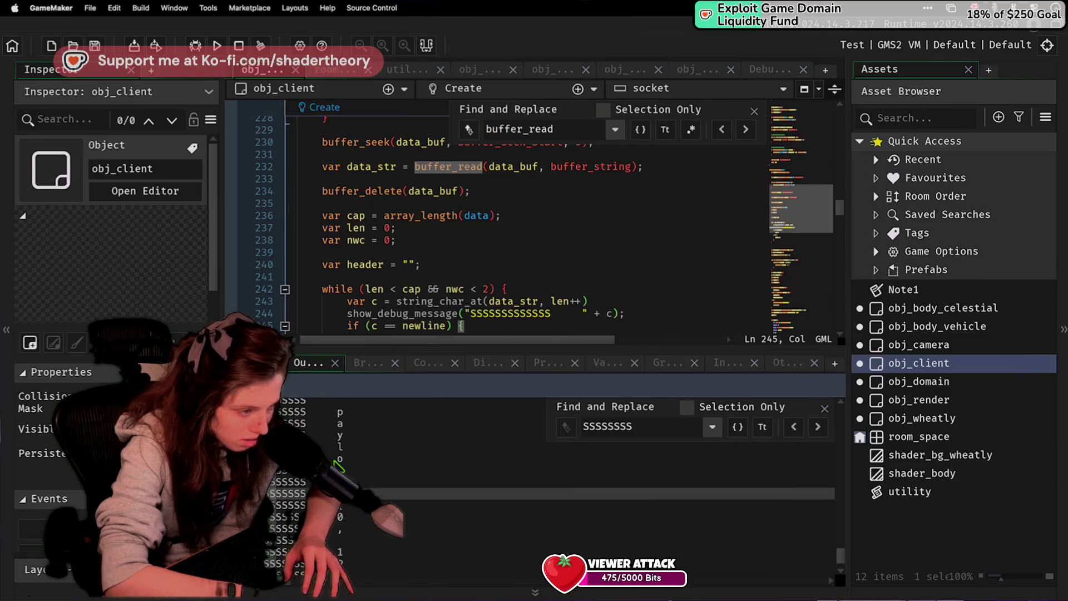
scroll(337, 465, "down", 5)
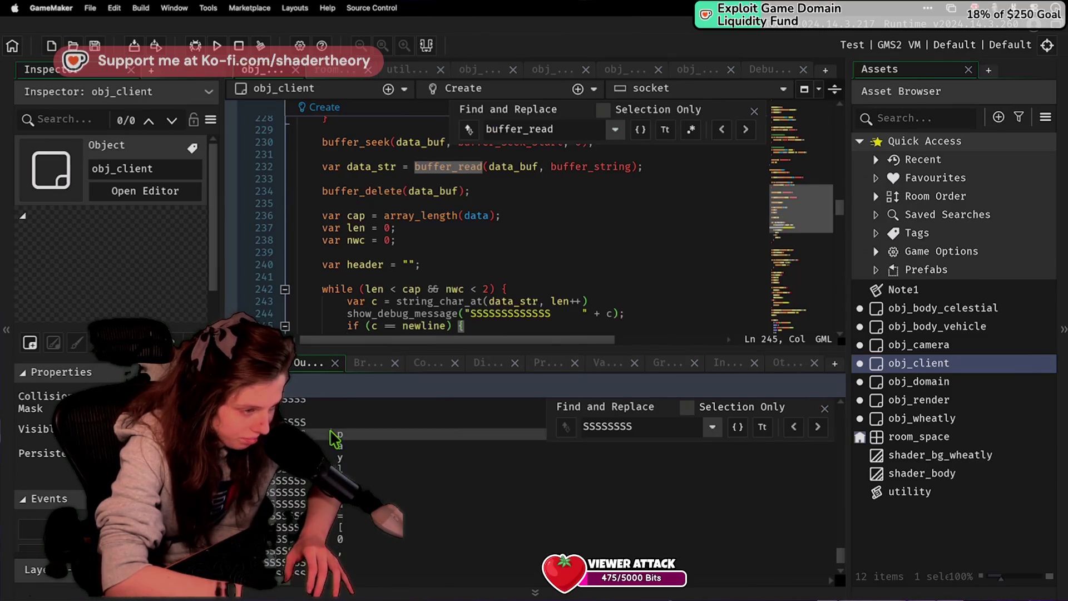
scroll(348, 431, "up", 5)
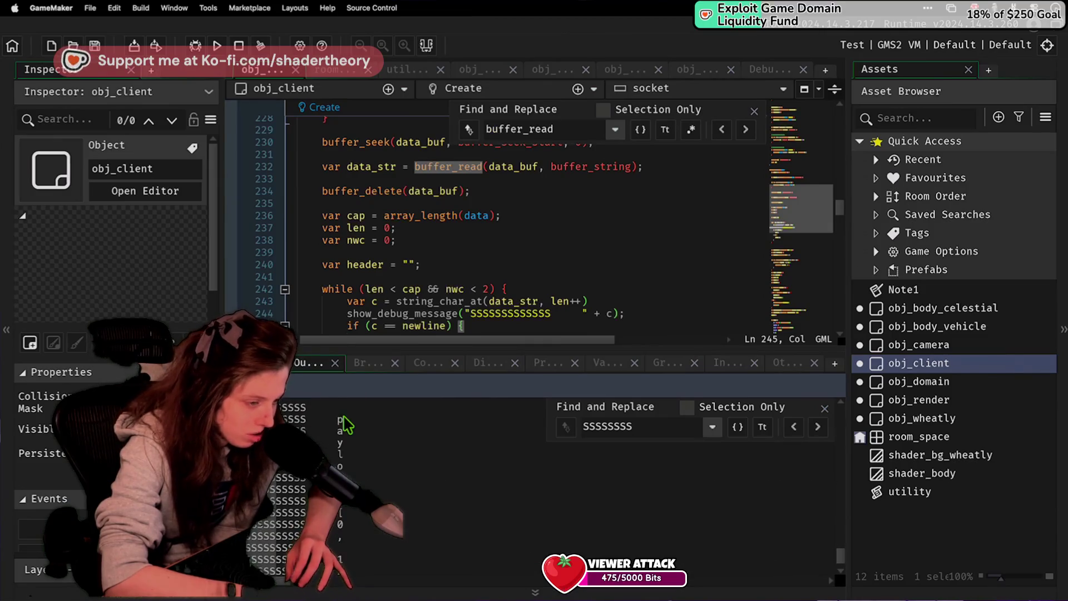
left_click(345, 486)
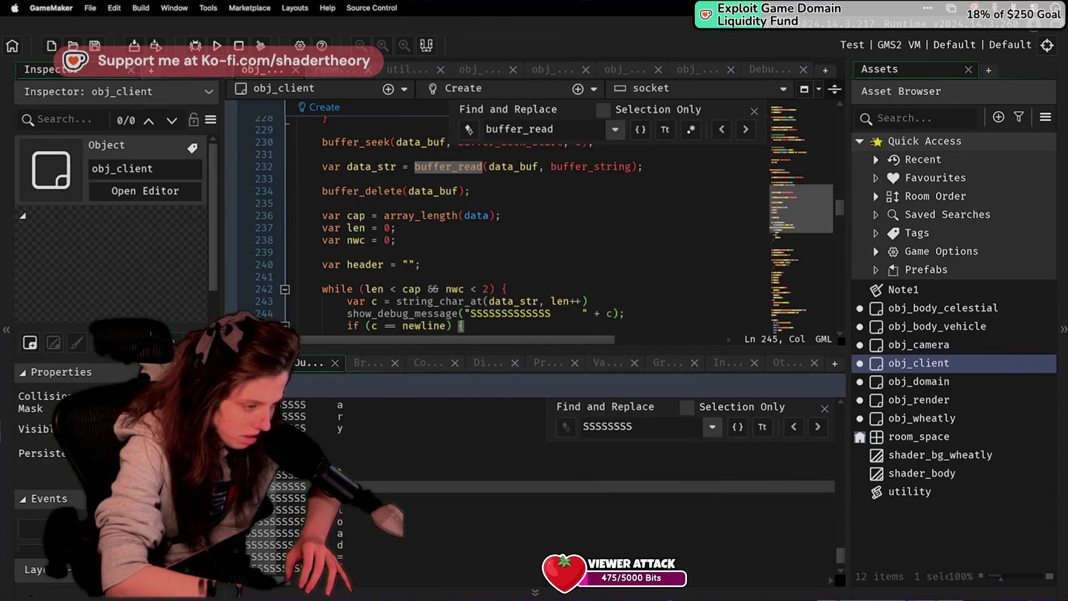
scroll(345, 486, "up", 7)
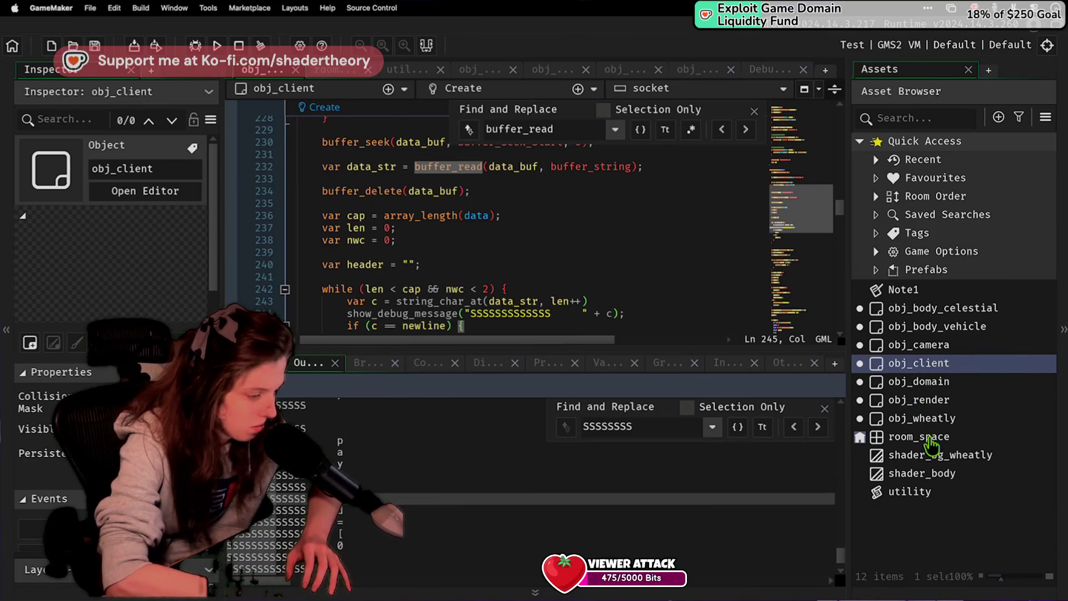
key("super+Tab")
left_click(493, 376)
Step: Bring up packet_parts in server.py, ending at the "PACKET … V/{req.version}" header line
scroll(493, 375, "up", 20)
scroll(493, 375, "down", 20)
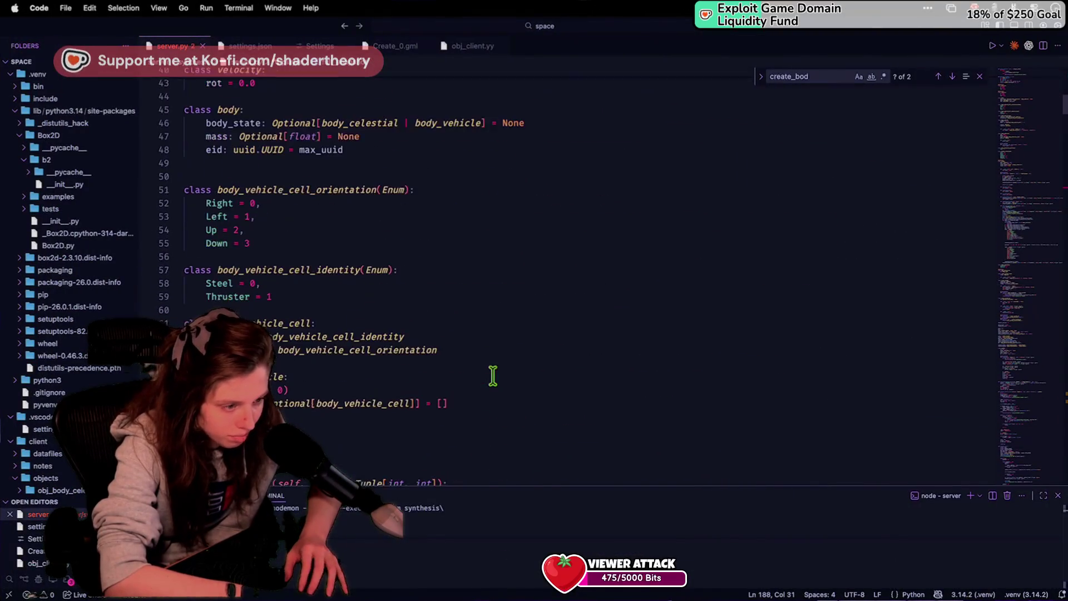
scroll(493, 376, "up", 20)
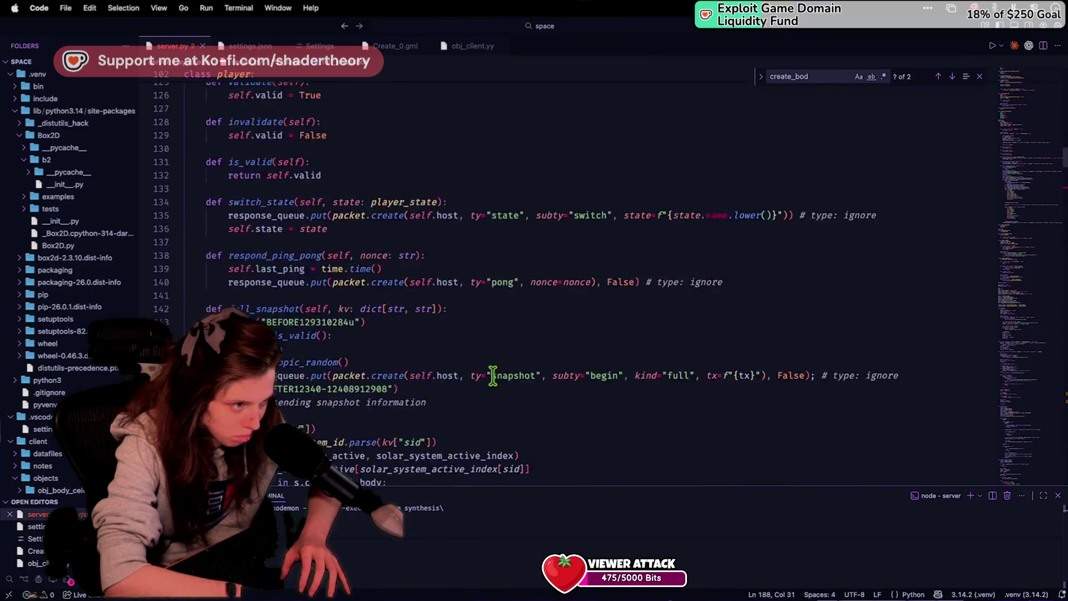
scroll(493, 375, "up", 5)
scroll(493, 375, "down", 20)
scroll(492, 377, "down", 20)
scroll(493, 377, "up", 15)
scroll(493, 377, "down", 10)
scroll(493, 377, "up", 5)
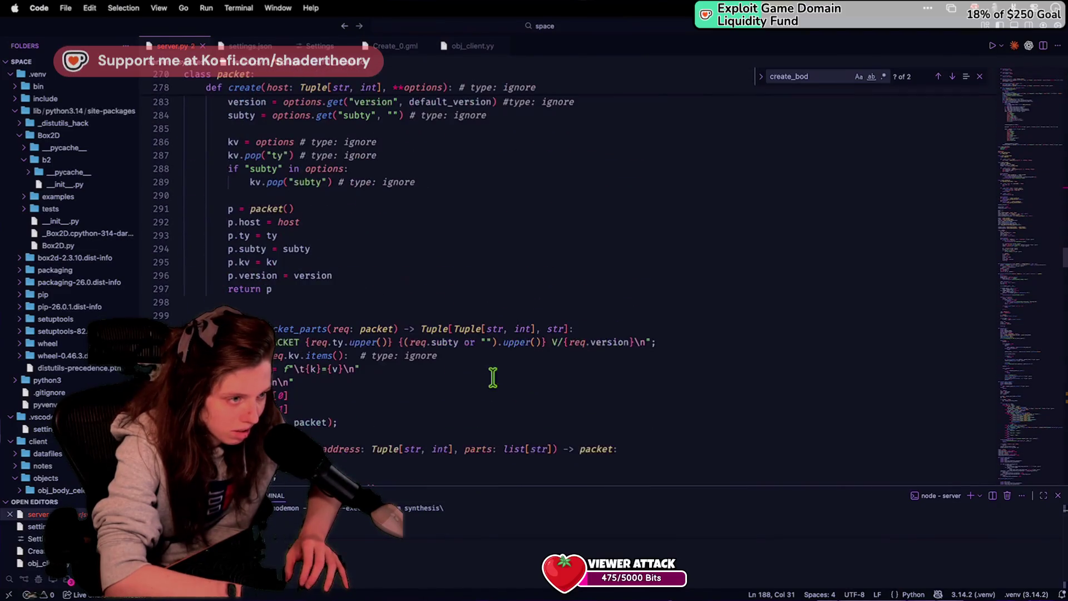
left_click(455, 395)
left_click(460, 409)
left_click(483, 363)
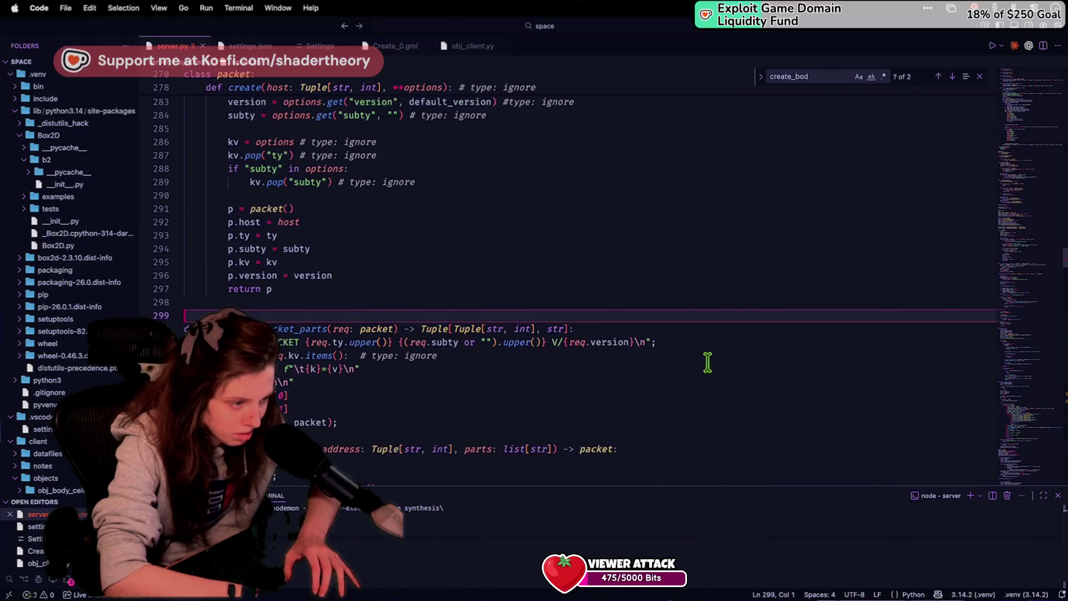
left_click(784, 343)
Step: Add a payload assignment from req.kv below the header line
type("\\")
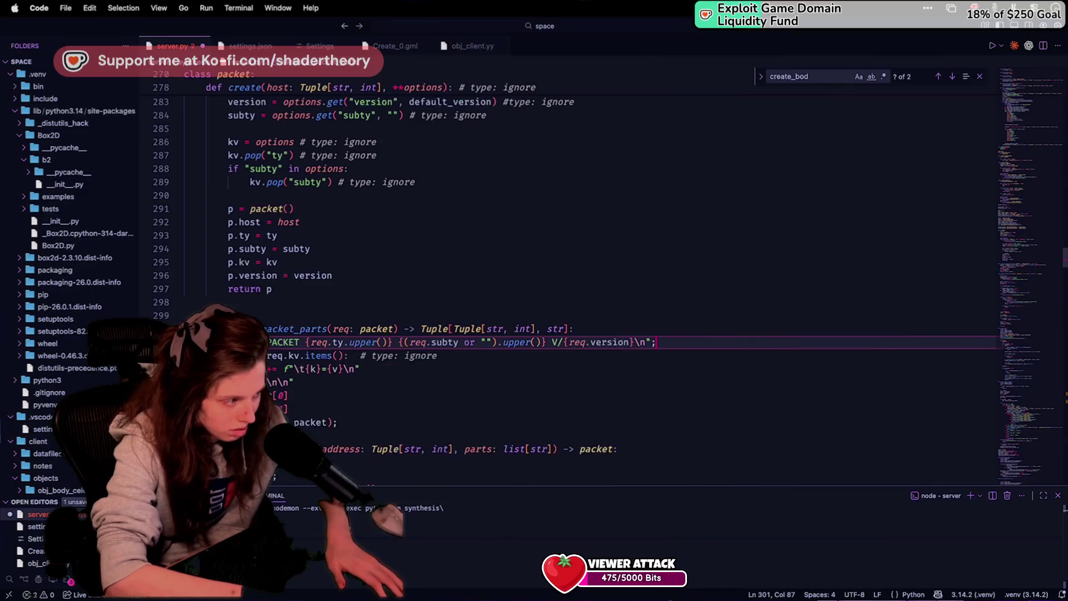
key("BackSpace")
key("Return")
type("crea")
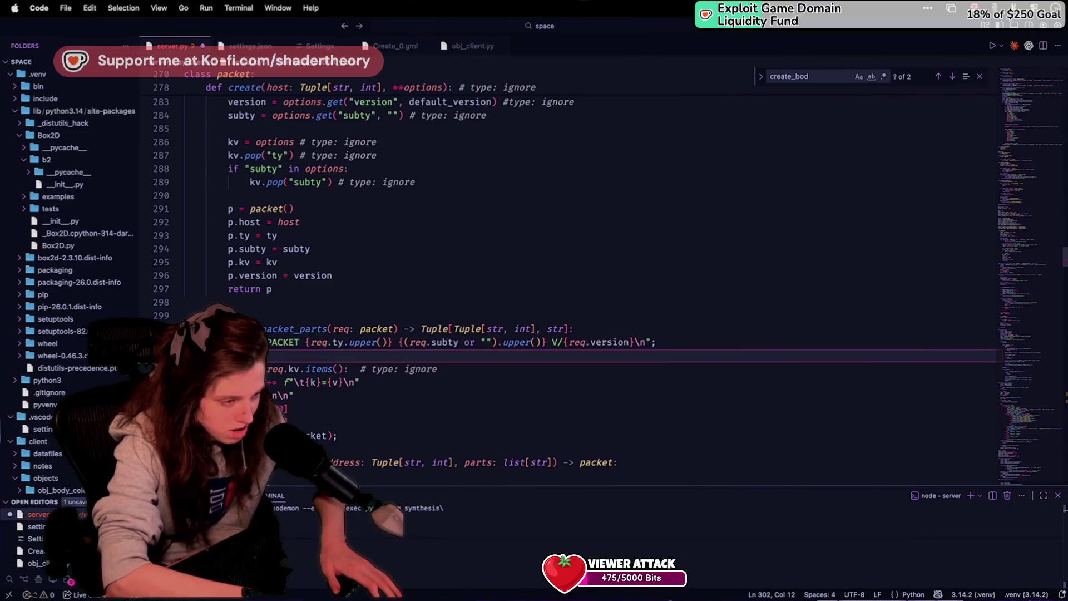
type("oad = r")
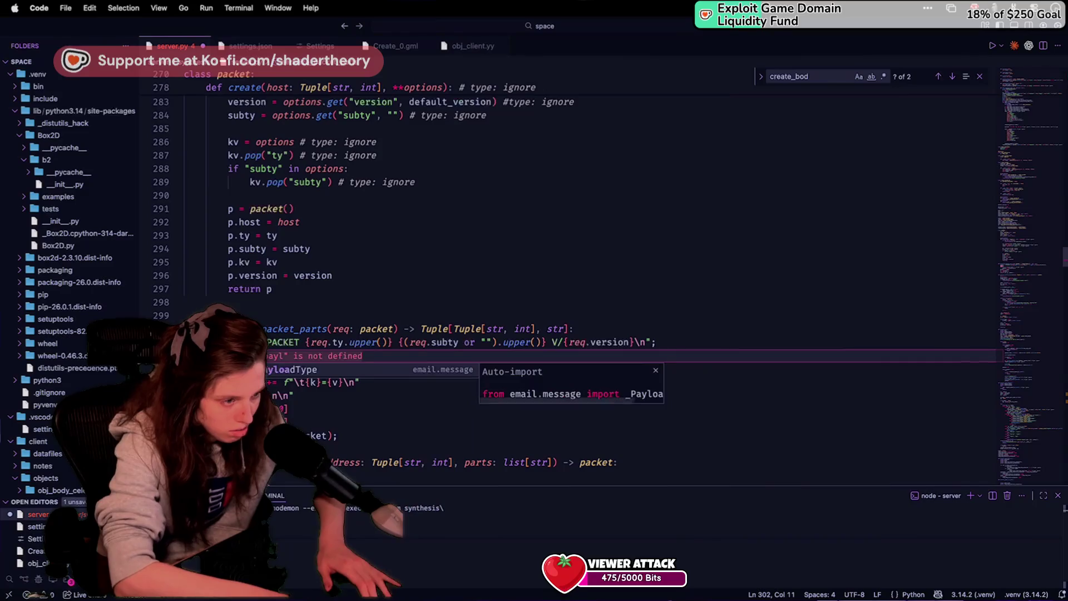
type("eq.kv")
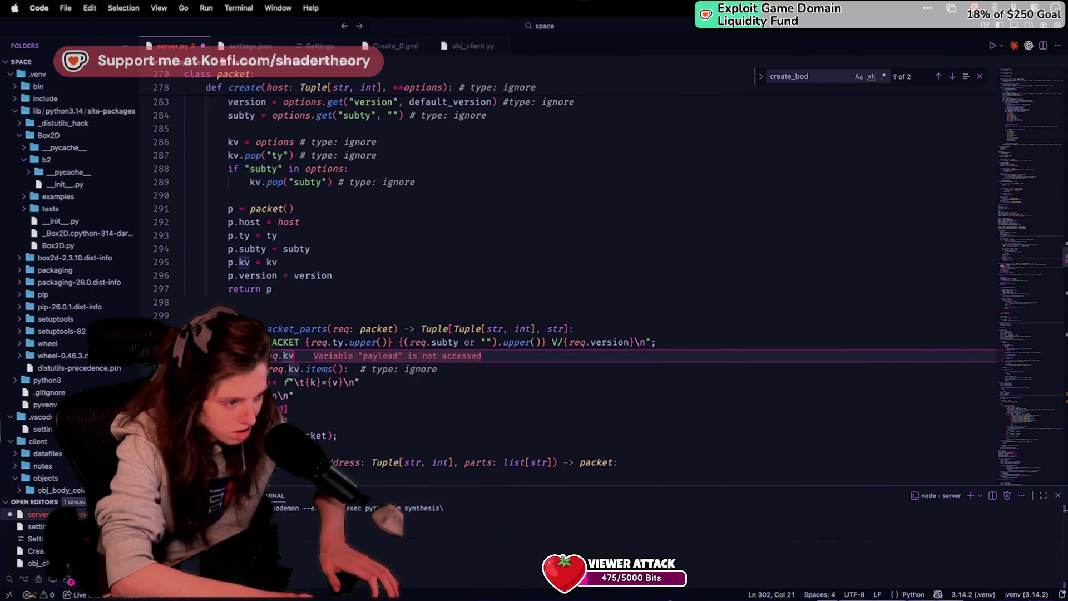
key("Return")
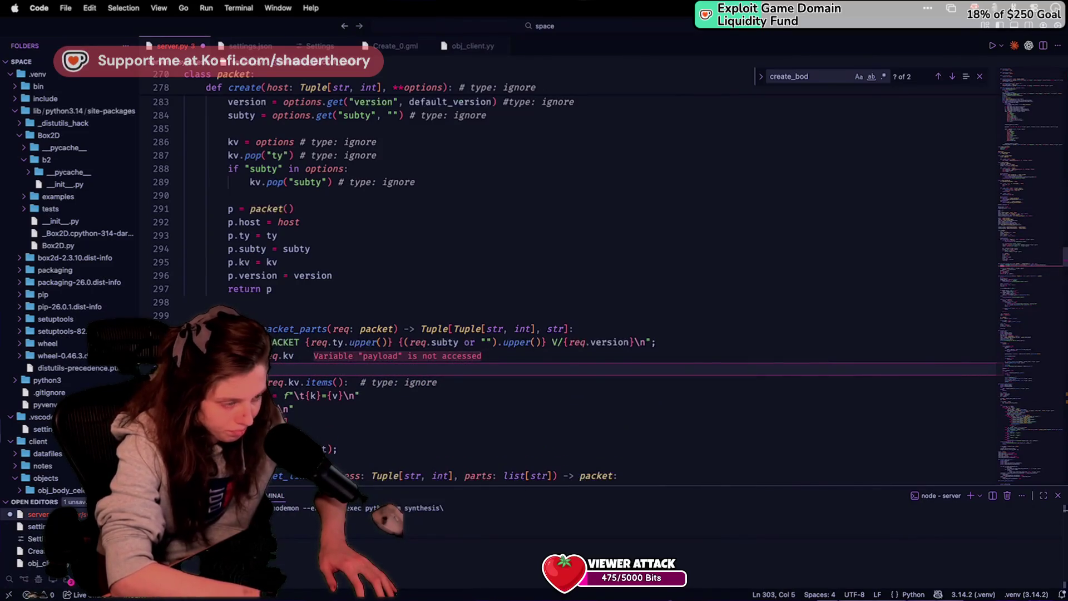
Step: Add req.kv.pop("payload") and make the assignment read req.kv["payload"]
type("req.kv.")
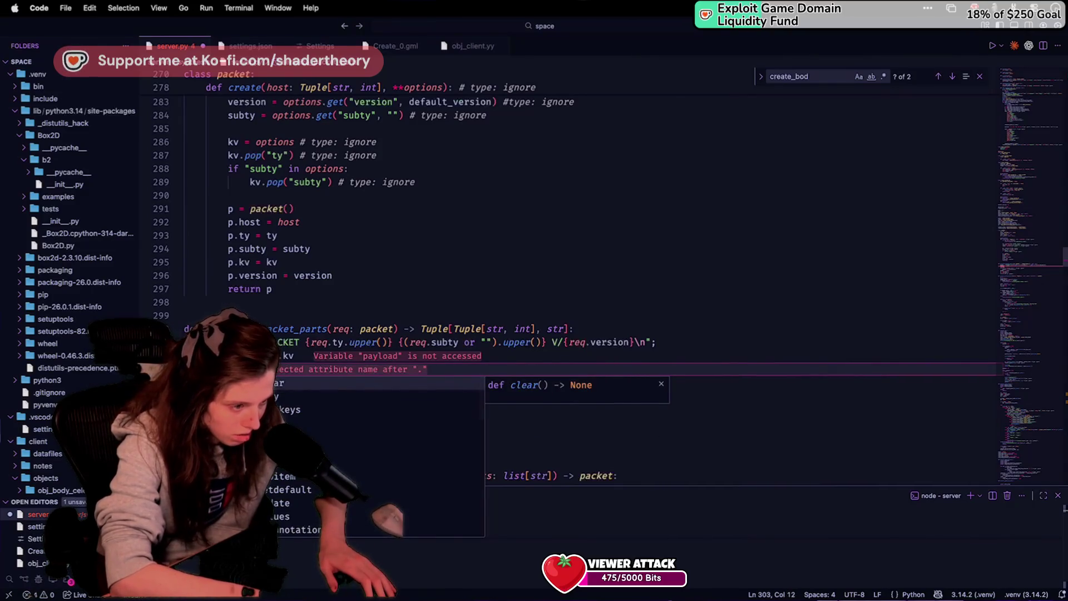
key("BackSpace")
type(".")
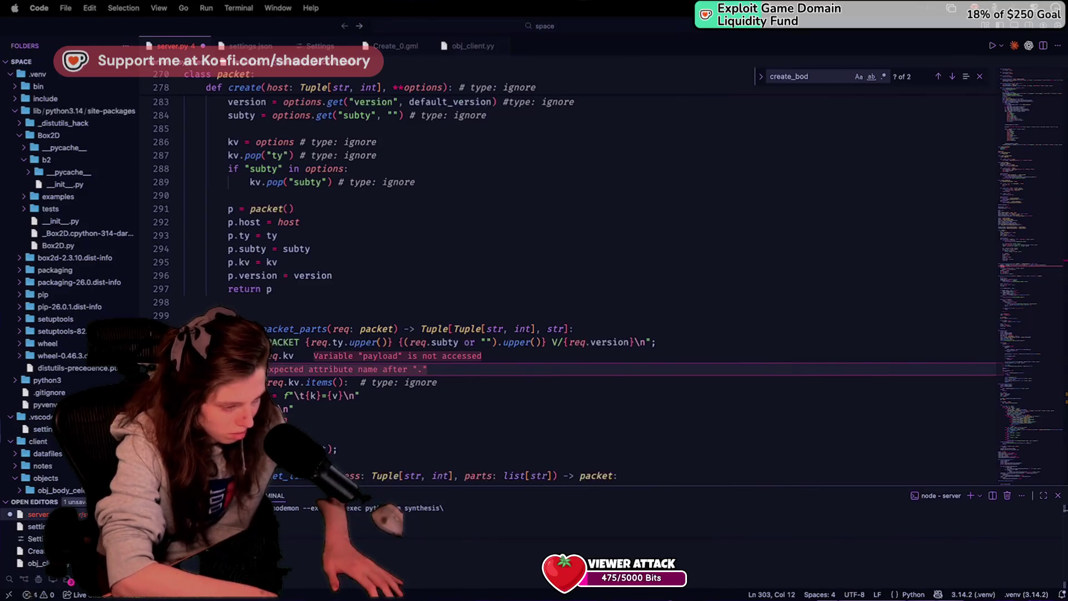
type("pop")
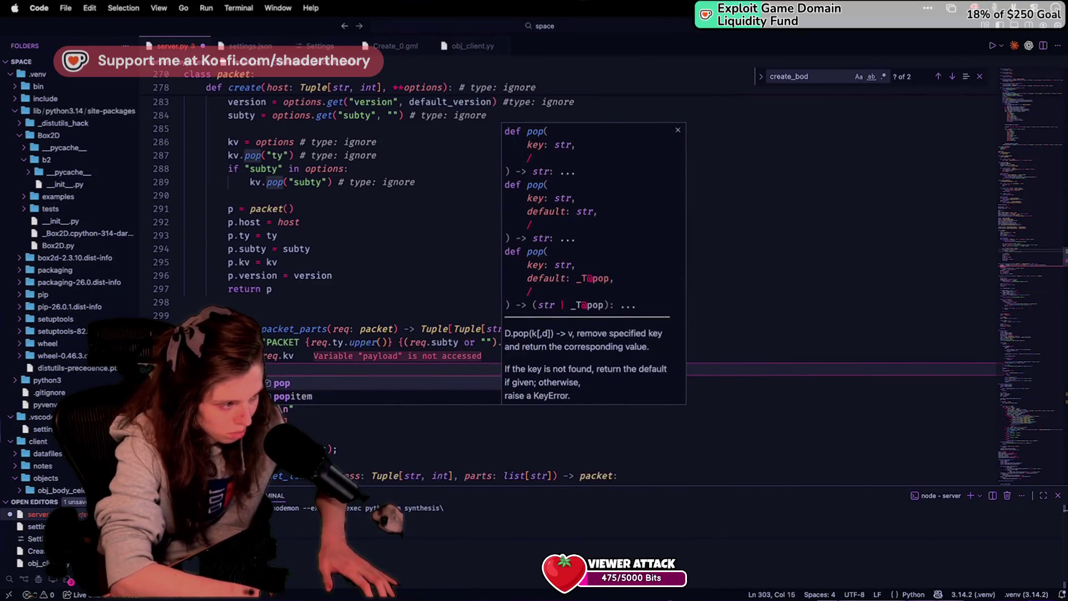
type("(\"")
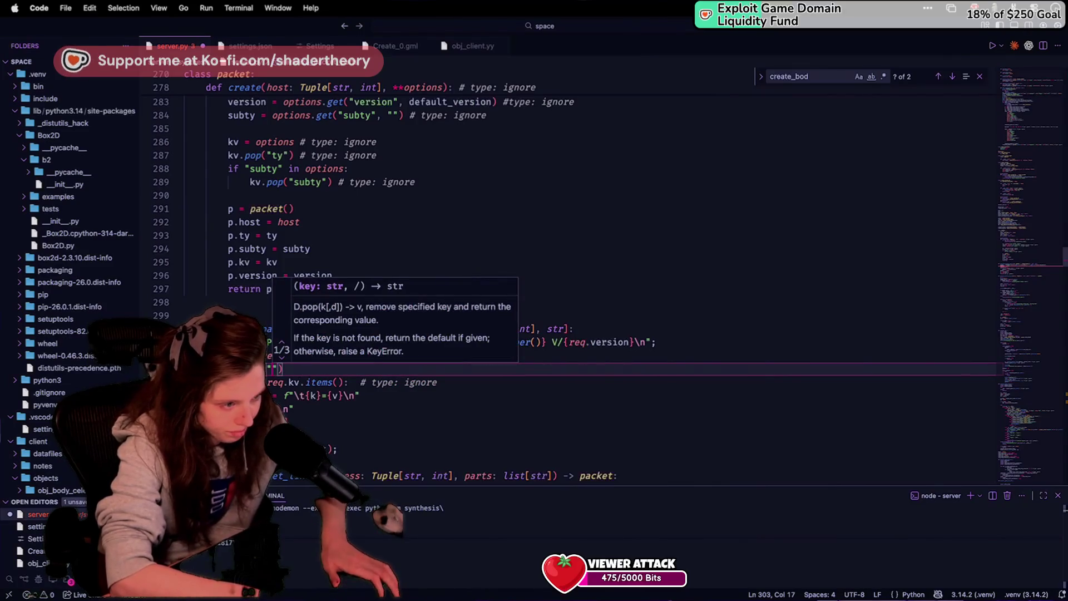
type("payload\");")
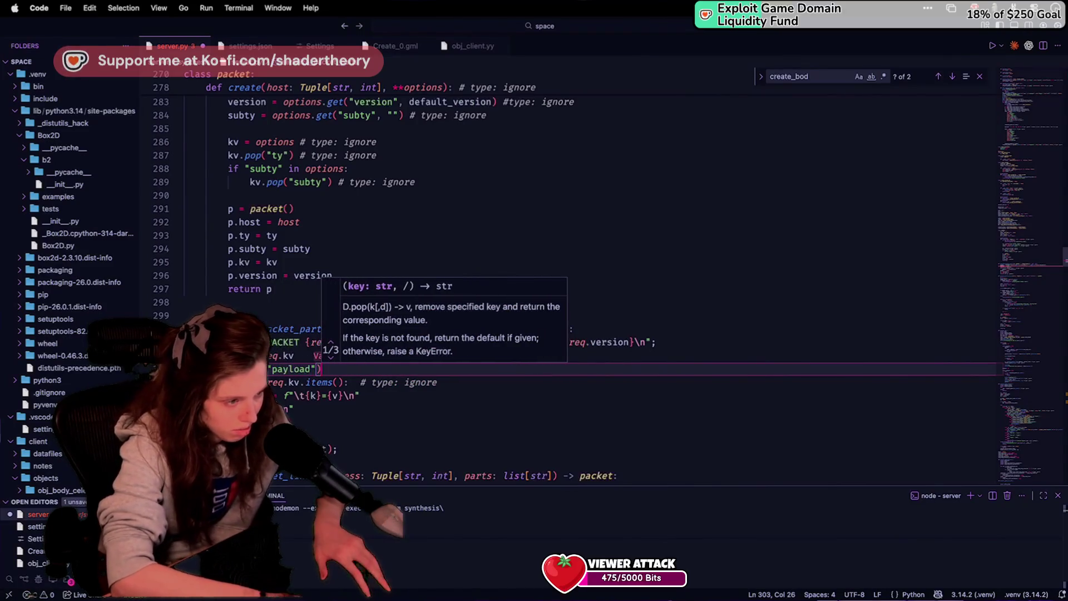
key("Up")
type(".payloa")
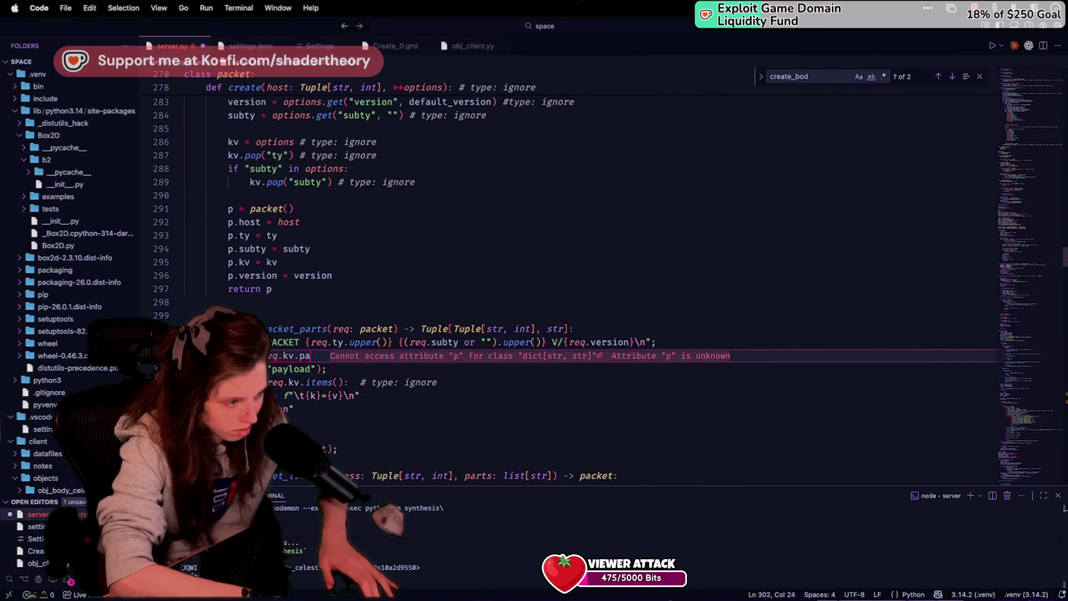
key("BackSpace")
key("BackSpace")
key("BackSpace")
type("[\"")
type("payload")
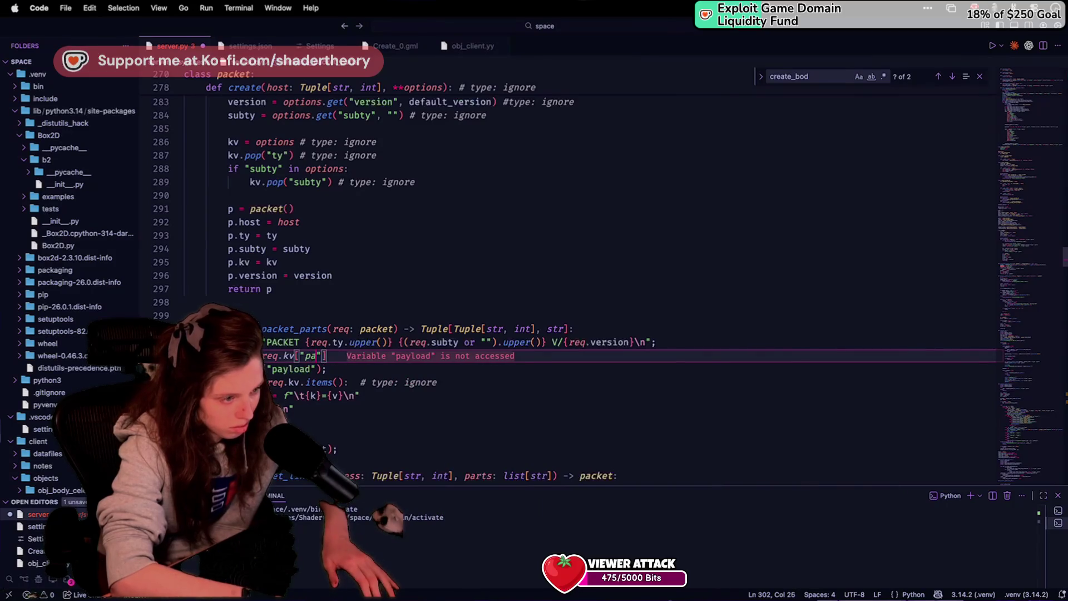
left_click(410, 329)
key("shift+Return")
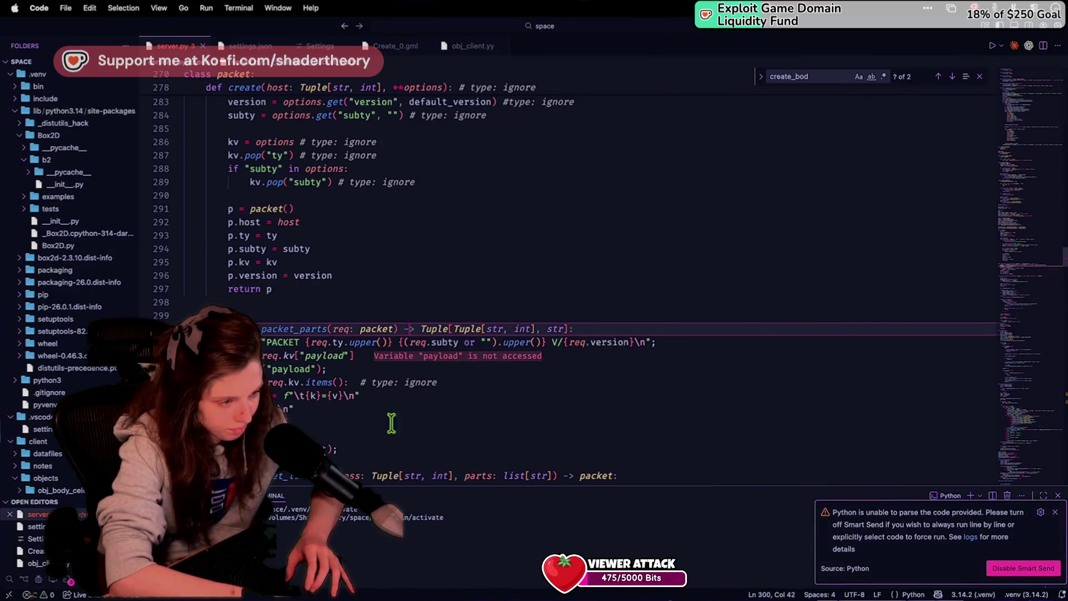
Step: Change the return annotation's str to bytes, giving Tuple[Tuple[str, int], bytes]
left_click(332, 435)
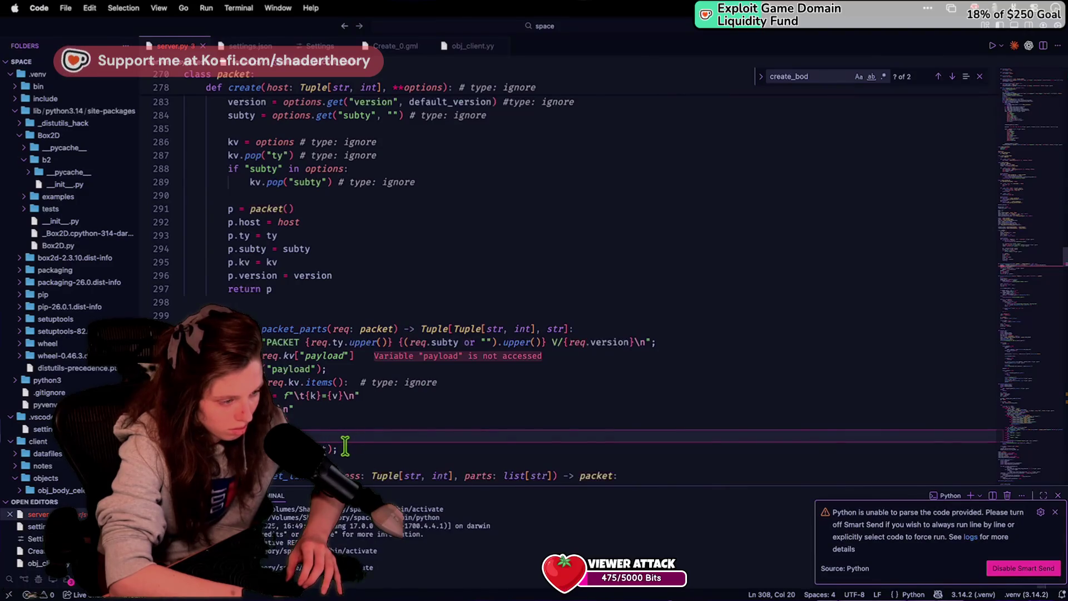
double_click(553, 329)
key("BackSpace")
type("[")
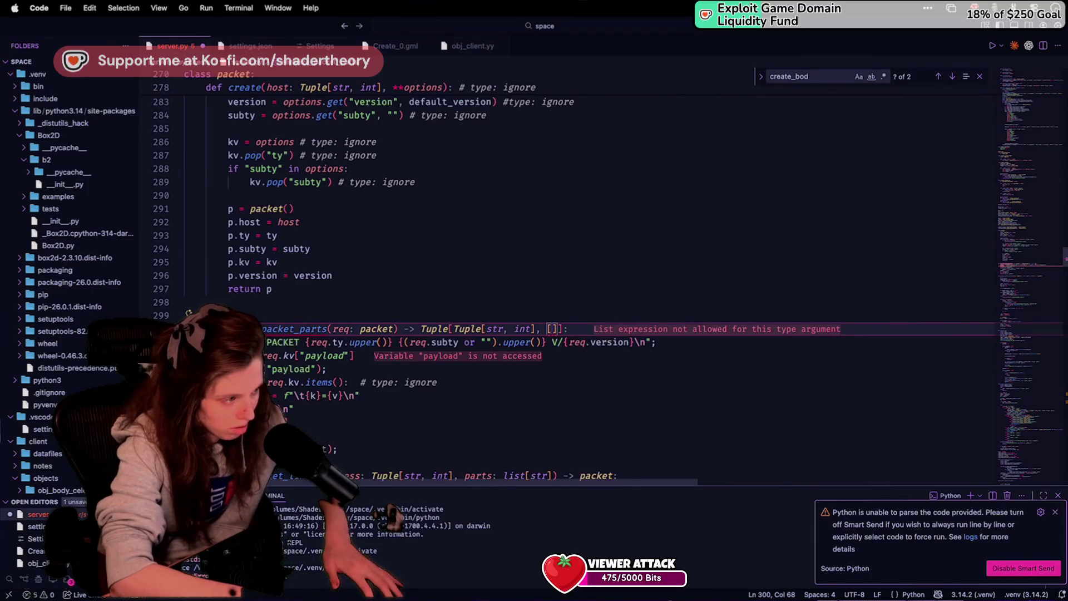
type("byte")
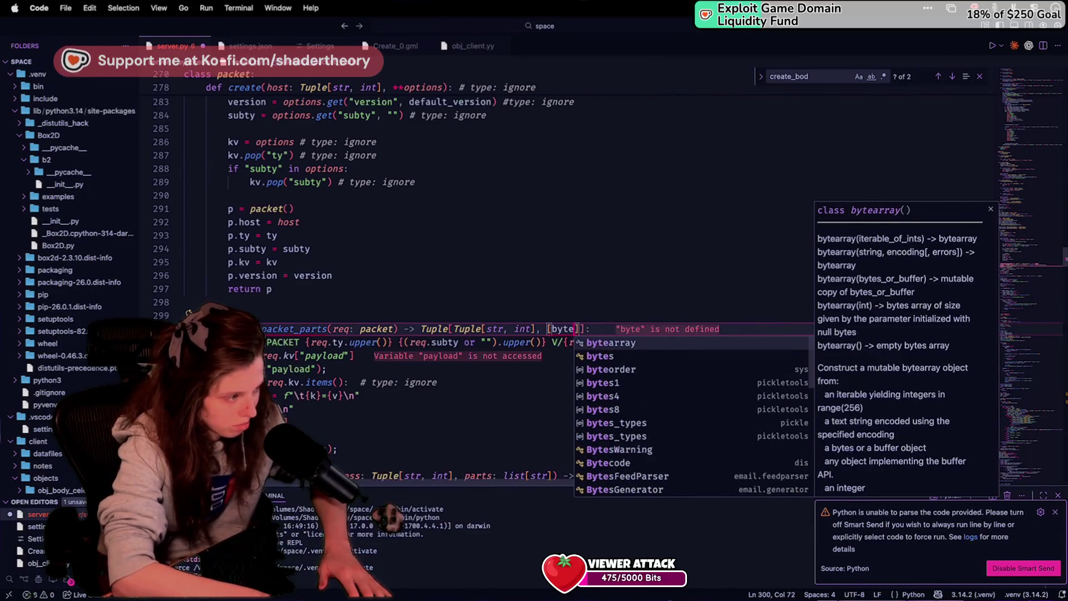
type("s")
key("super")
key("super")
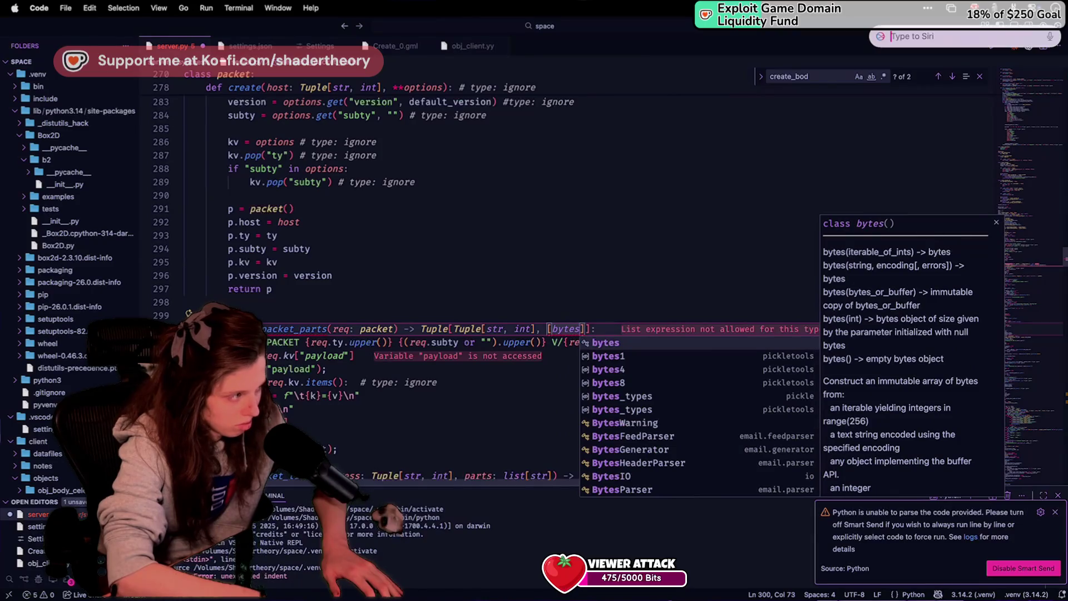
left_click_drag(585, 329, 542, 328)
type("bytes")
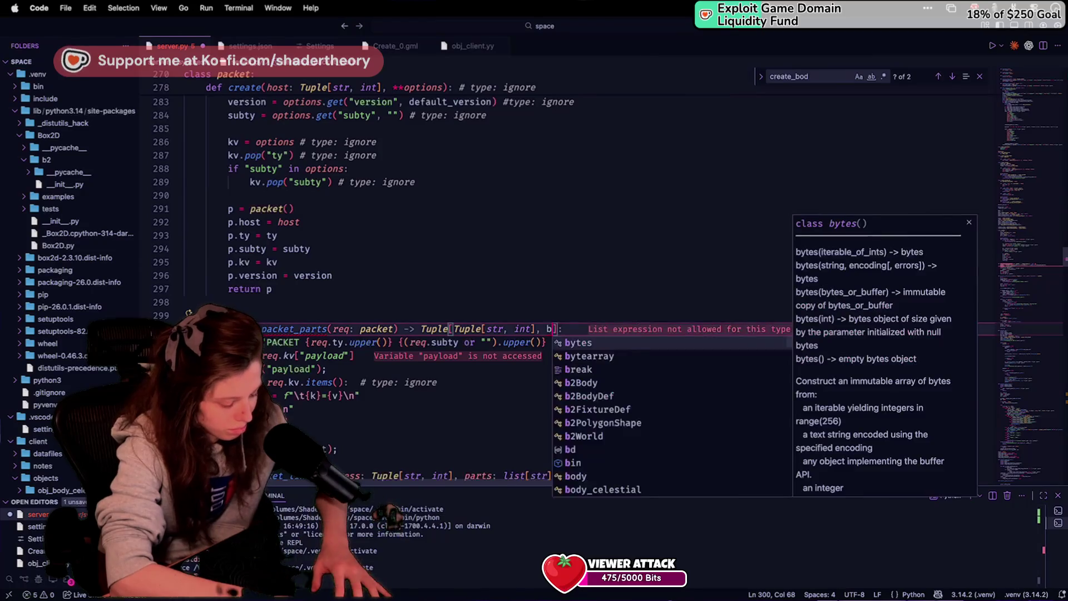
Step: Insert a blank line after line 308, ahead of the return statement
left_click(413, 382)
double_click(312, 448)
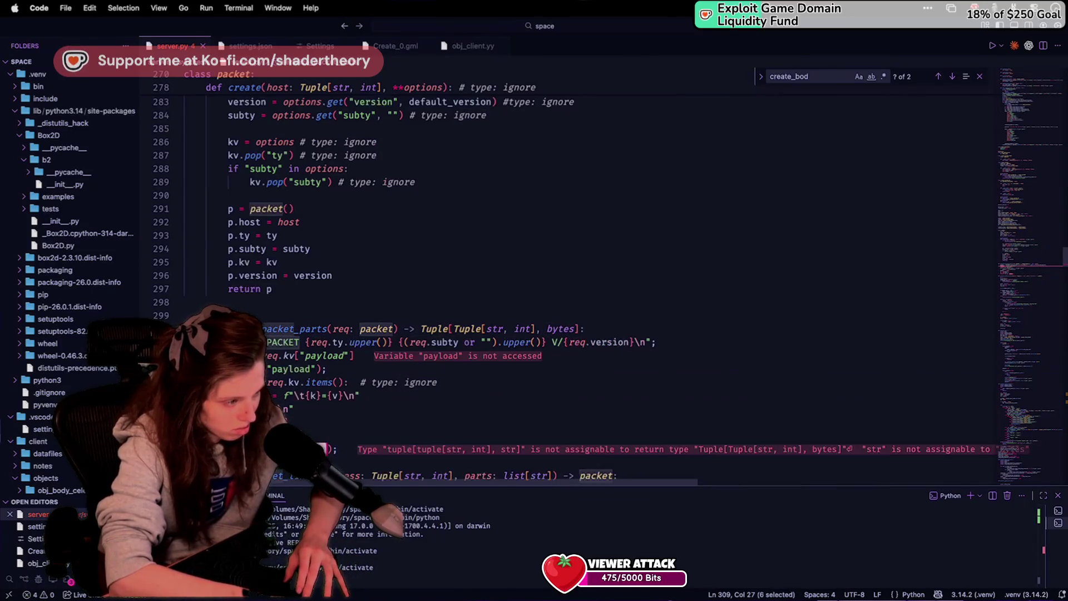
left_click(319, 439)
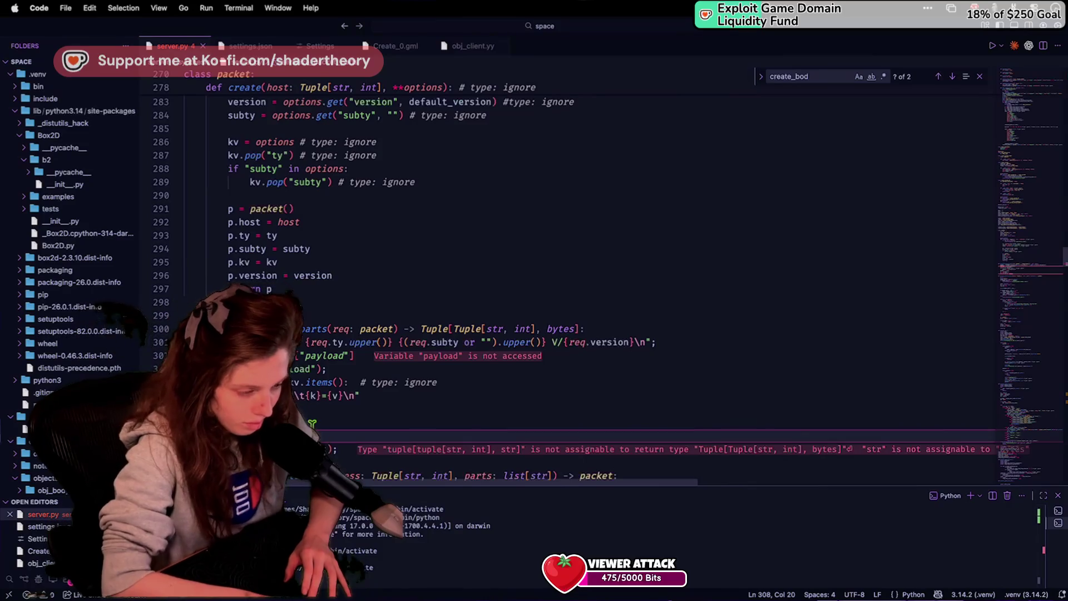
key("Return")
scroll(324, 439, "down", 2)
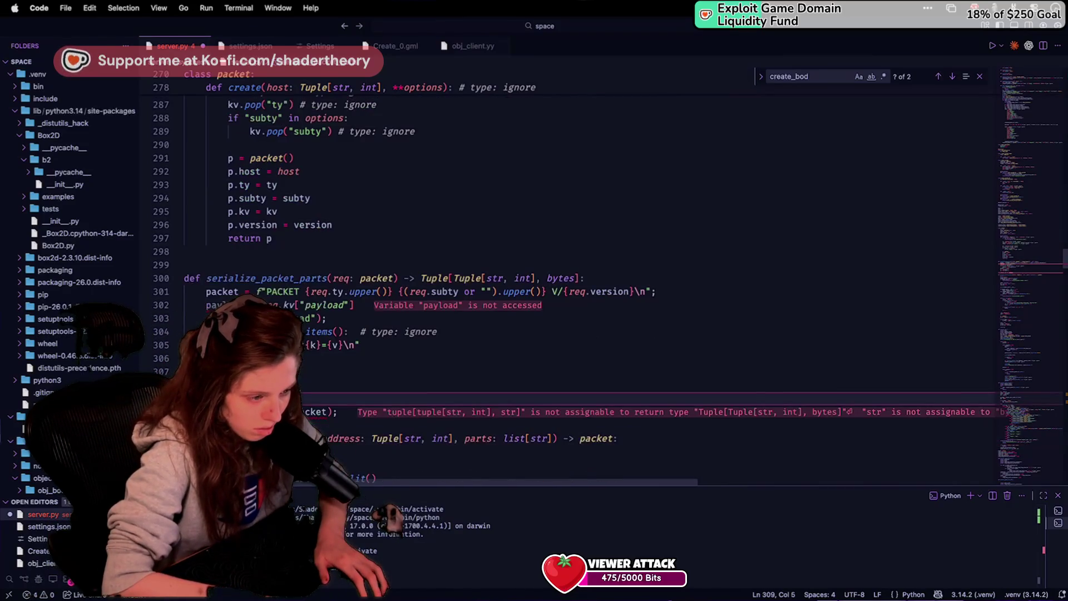
Step: Rename the packet variable on line 301 to header
double_click(234, 291)
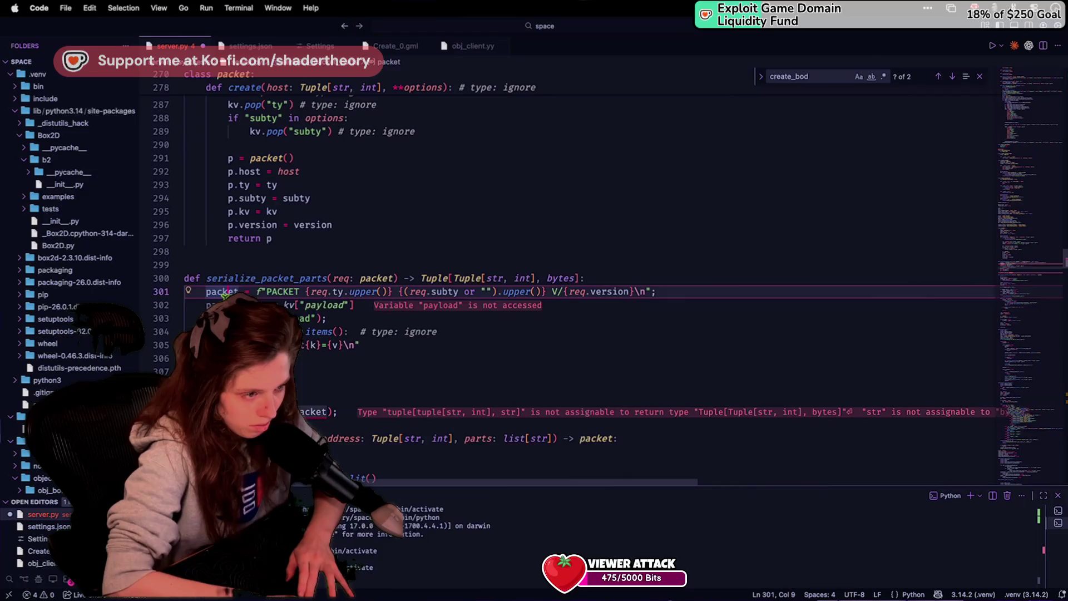
type("header")
key("Return")
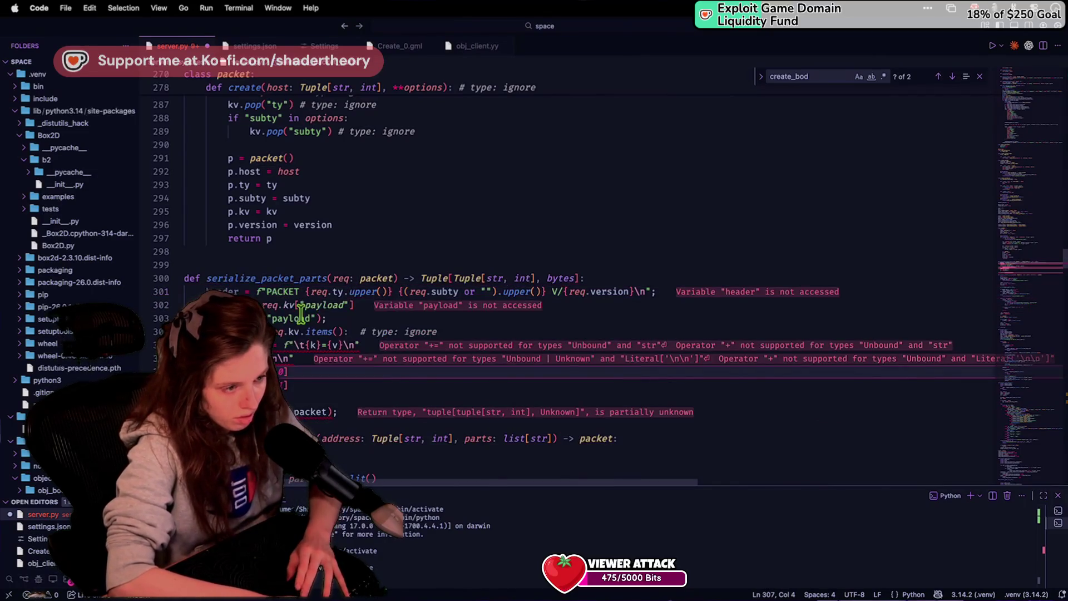
double_click(245, 345)
type("h")
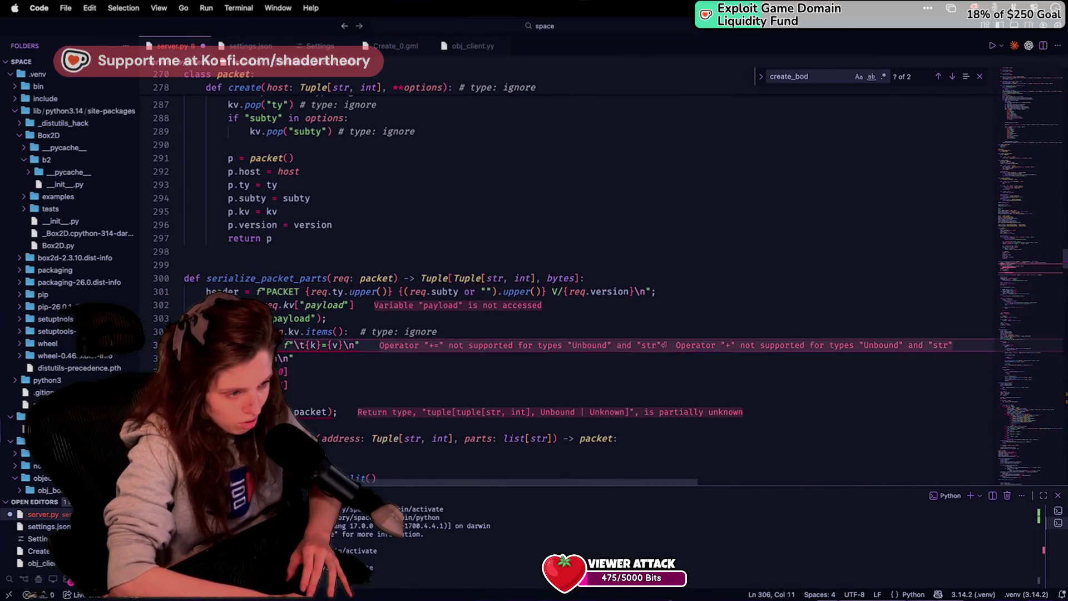
key("ctrl+z")
double_click(311, 412)
Step: Add a header.encode() line before the return statement
left_click(308, 378)
key("Down")
key("Return")
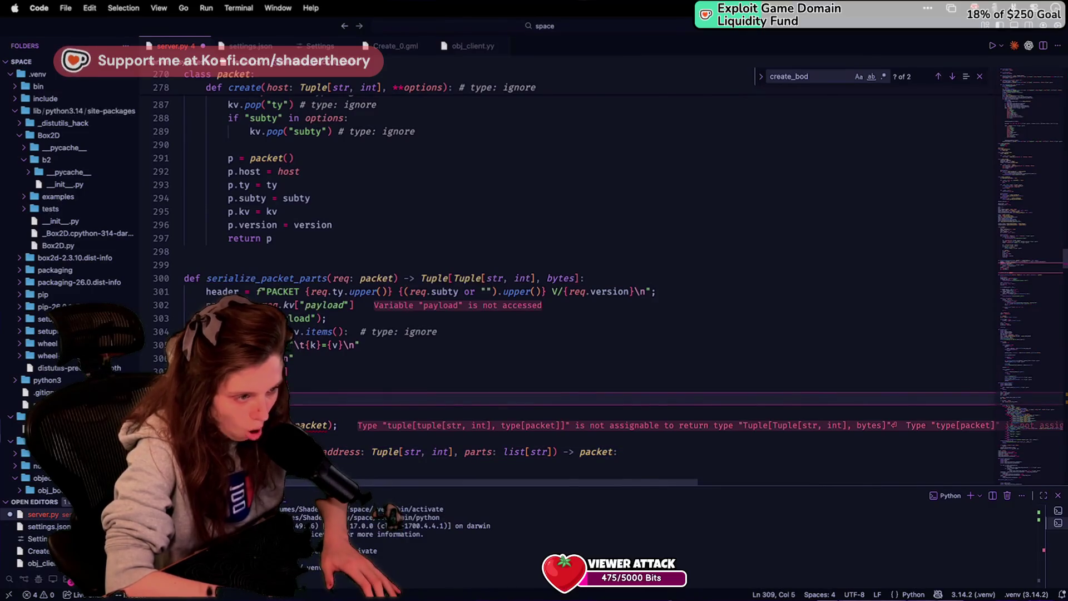
type("header.encod")
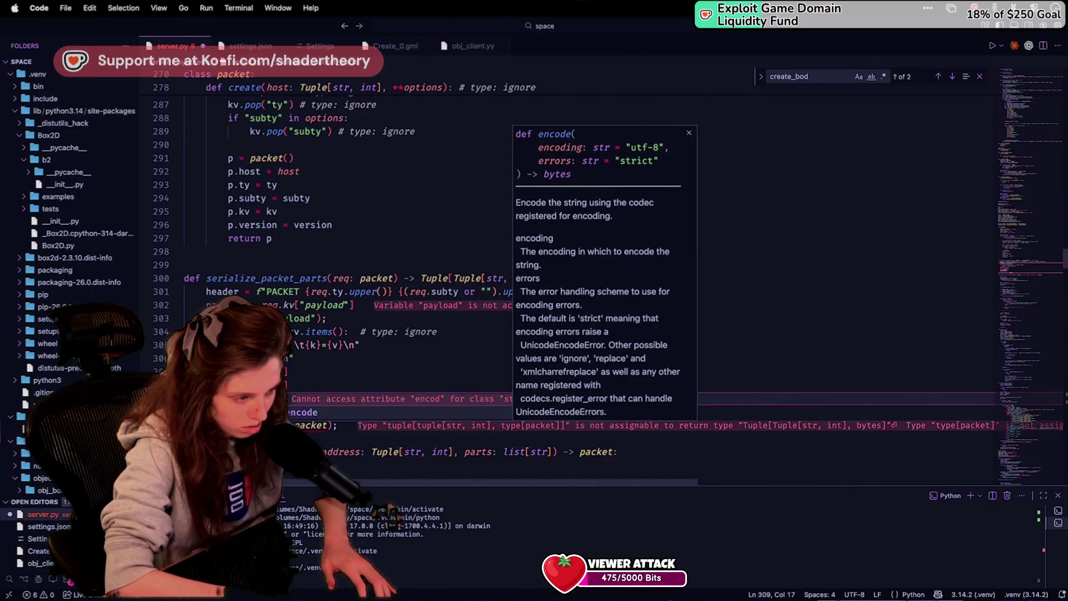
key("Tab")
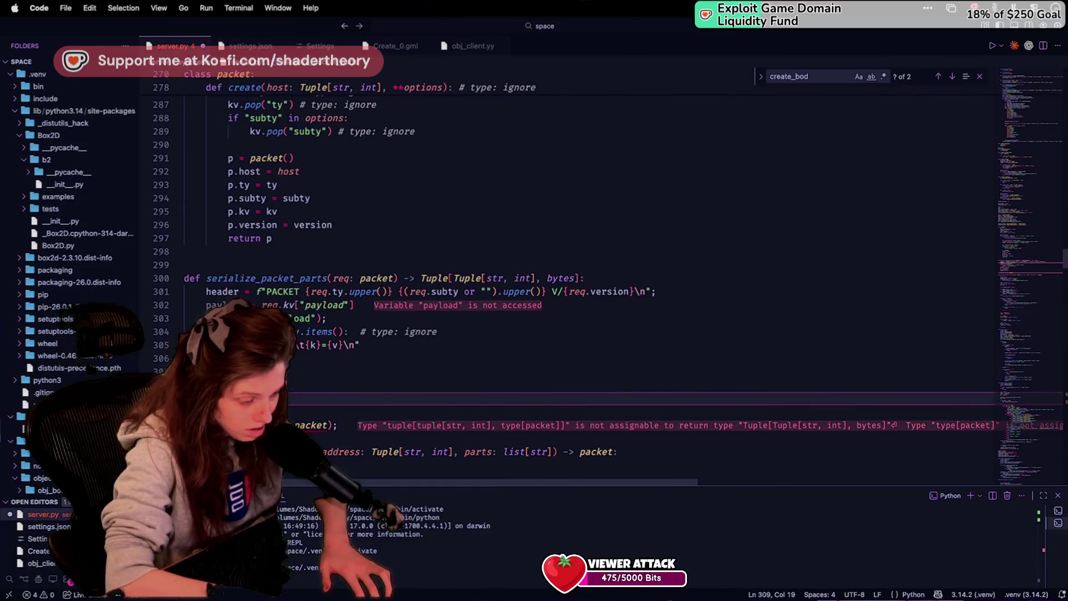
key("Escape")
key("Return")
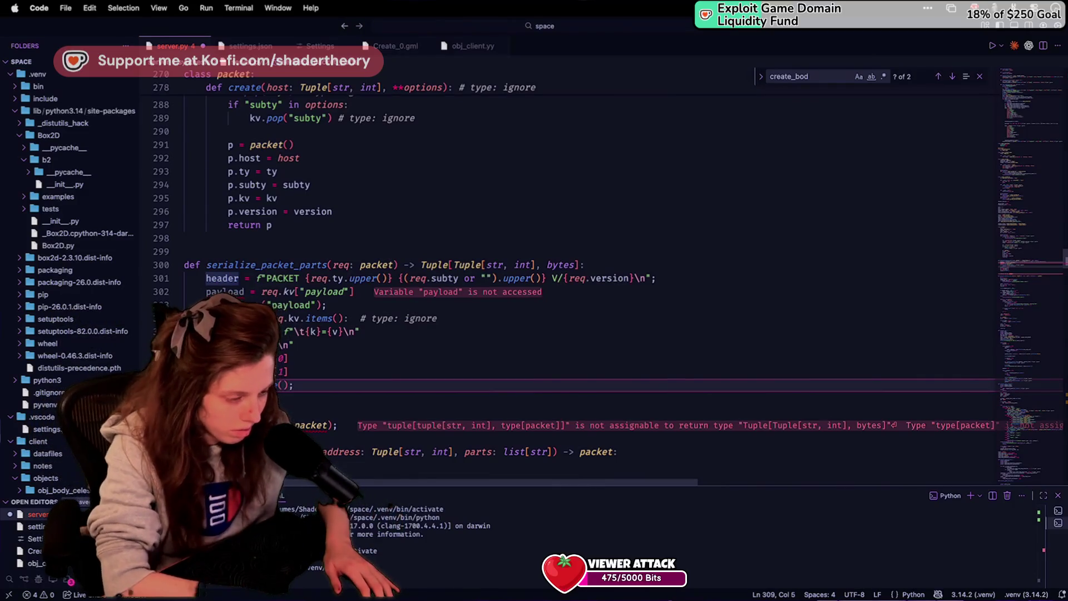
type("return he")
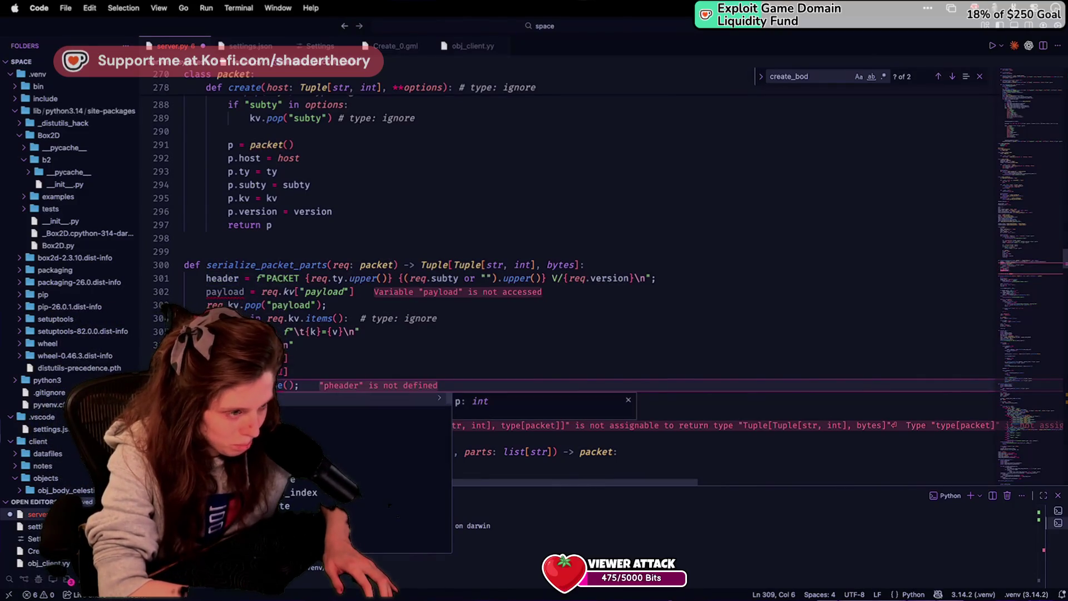
key("Return")
Step: Append the payload with header += bytes(payload)
type("header.ex")
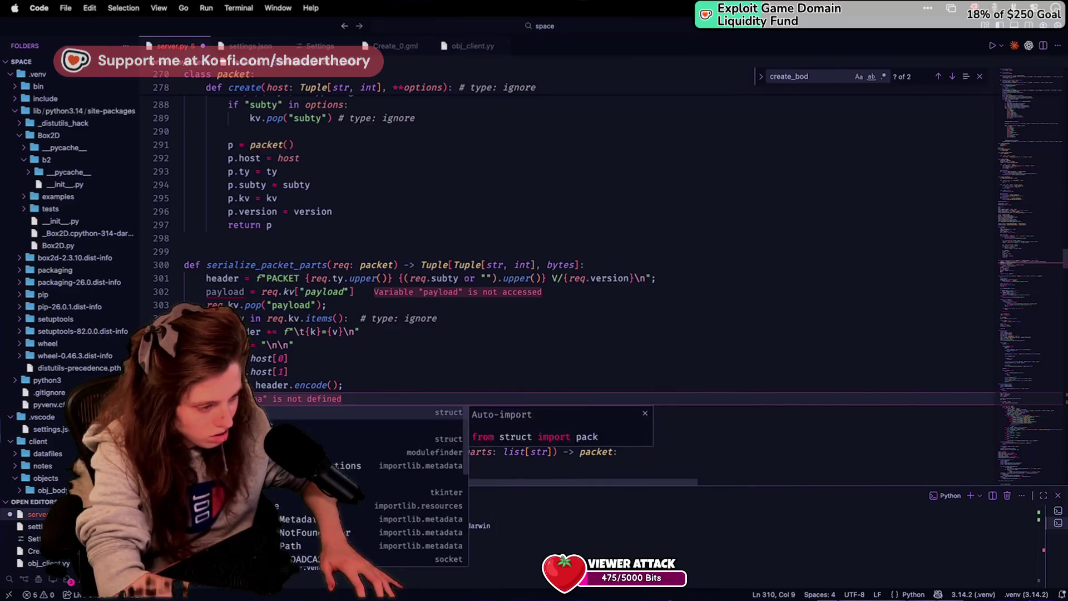
key("BackSpace")
key("BackSpace")
key("BackSpace")
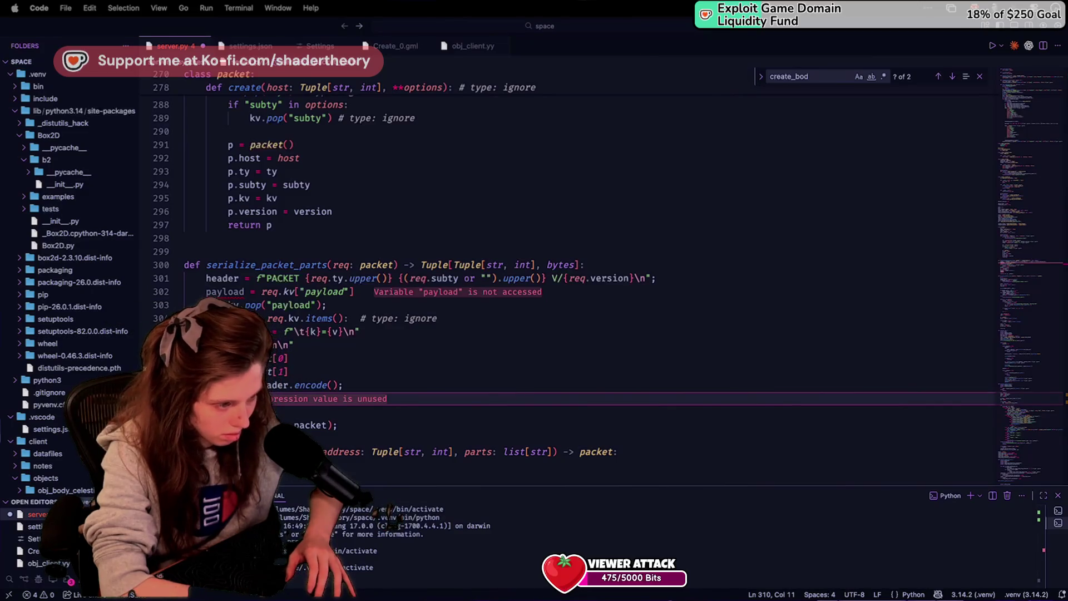
type("+= b")
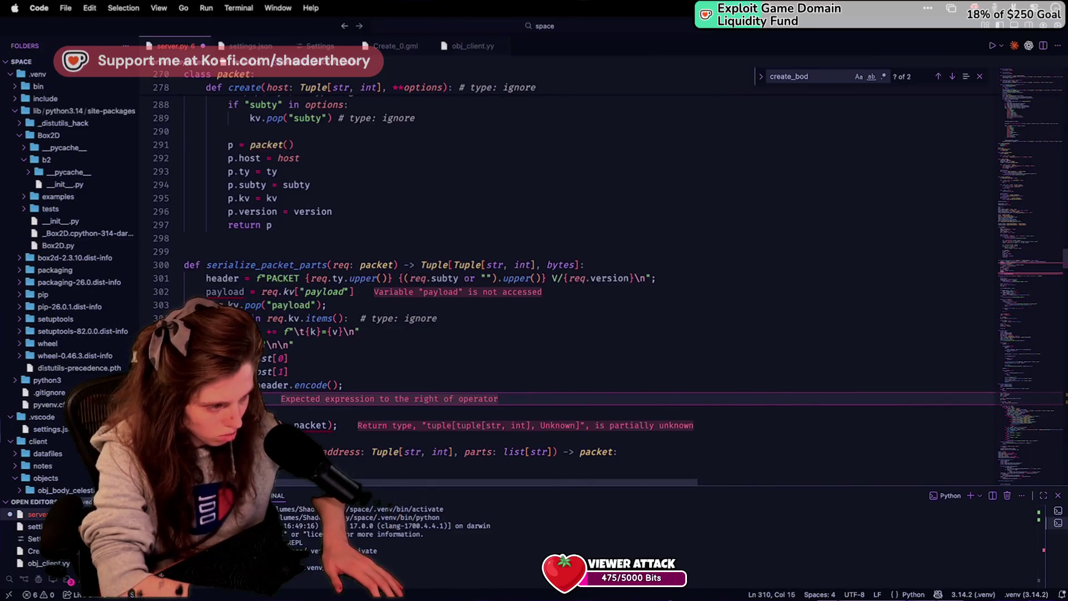
type("ytes(")
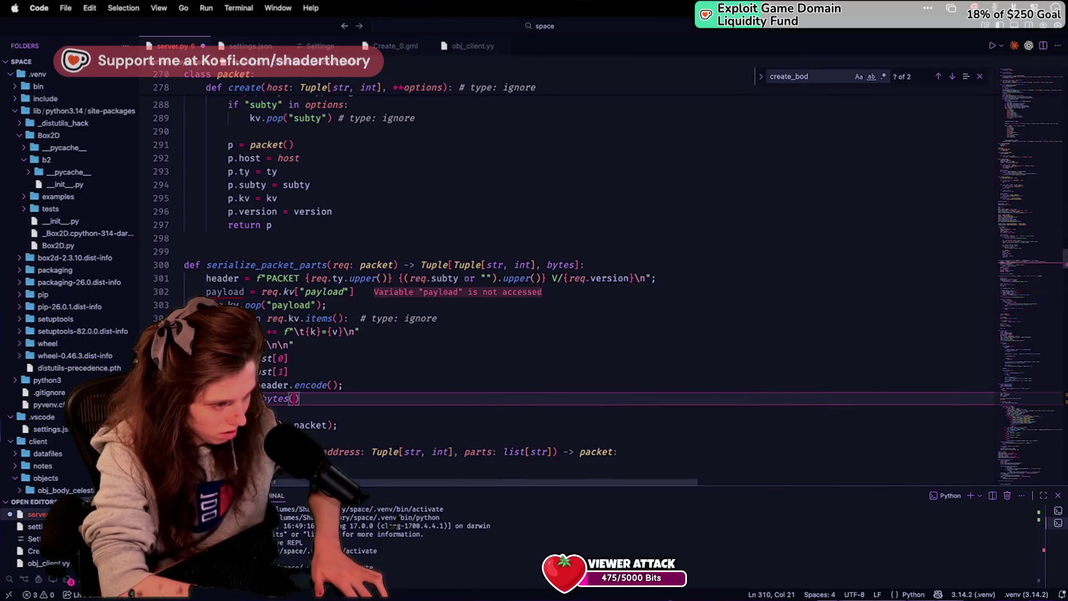
type("payload")
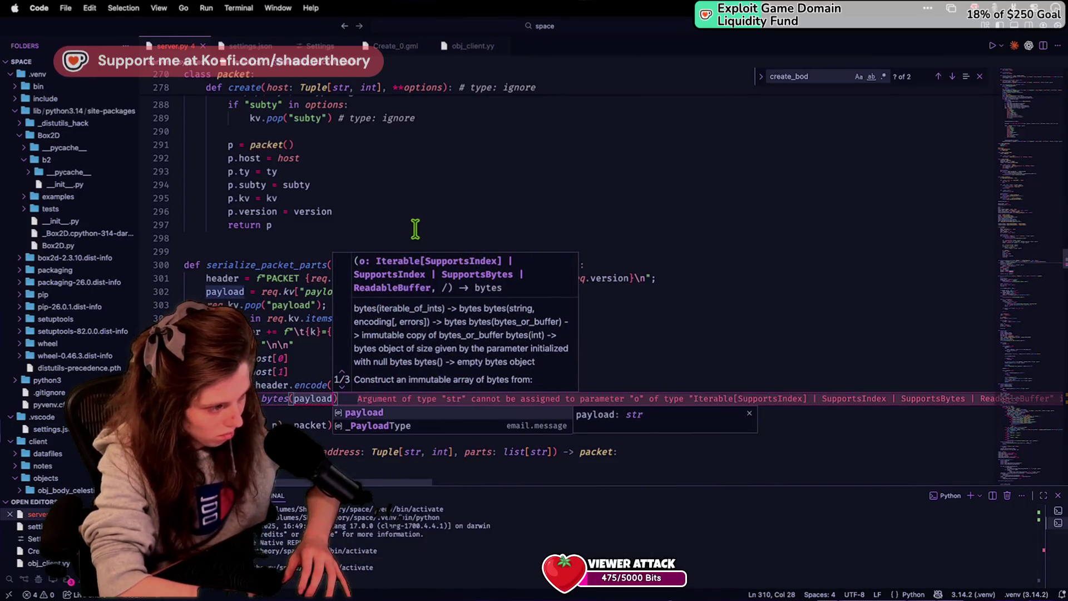
left_click(305, 359)
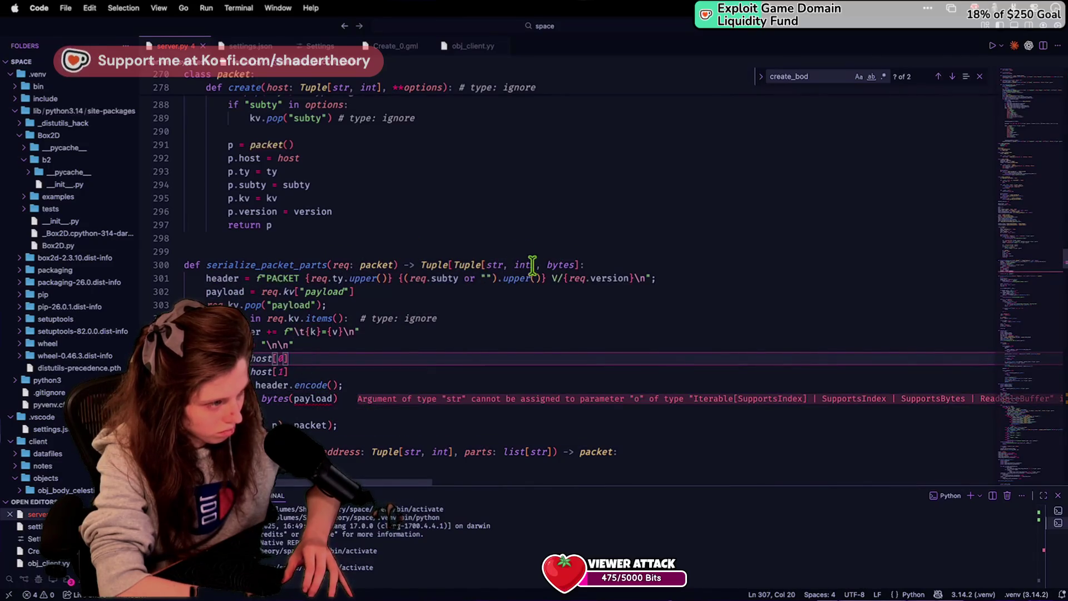
left_click(287, 293, "super")
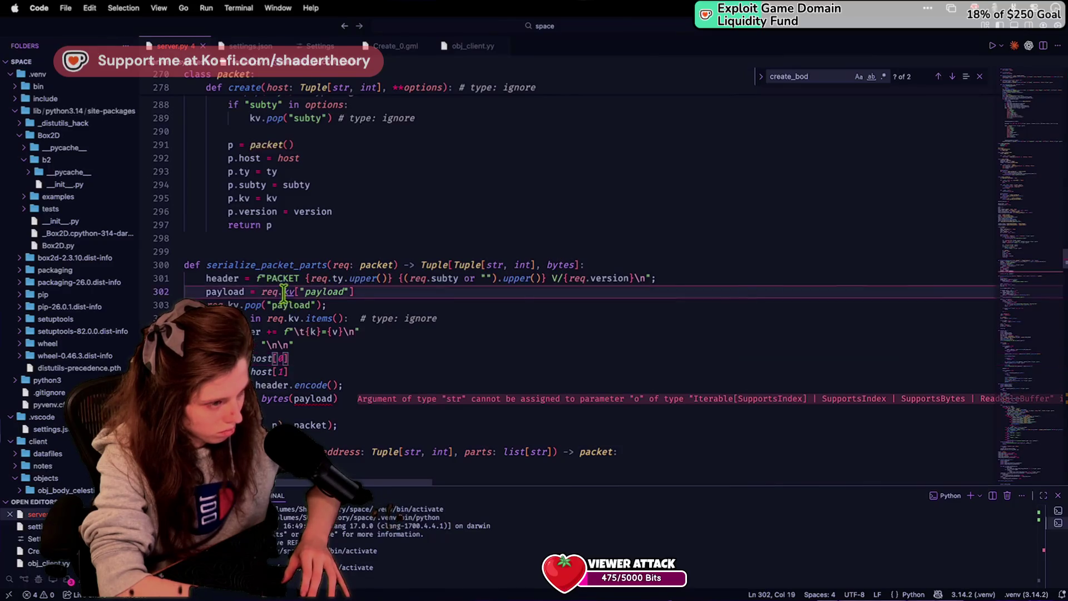
Step: Retype the kv dictionary's value type on line 275 as Any
double_click(293, 224)
type("Any")
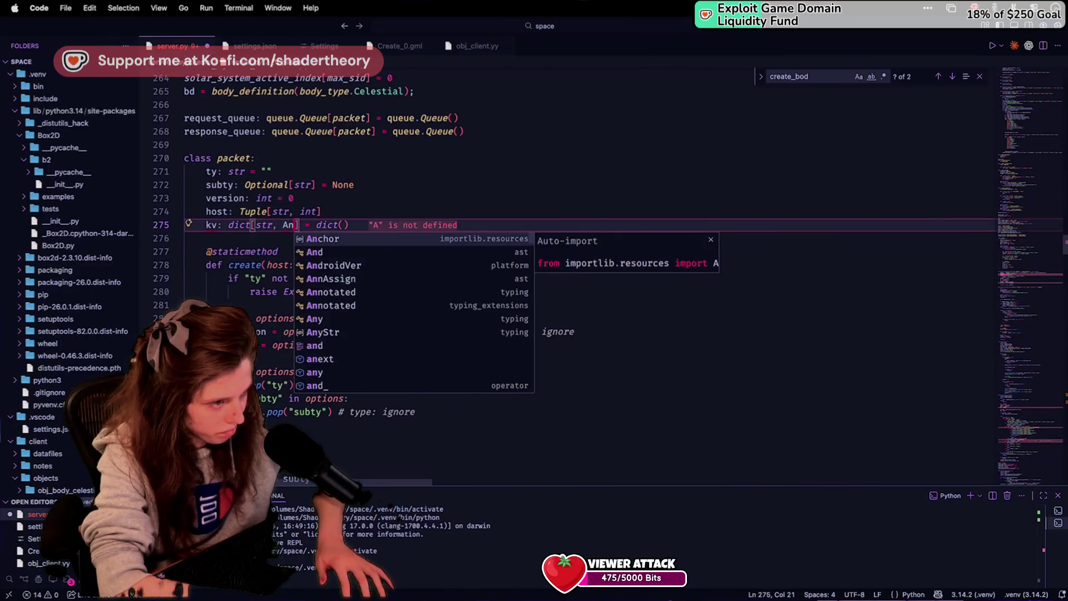
left_click(322, 139)
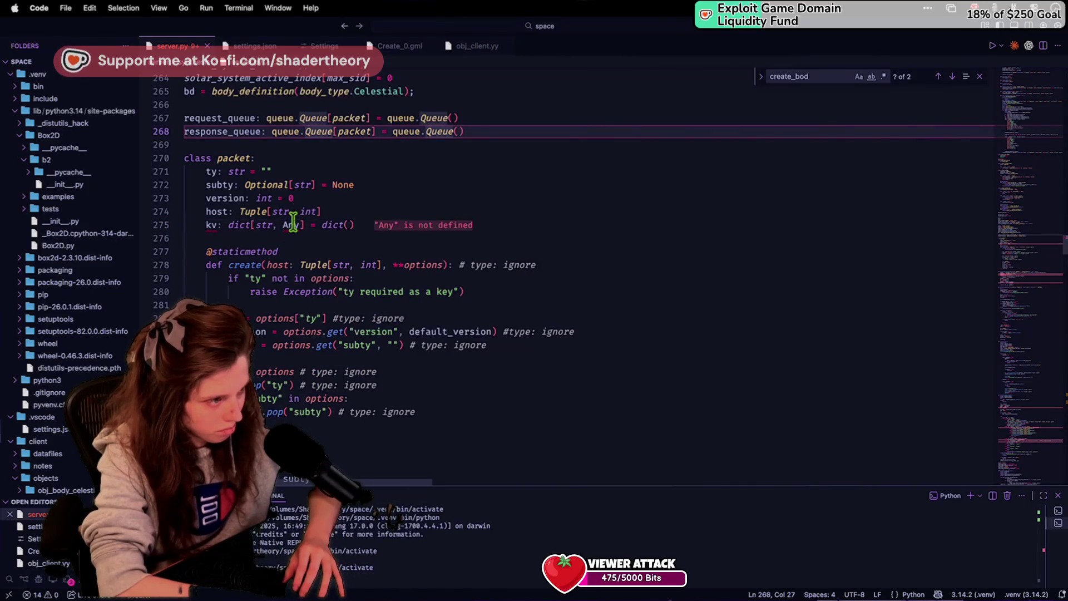
double_click(293, 224)
type("any")
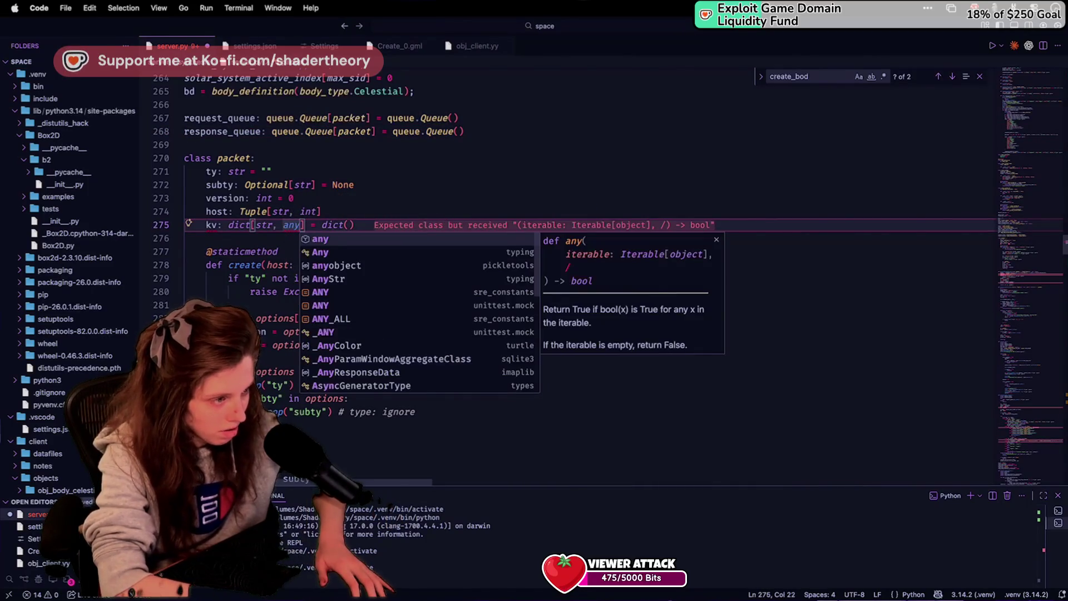
key("super+z")
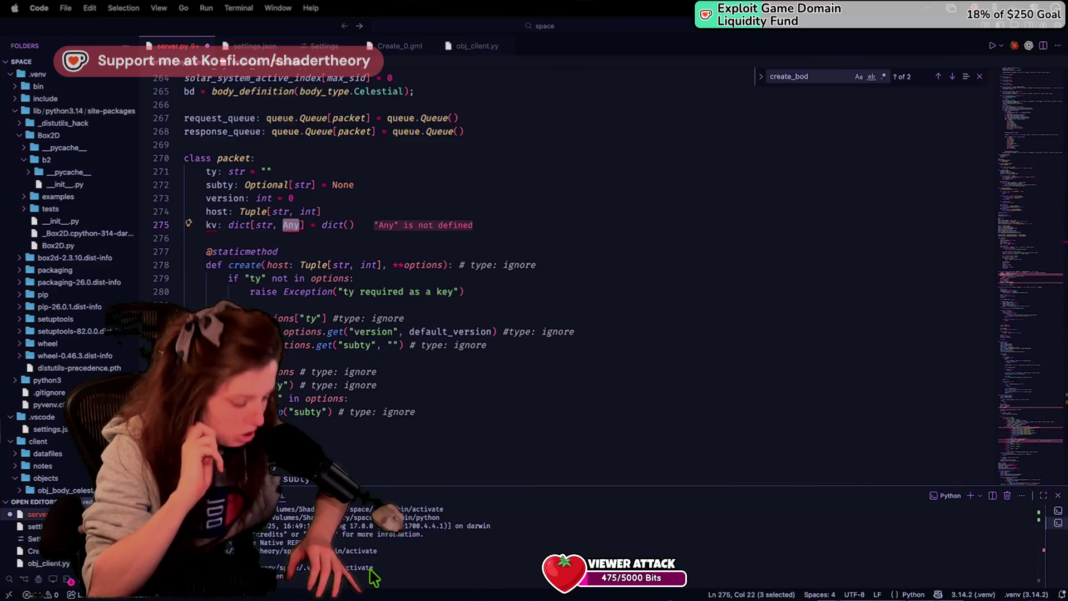
left_click(341, 398)
Step: Replace Any with object, making kv dict[str, object], then scroll to process_packet_lines
double_click(294, 225)
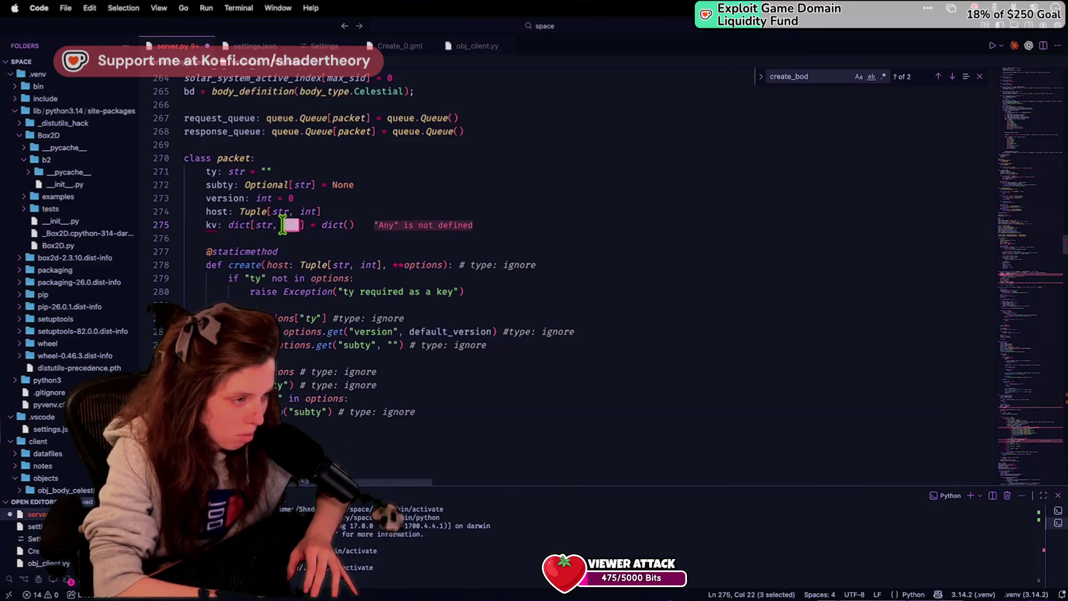
type("typing.")
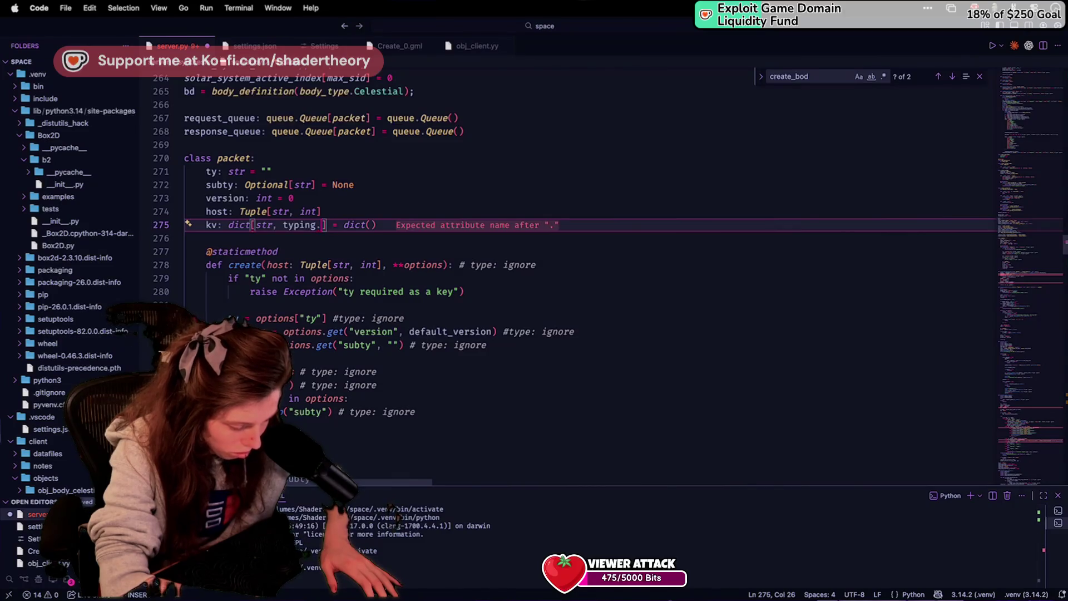
key("BackSpace")
key("BackSpace")
key("BackSpace")
type("ob")
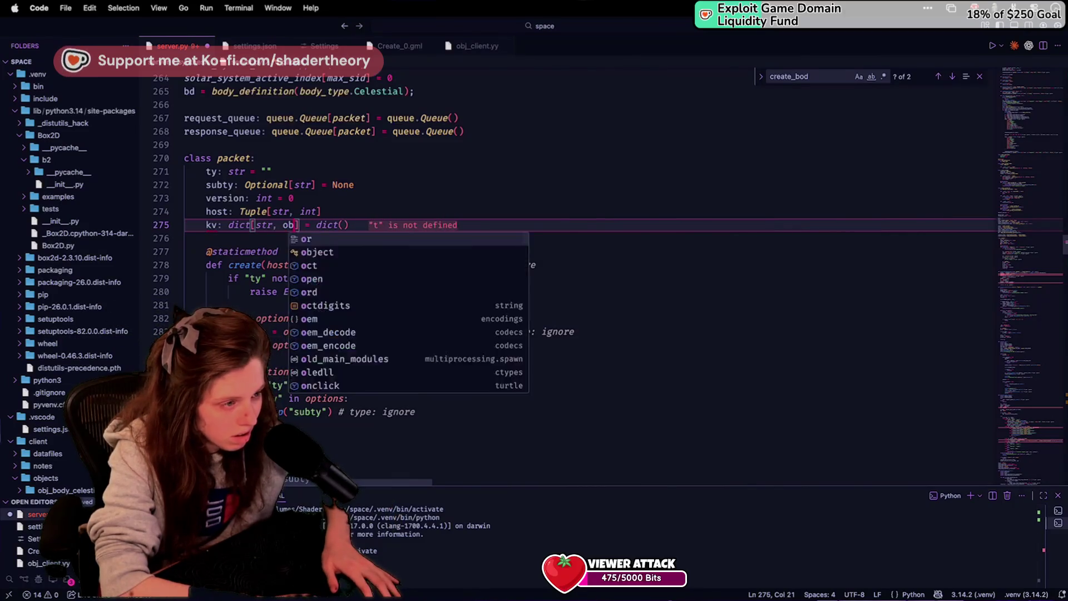
type("j")
key("super+z")
scroll(320, 248, "down", 5)
scroll(320, 248, "down", 10)
scroll(321, 249, "up", 6)
scroll(321, 245, "up", 6)
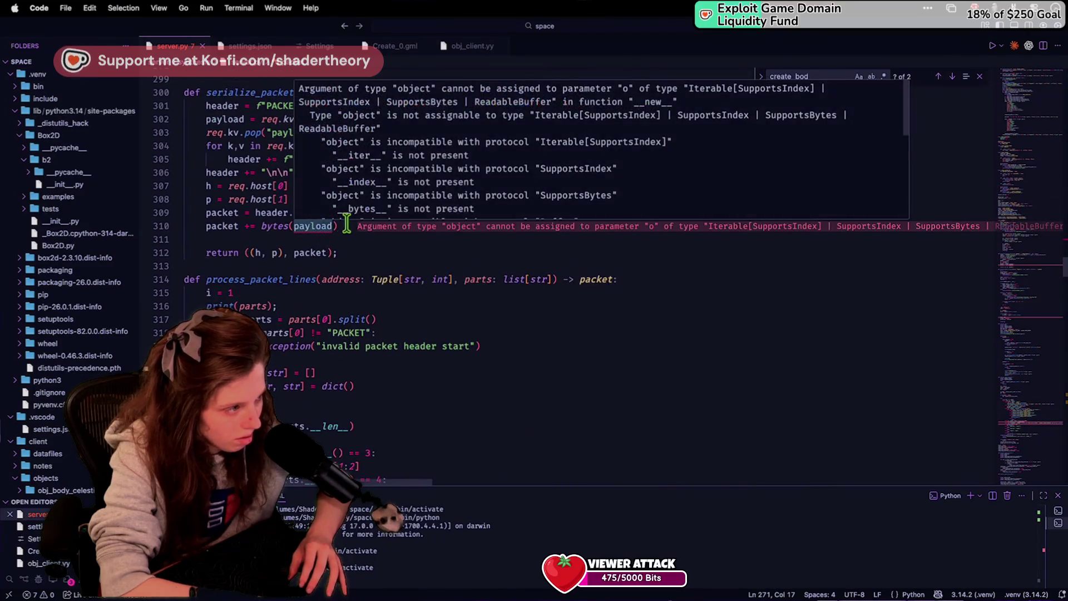
Step: Rewrite line 310 as packet += payload. without the bytes() wrapper
left_click(346, 224)
type("#")
key("BackSpace")
key("BackSpace")
key("BackSpace")
key("BackSpace")
key("BackSpace")
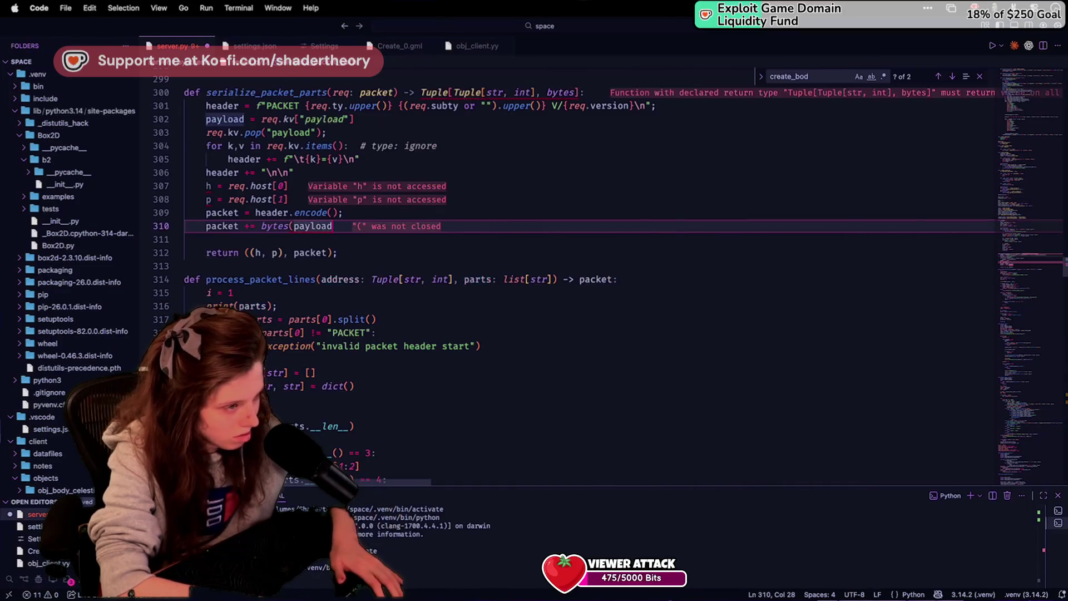
type("payload.b")
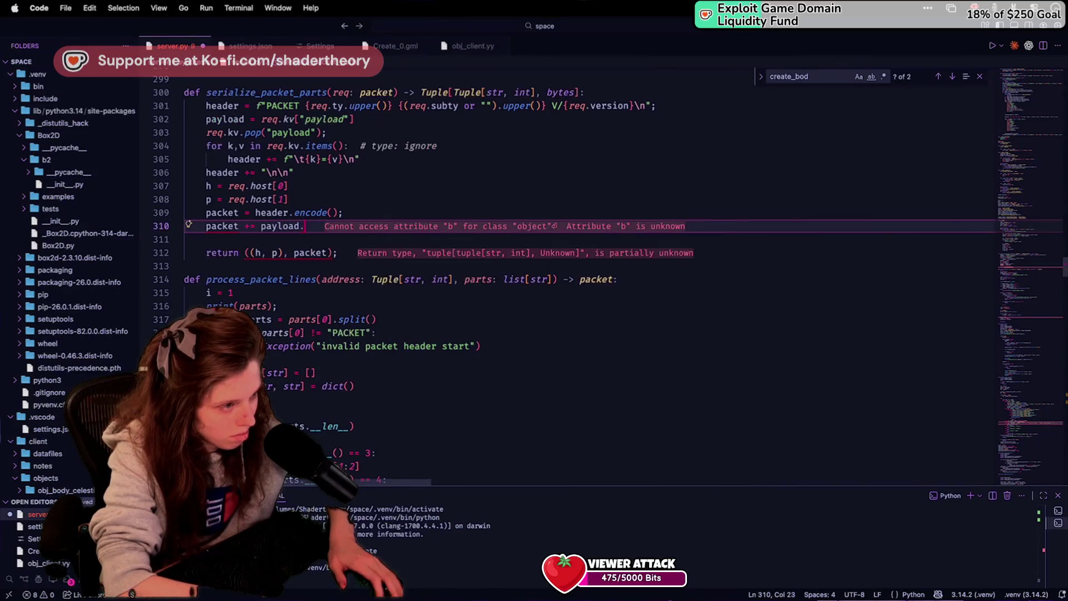
key("BackSpace")
key("Escape")
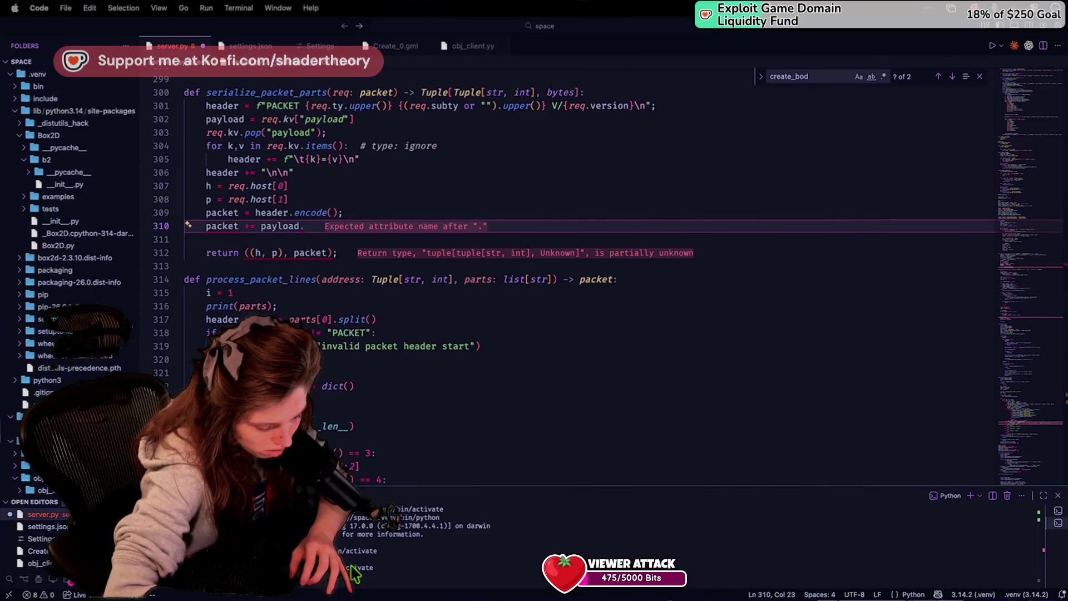
left_click(344, 445)
Step: Start an assert after header.encode(): assert isinstance(payload, list[int]) ||
left_click(348, 212)
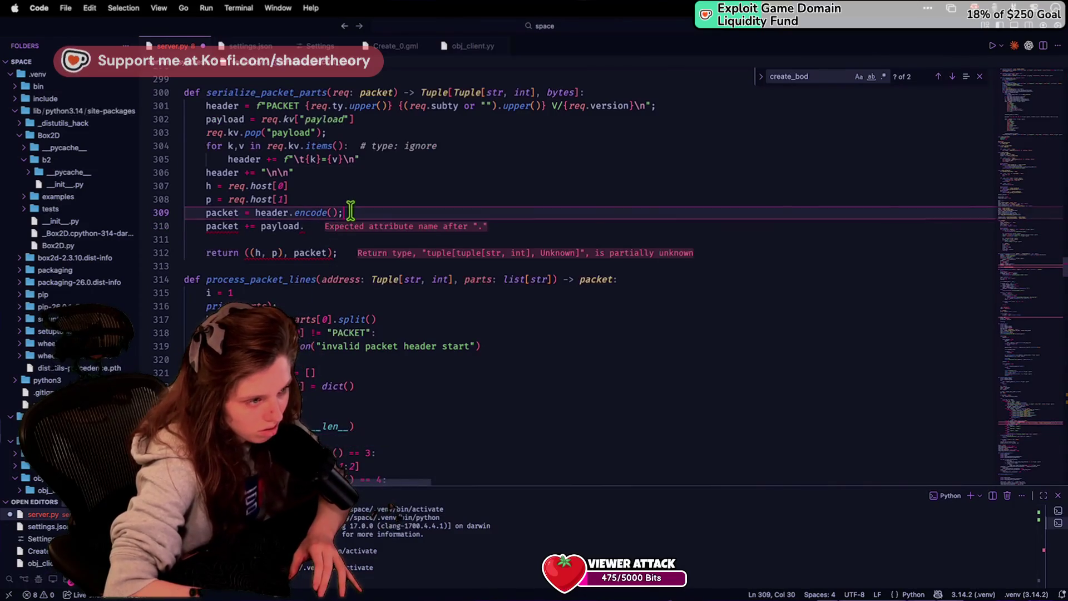
key("Return")
type("assert(isins")
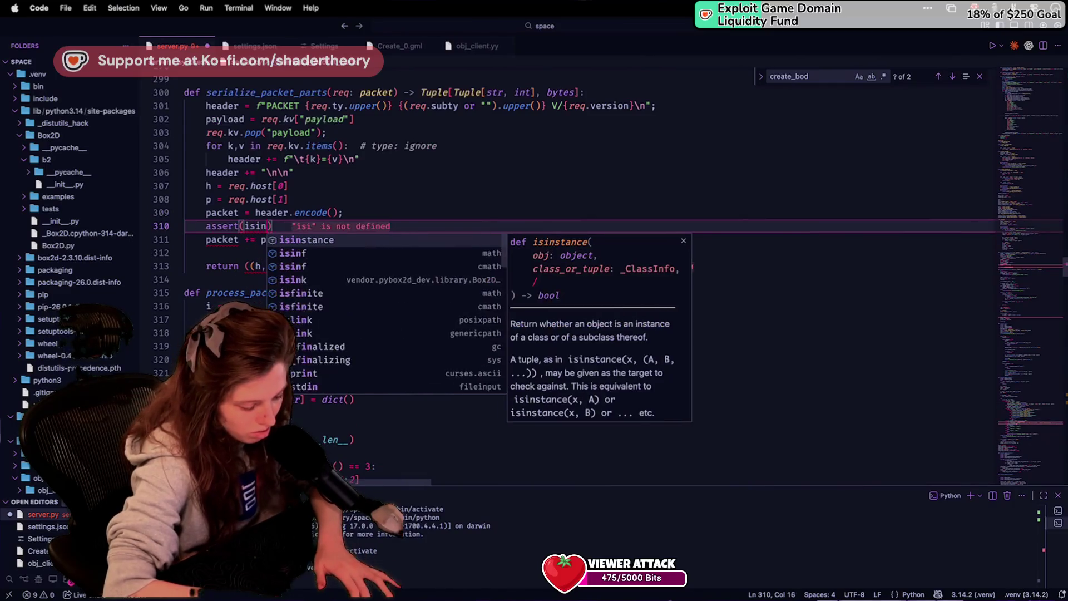
key("BackSpace")
key("BackSpace")
key("BackSpace")
type("isins")
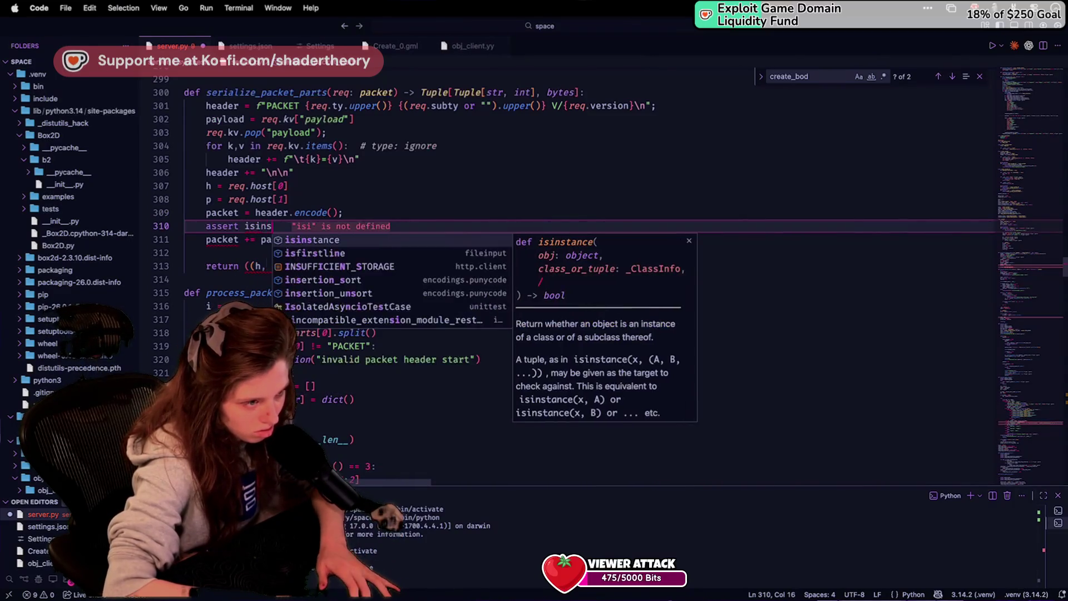
type("tance(")
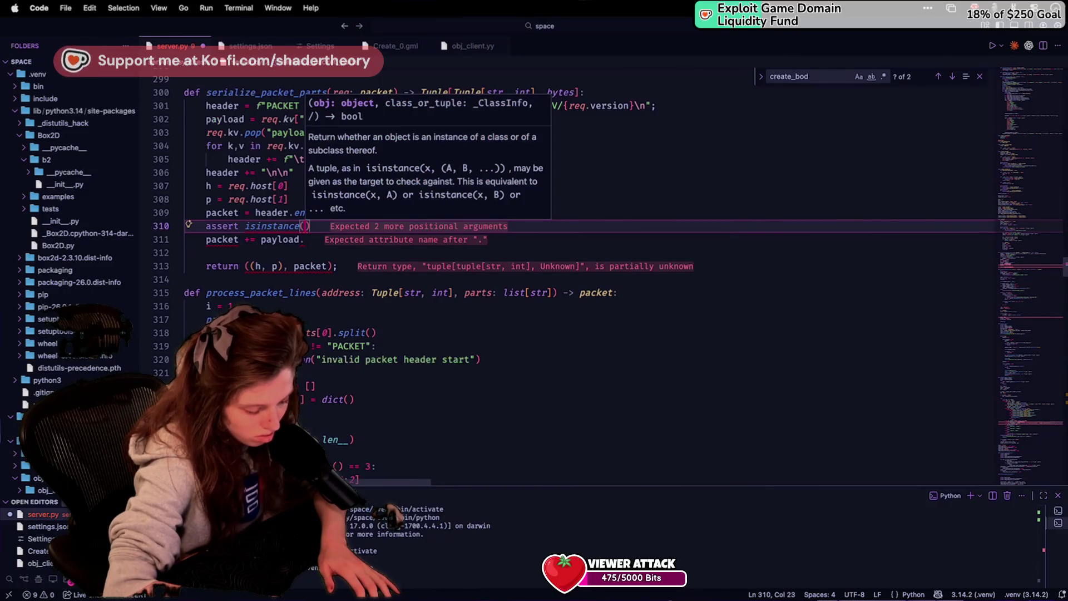
type("payload,")
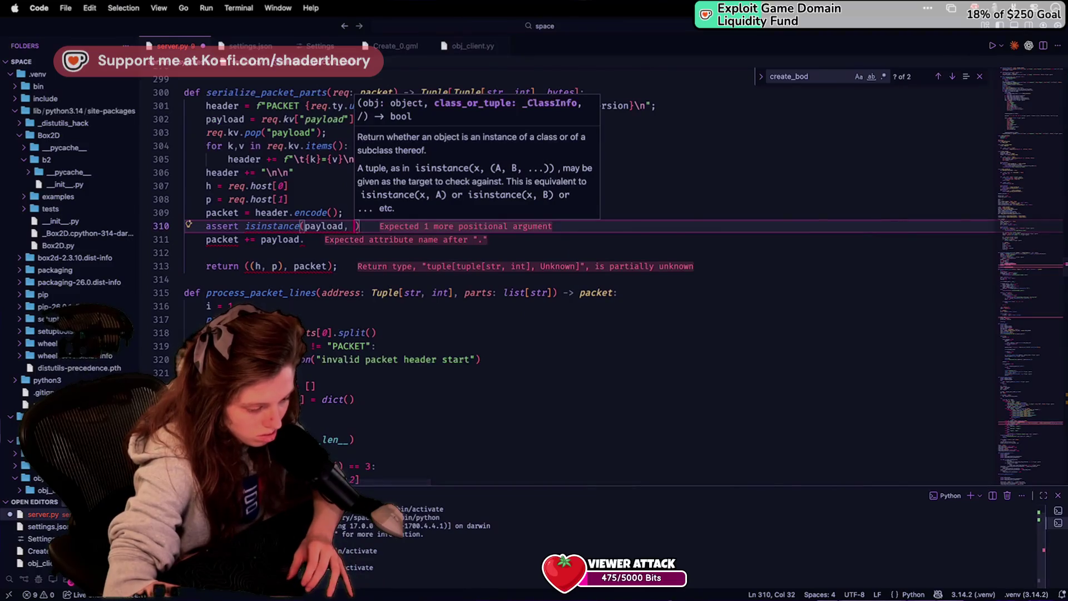
key("Escape")
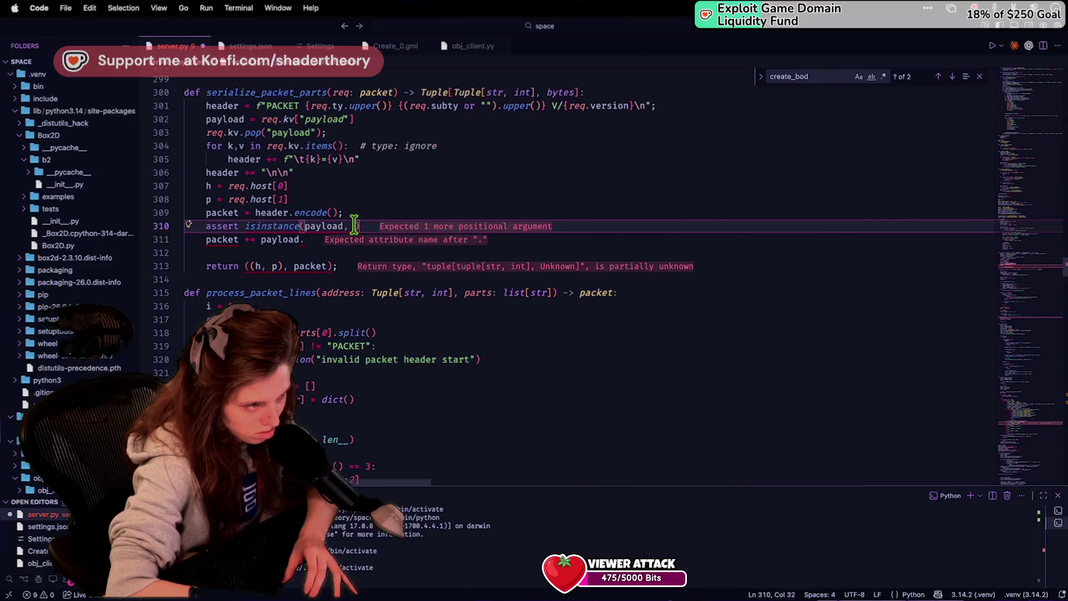
mouse_move(368, 224)
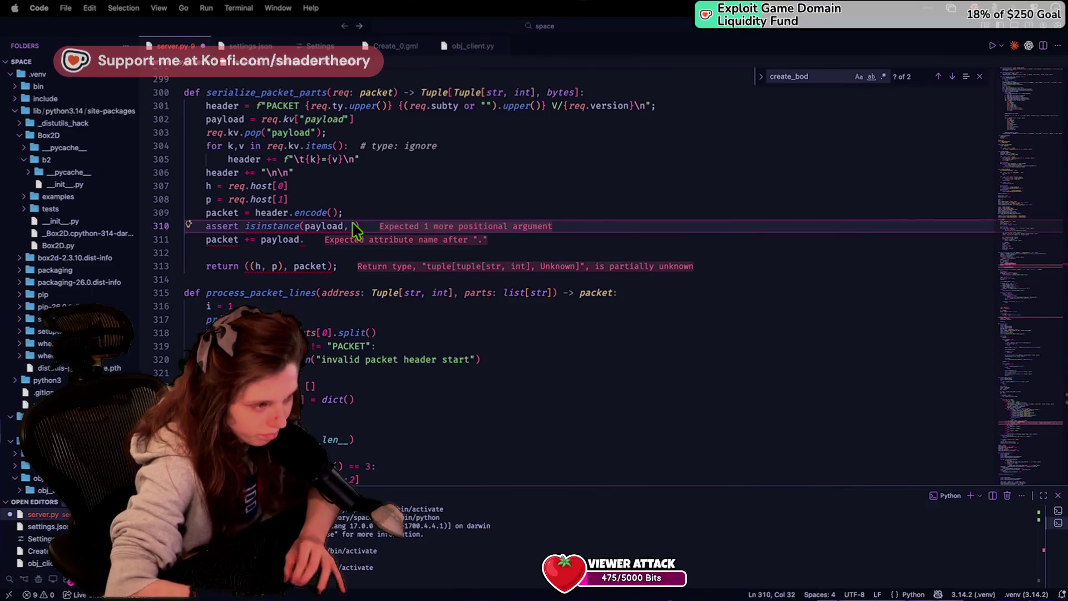
type("list[")
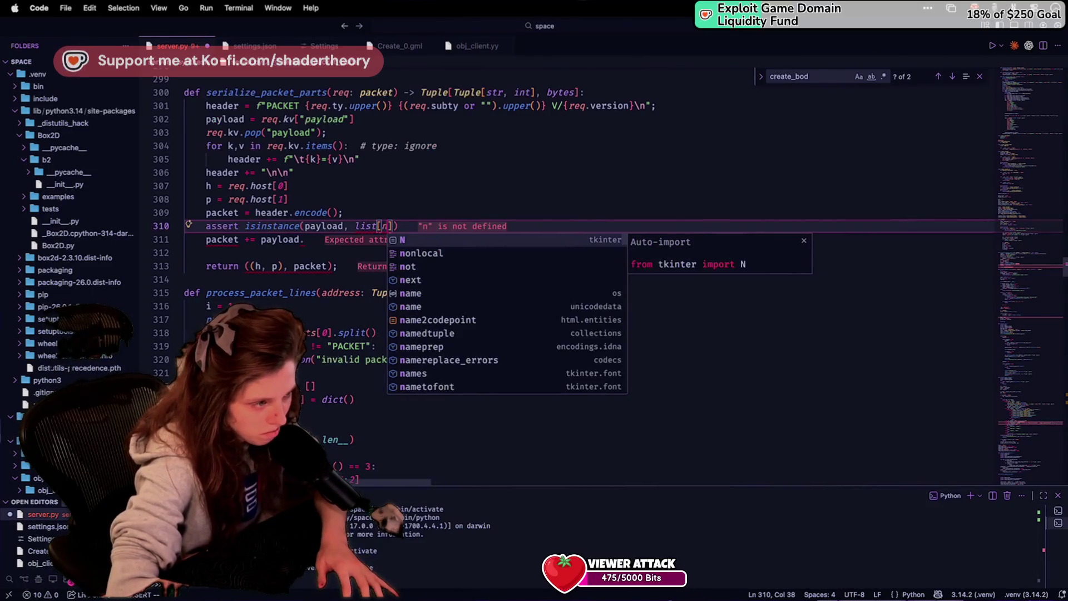
type("int")
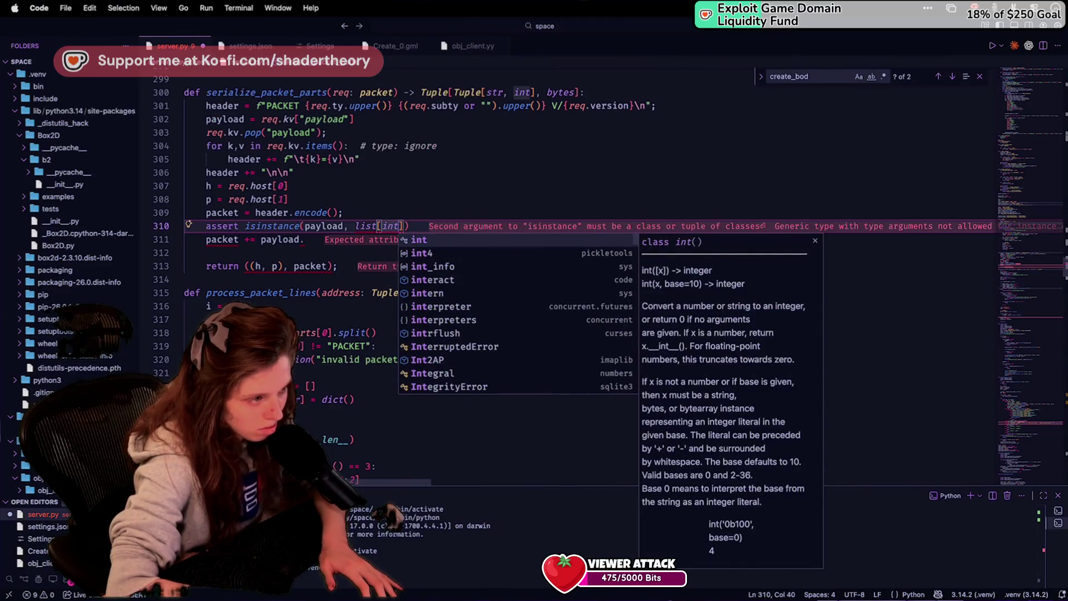
type("]) ")
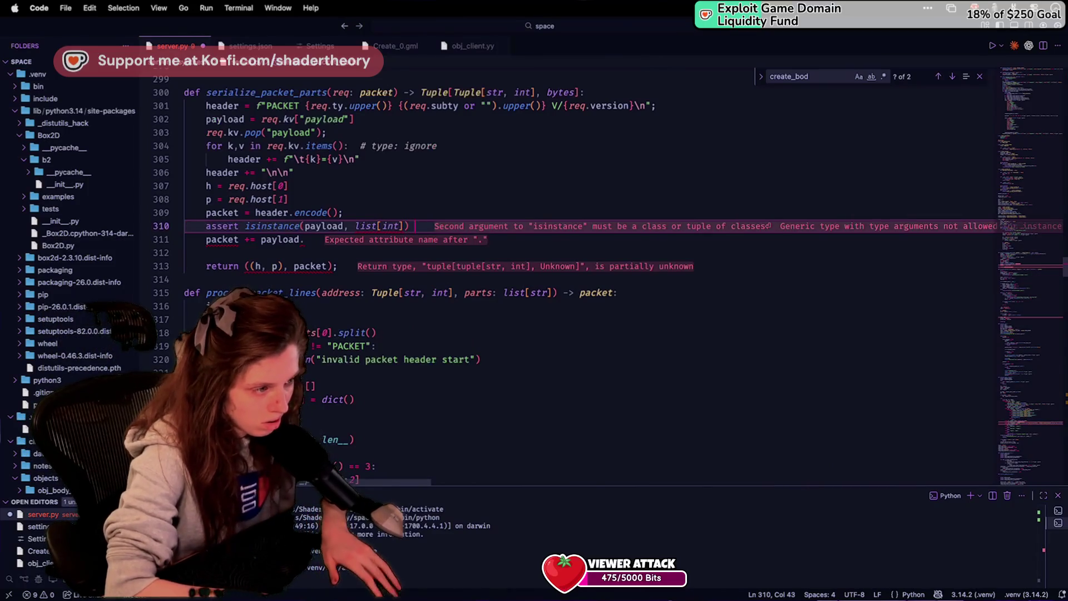
type("||")
Step: Add a second isinstance check with bytes in place of list[int] after the ||
left_click_drag(410, 226, 241, 225)
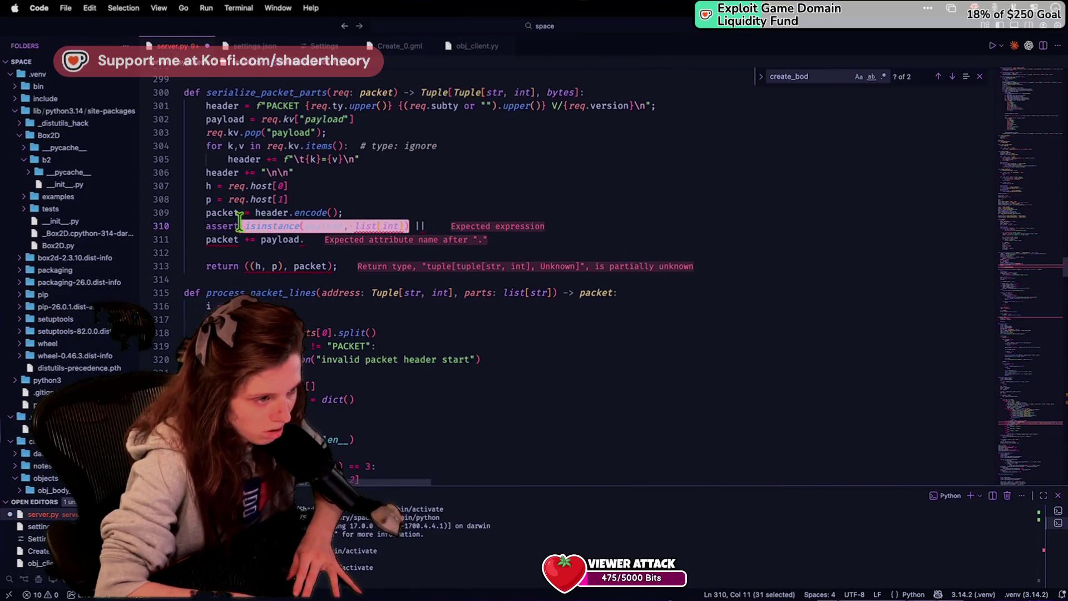
key("cmd+c")
key("End")
key("cmd+v")
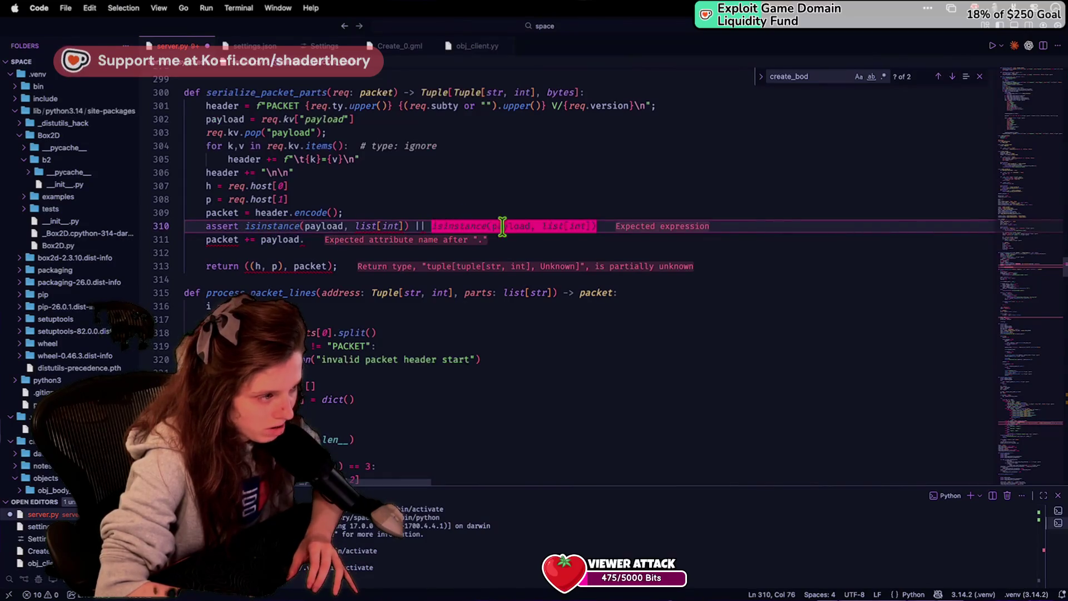
left_click_drag(541, 225, 591, 225)
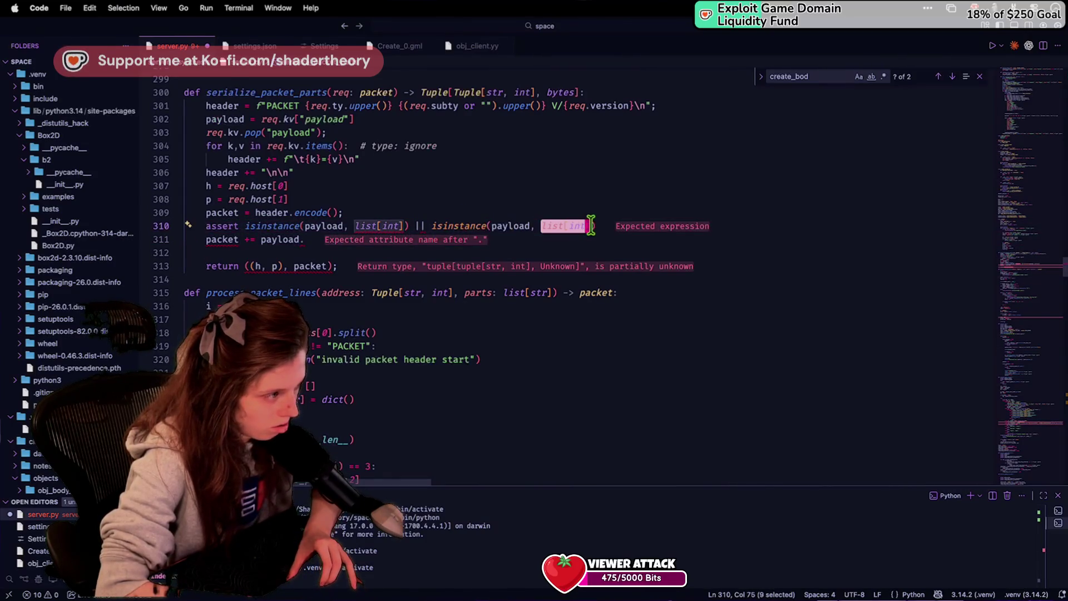
key("BackSpace")
type("bytes")
Step: Select the list[int] check and the || operator on the assert line
left_click(618, 207)
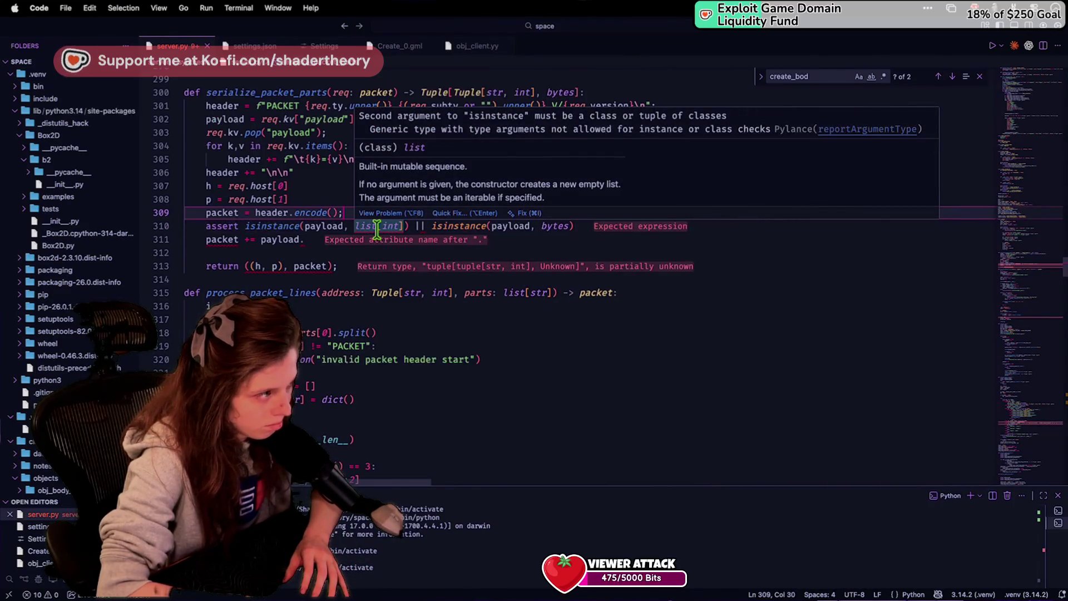
key("shift+Return")
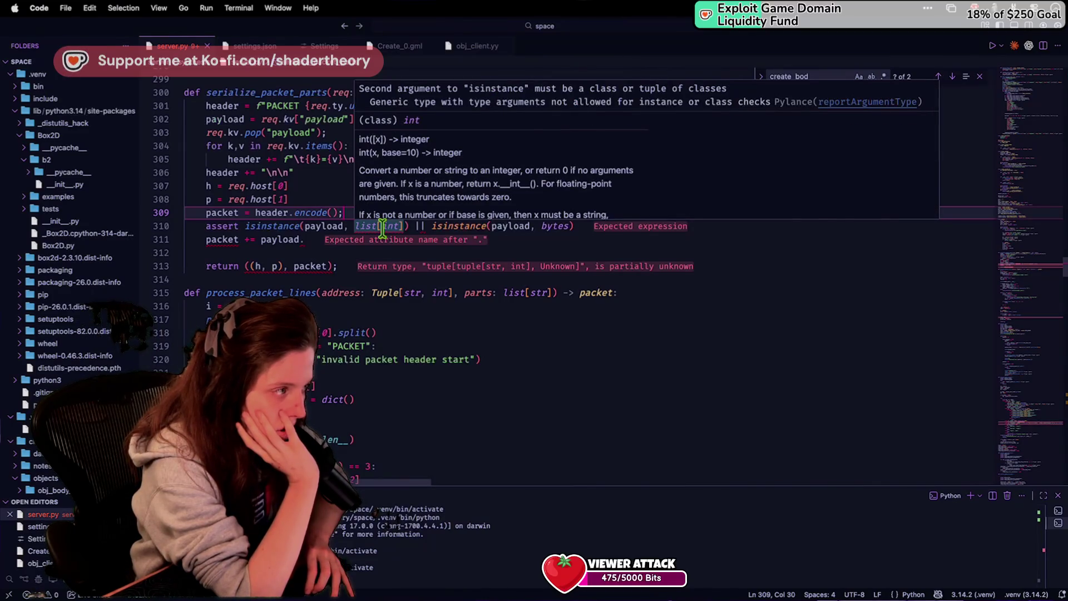
left_click(383, 225)
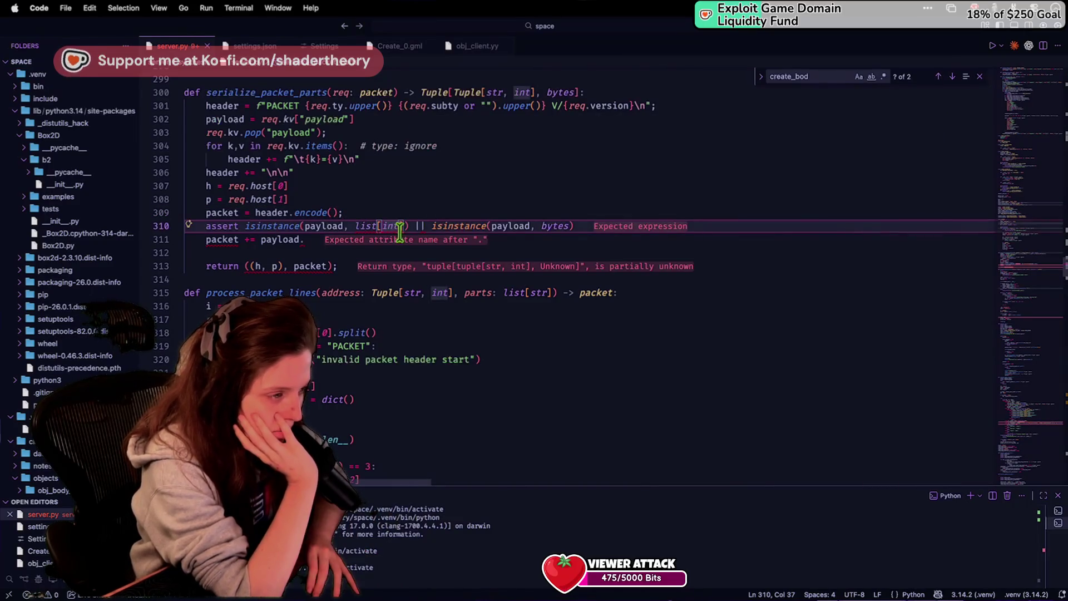
mouse_move(379, 227)
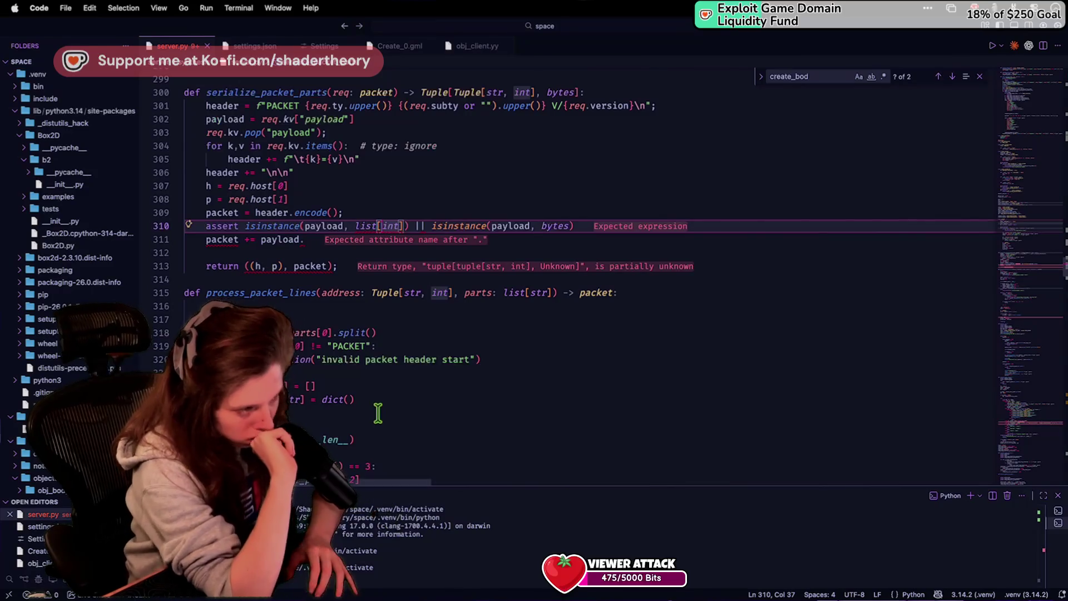
key("Down")
key("Down")
key("Down")
left_click_drag(432, 225, 234, 225)
Step: Reduce the assert to the bytes isinstance check and end it with a semicolon
type("i")
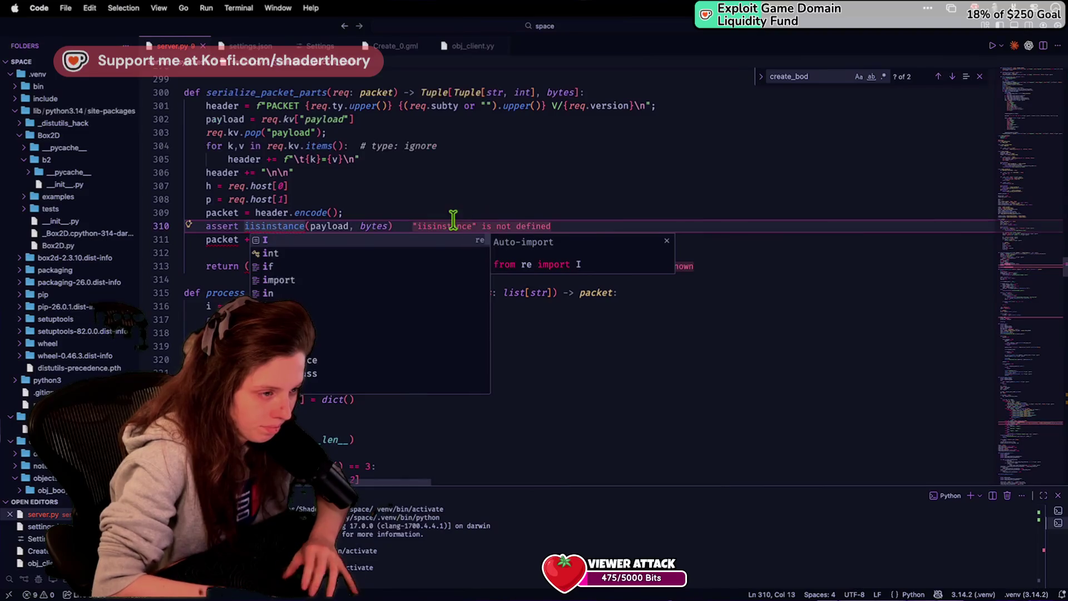
left_click(432, 226)
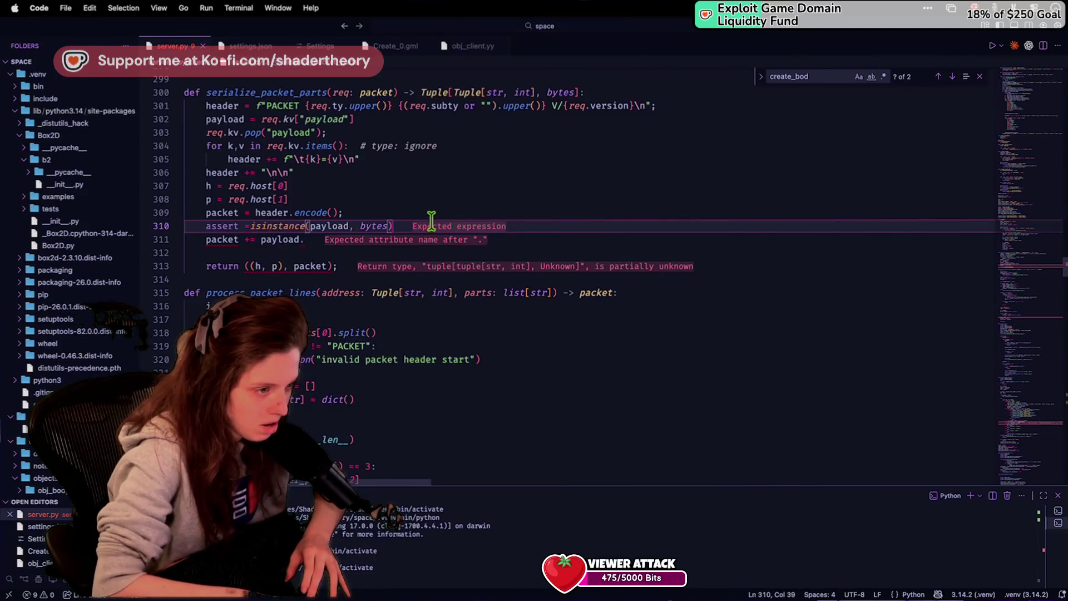
type(";")
Step: Make line 311 read packet += payload # type: ignore
left_click(331, 239)
key("BackSpace")
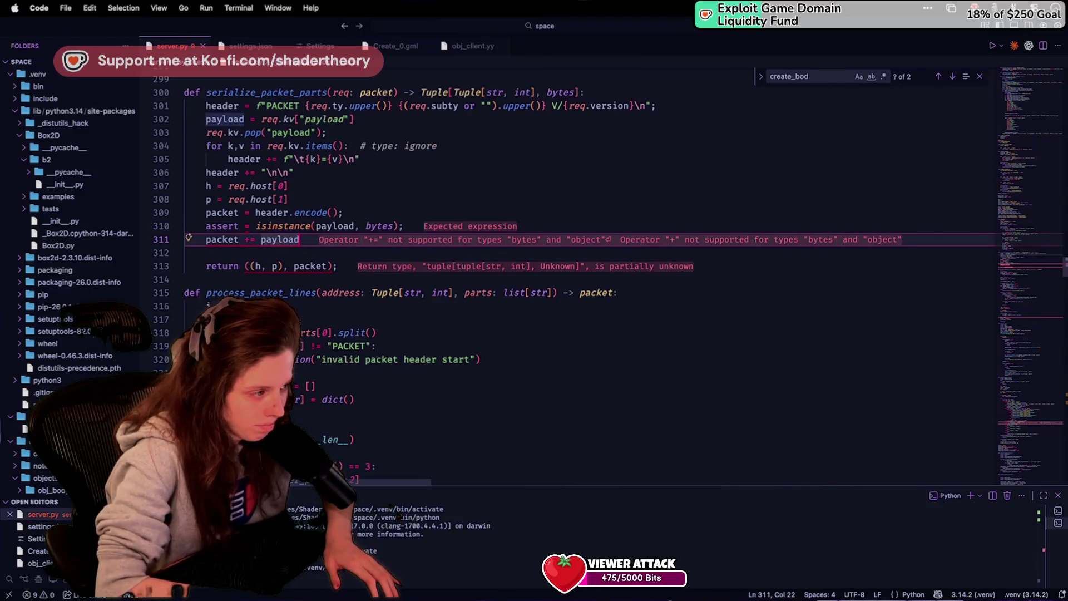
scroll(556, 279, "up", 3)
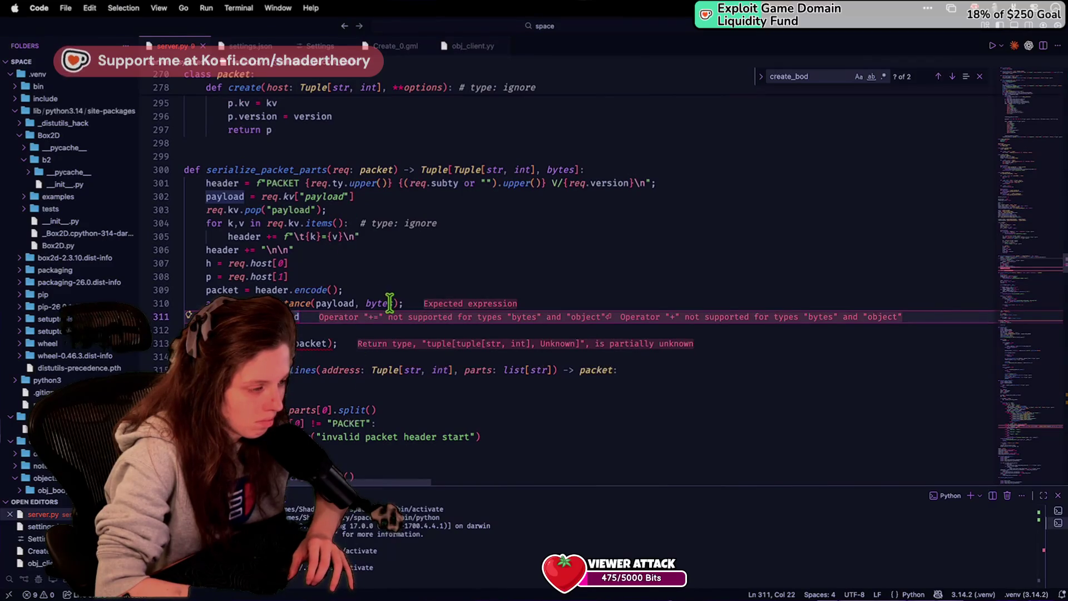
type("# type: ignor")
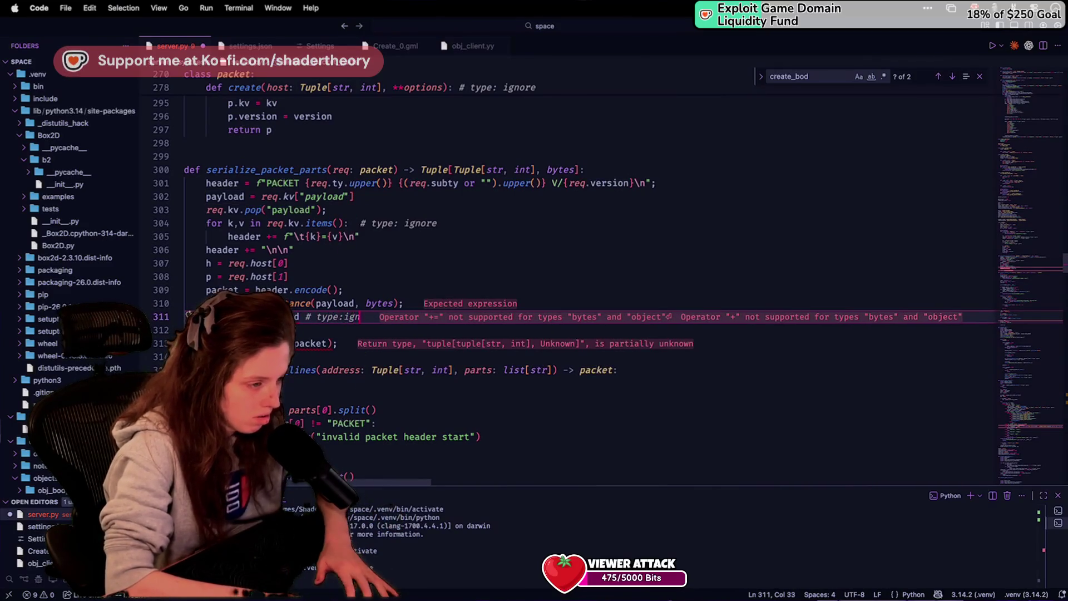
type("e")
left_click(410, 303)
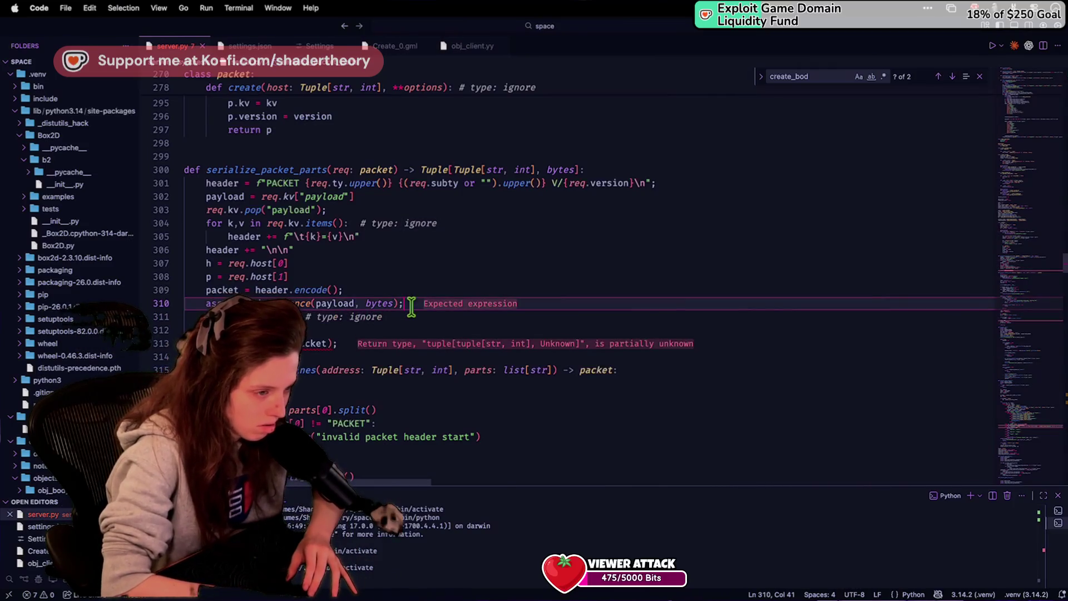
left_click(309, 236)
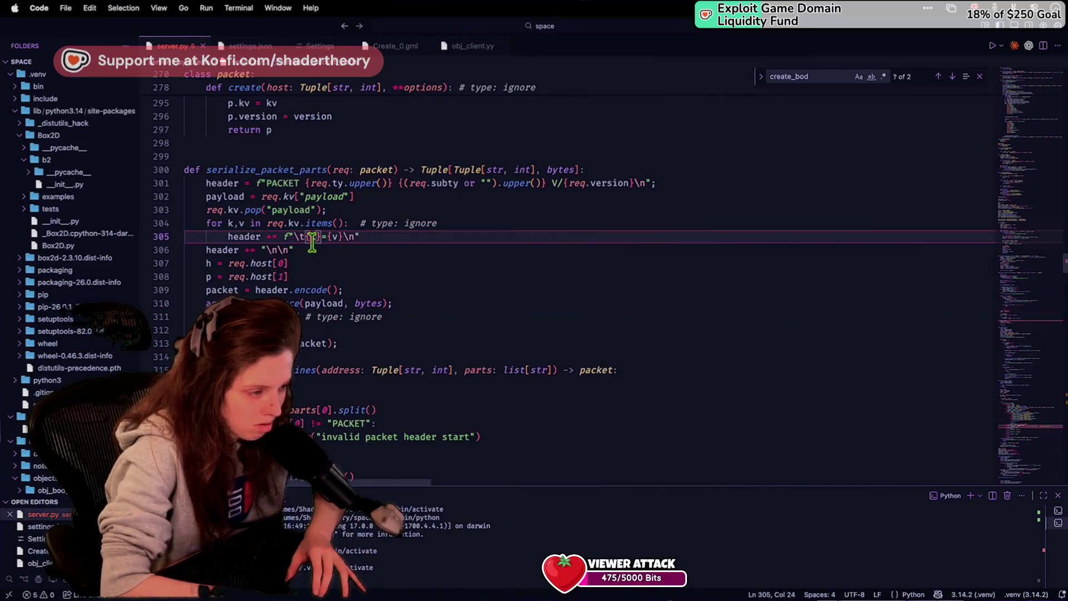
scroll(309, 238, "up", 2)
scroll(312, 241, "down", 15)
scroll(312, 242, "down", 20)
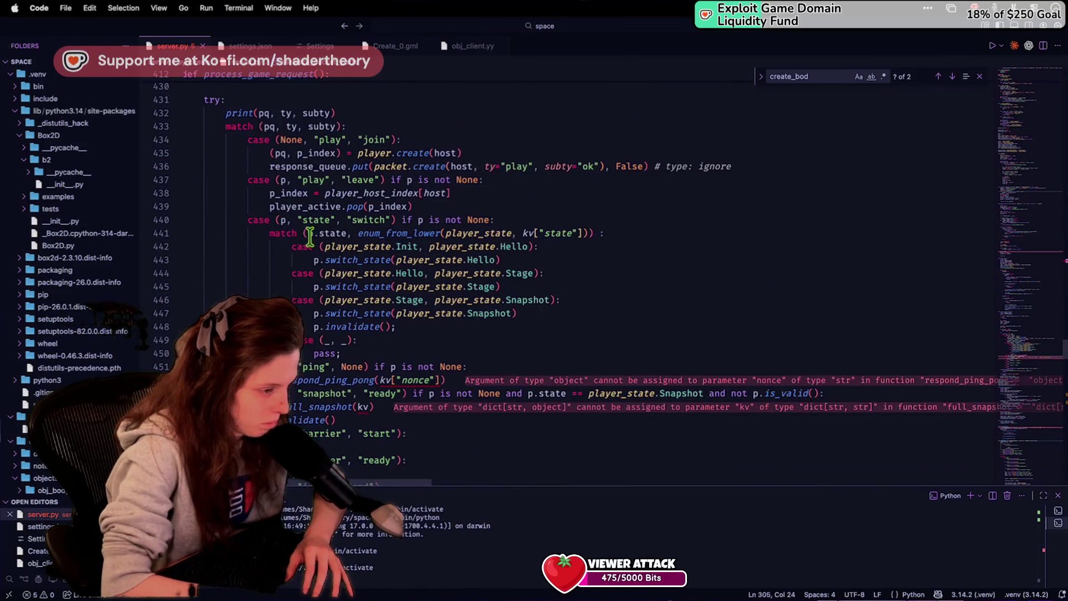
Step: Go to the flagged full_snapshot call and dismiss its type-error popup
scroll(417, 394, "down", 2)
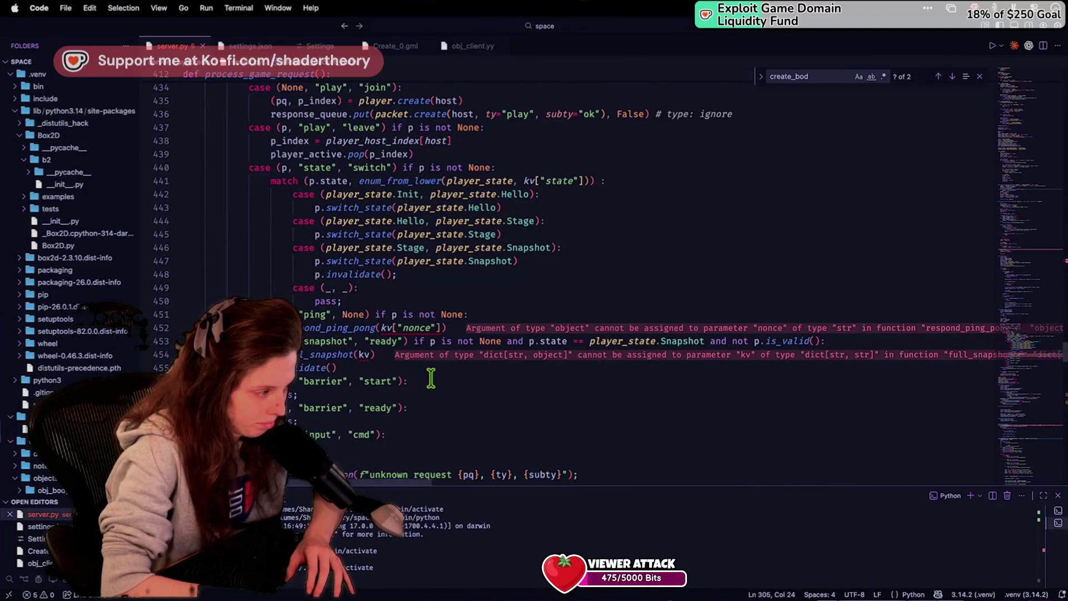
left_click(445, 367)
mouse_move(363, 354)
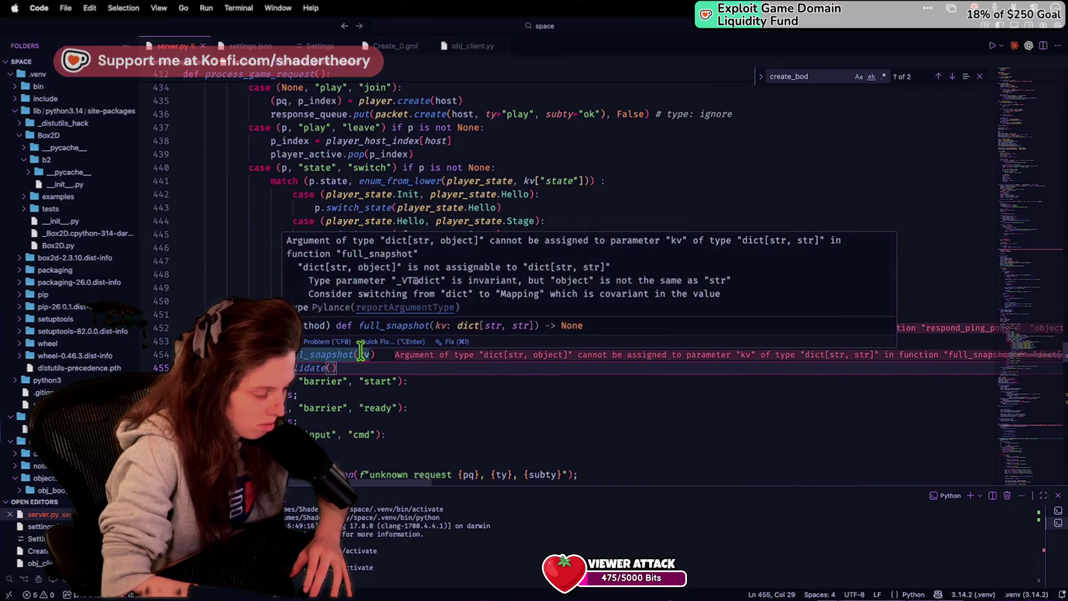
left_click(436, 408)
scroll(436, 411, "up", 10)
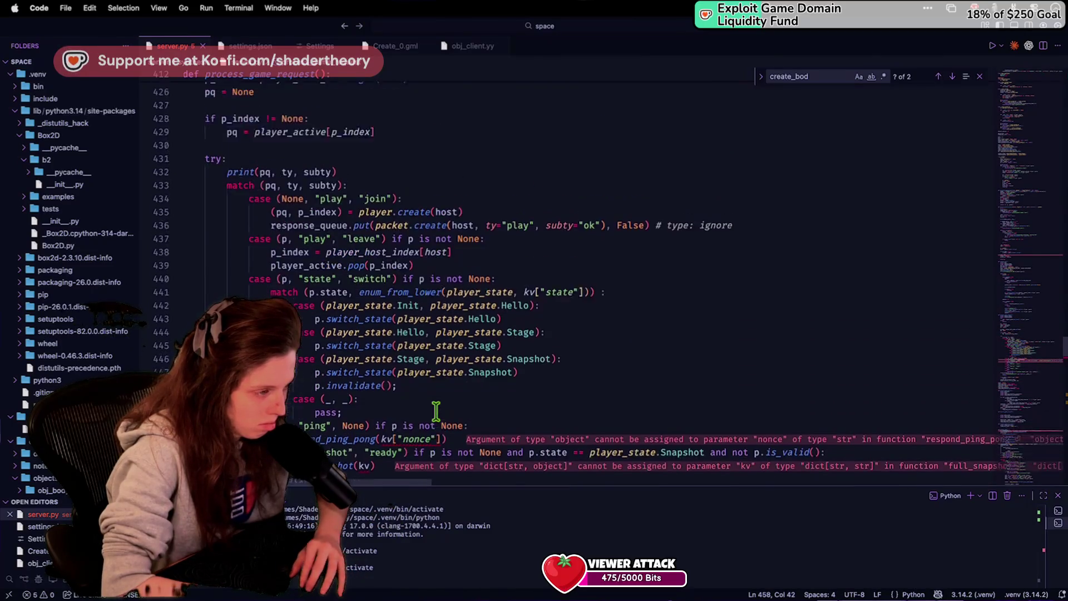
scroll(436, 411, "down", 4)
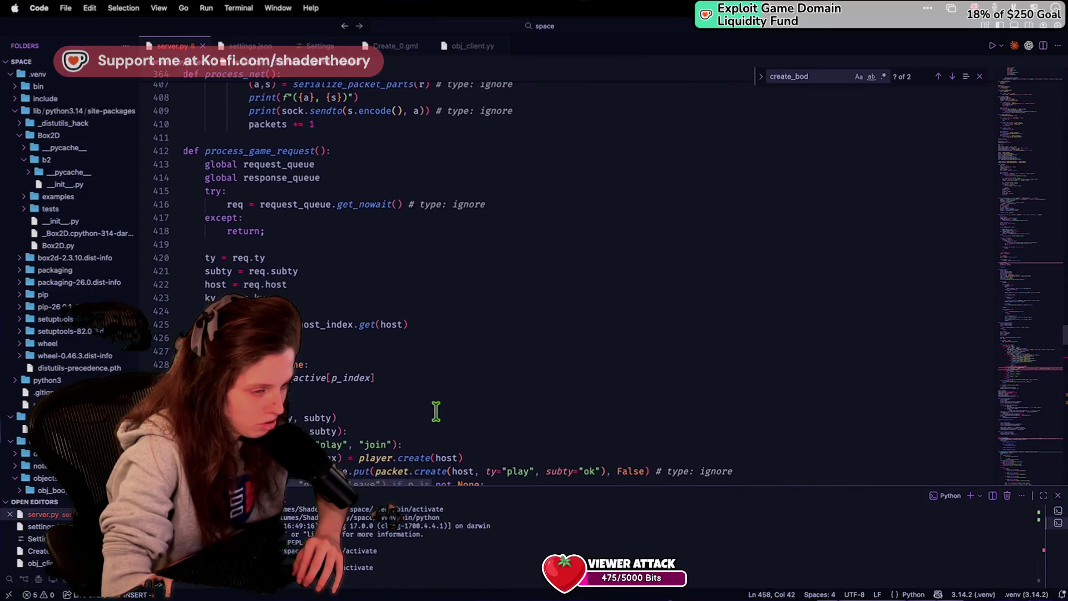
Step: Search for '[str, str' and change full_snapshot's kv value type from str to object
key("super+f")
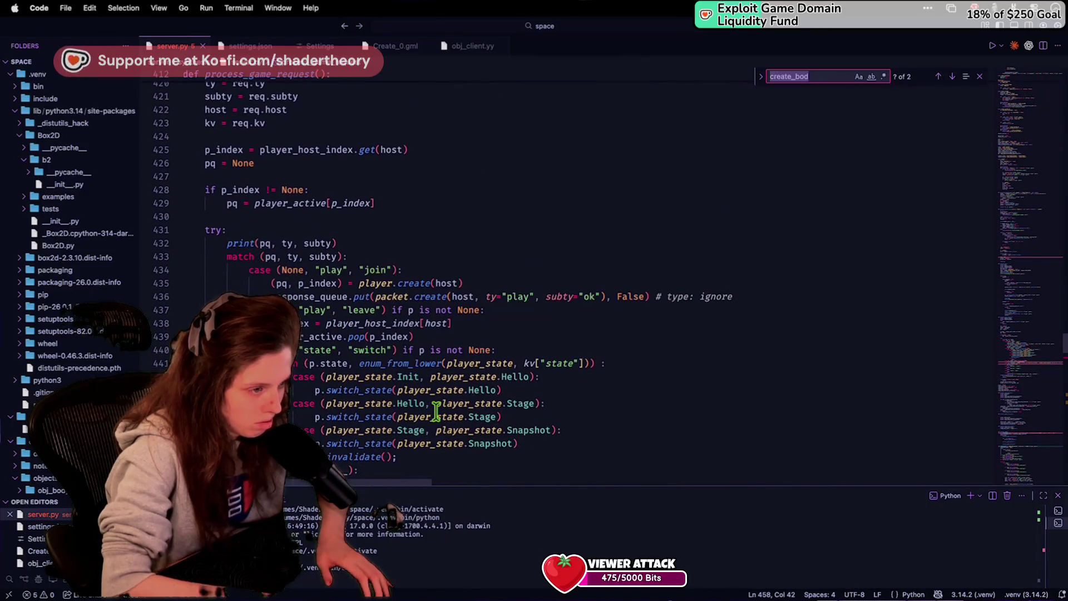
type("[str, str")
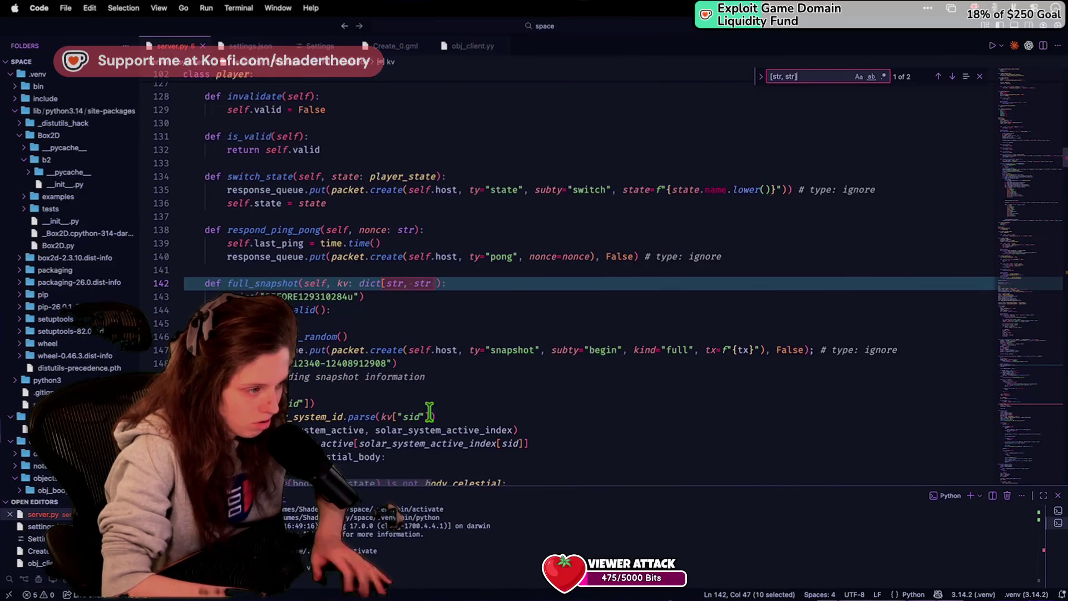
double_click(419, 282)
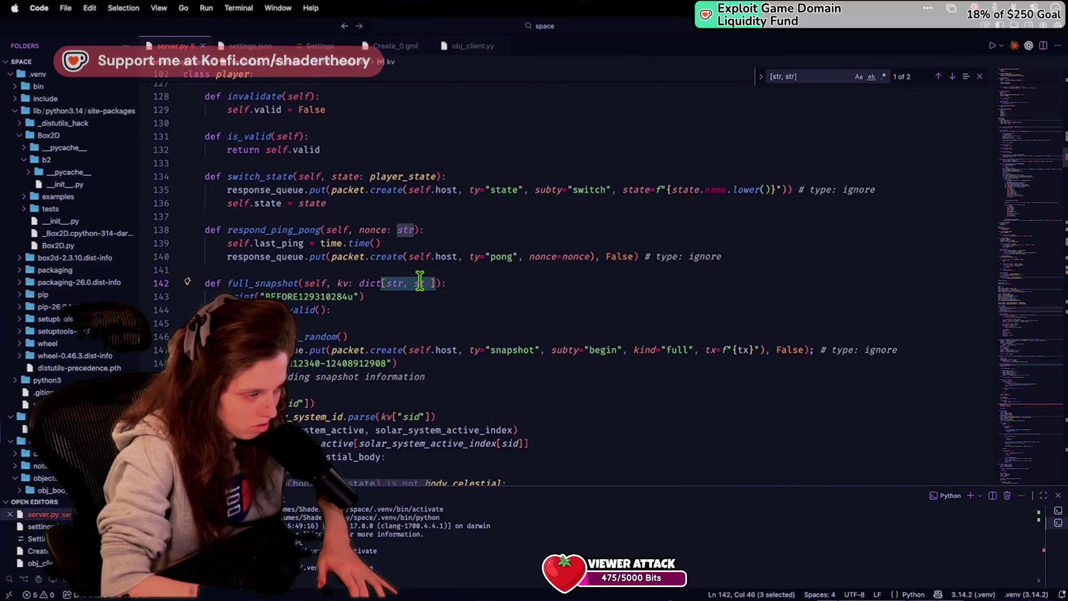
key("super+z")
key("super+z")
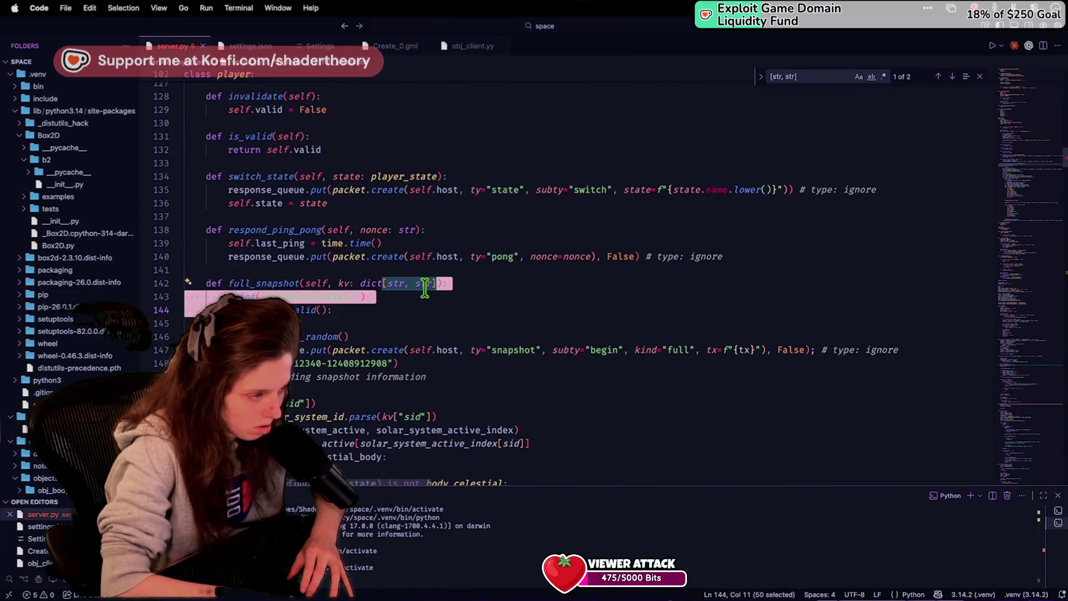
double_click(425, 284)
type("object")
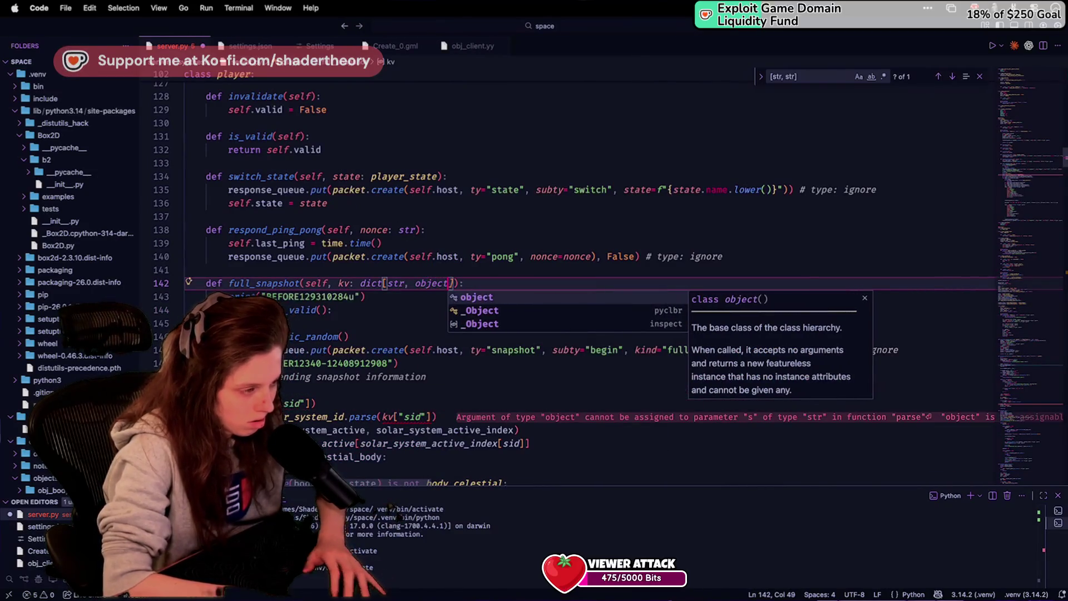
key("BackSpace")
key("BackSpace")
key("BackSpace")
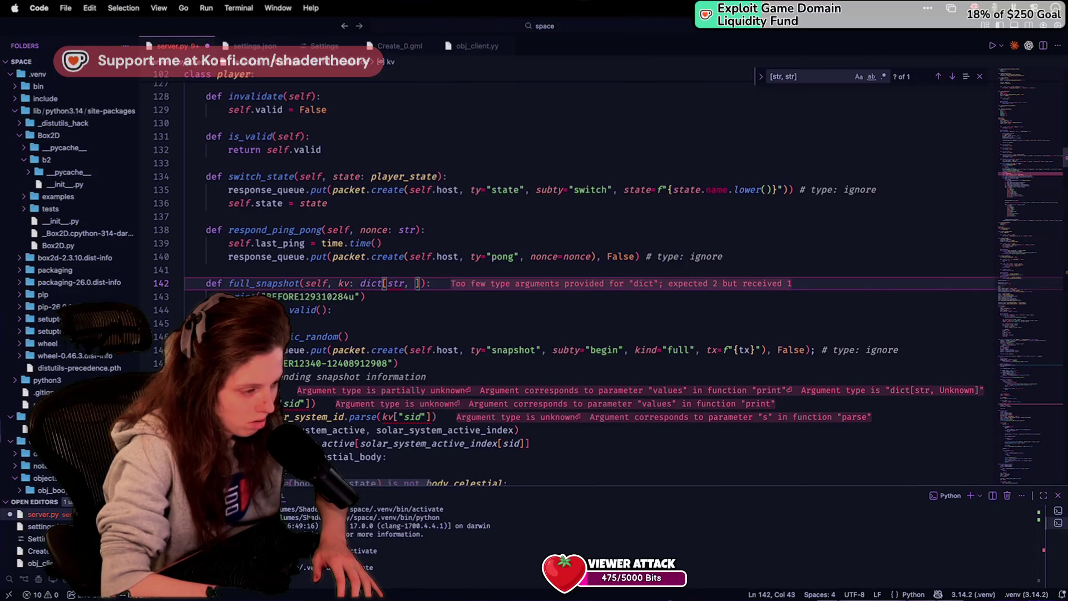
type("object")
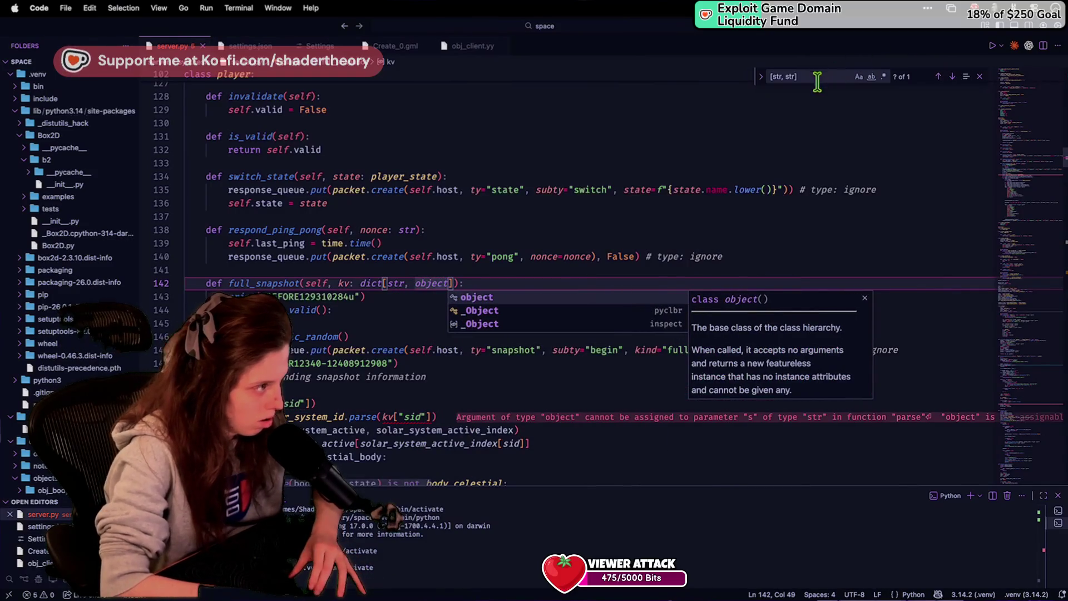
key("Escape")
Step: Change the next kv annotation, in process_packet_lines, to dict[str, object] and check for remaining matches
left_click(815, 77)
key("Return")
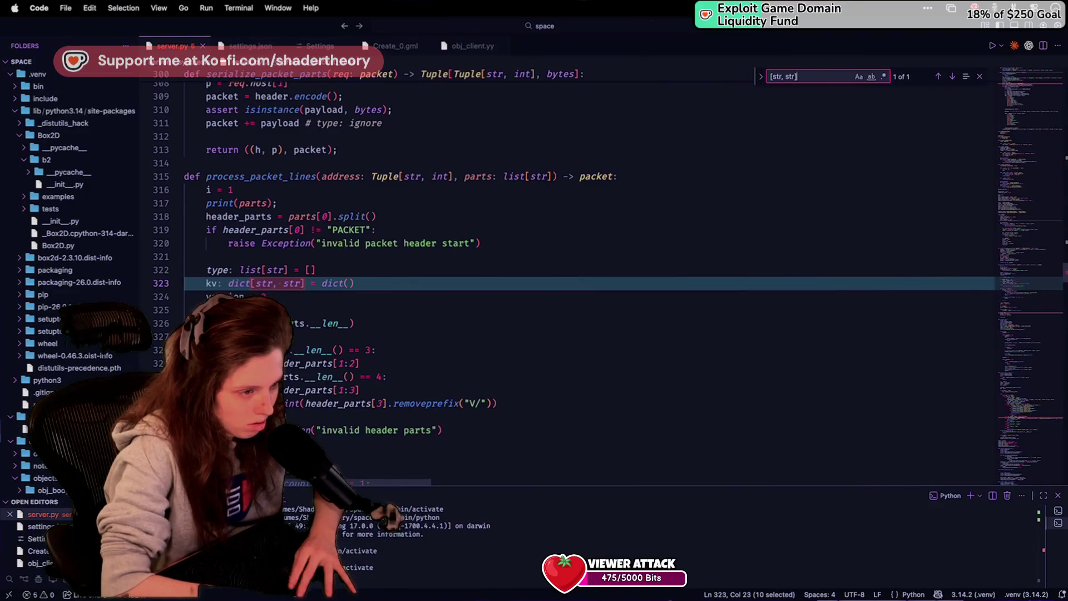
double_click(288, 285)
type("object")
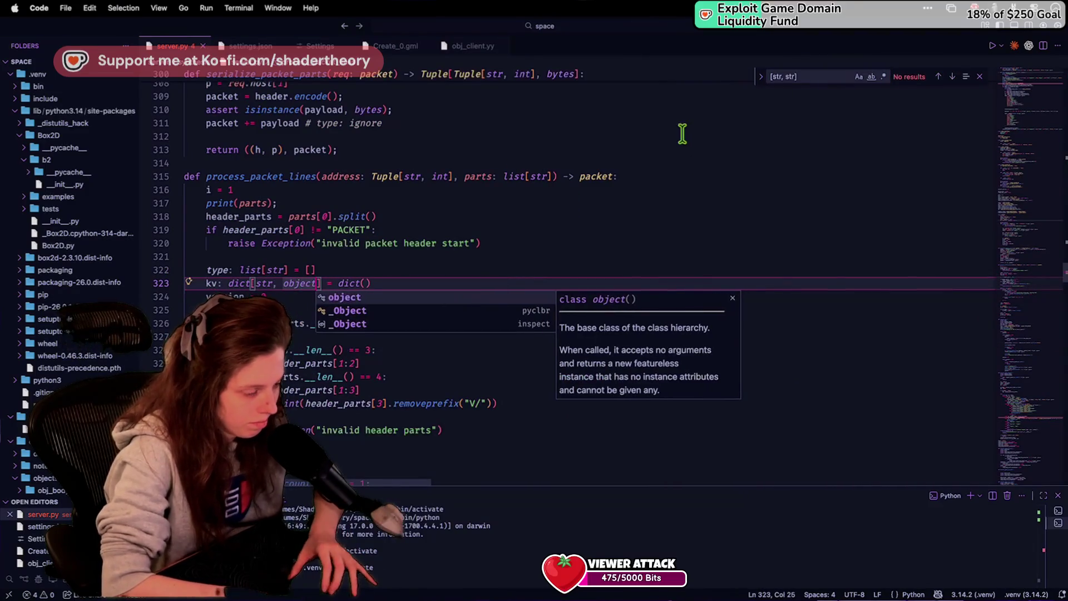
key("Escape")
left_click(807, 78)
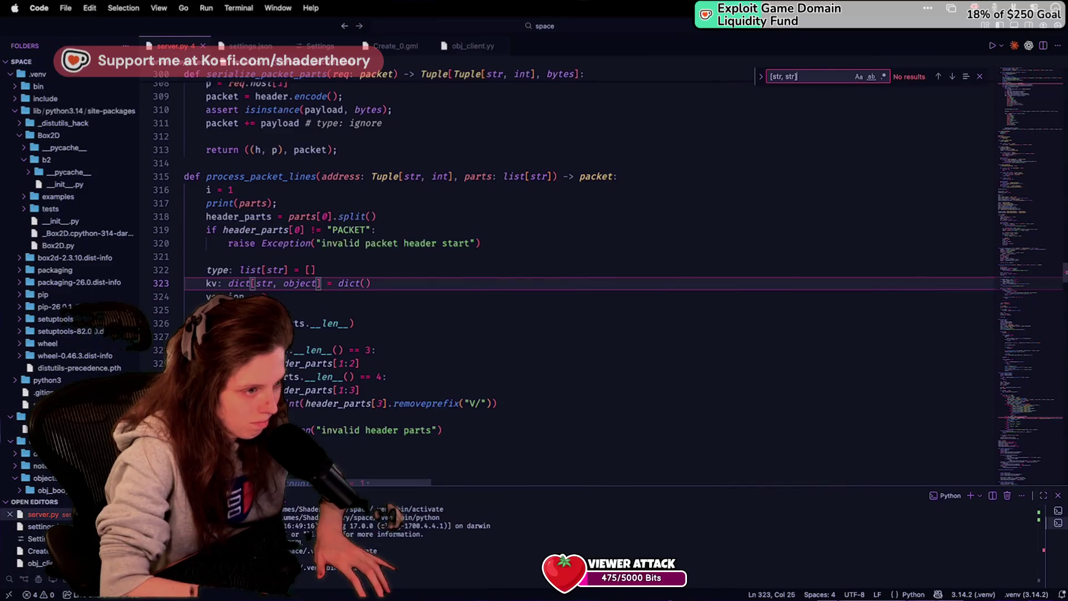
scroll(539, 407, "down", 9)
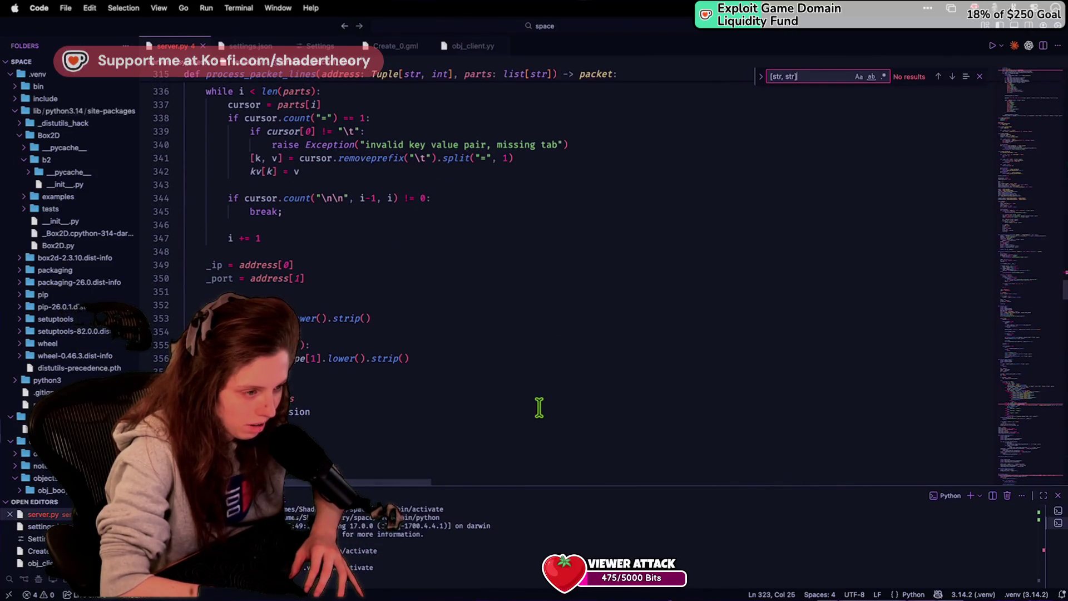
left_click(457, 394)
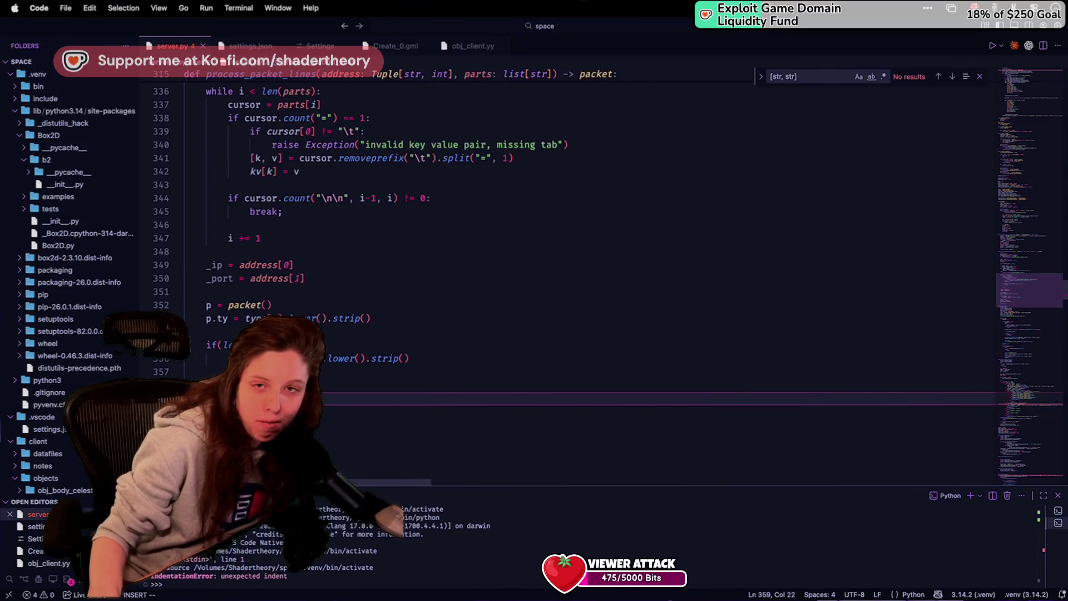
Step: Bring back the Untitled-1 notes with key=value lines, data=binary, len=5, encoding=raw and 01010
key("super+shift+t")
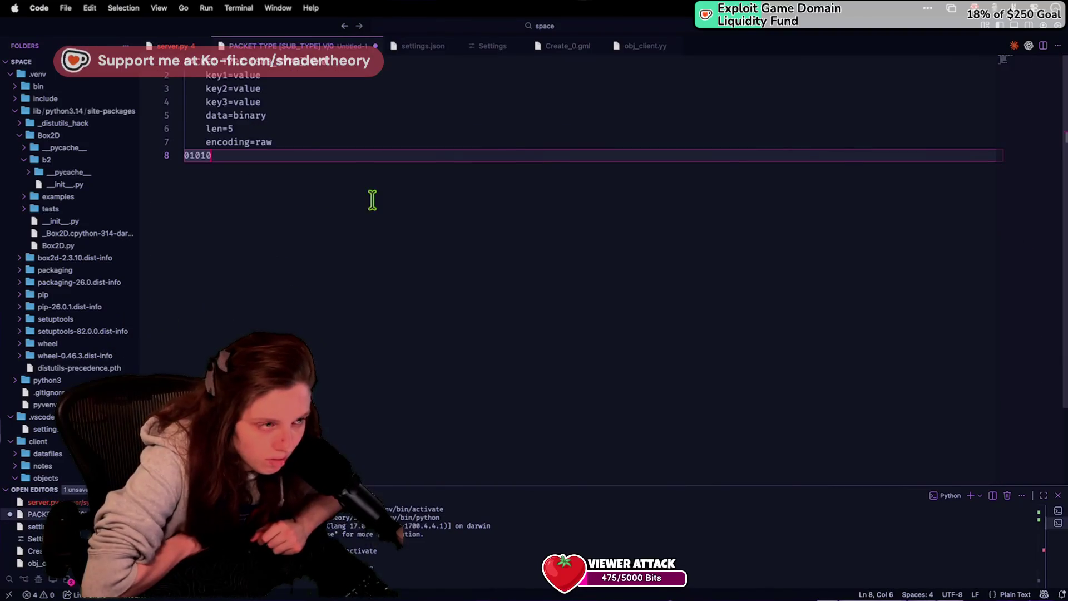
Step: Look over the data, len, encoding and payload lines of the notes without editing, then switch to GameMaker
key("super+a")
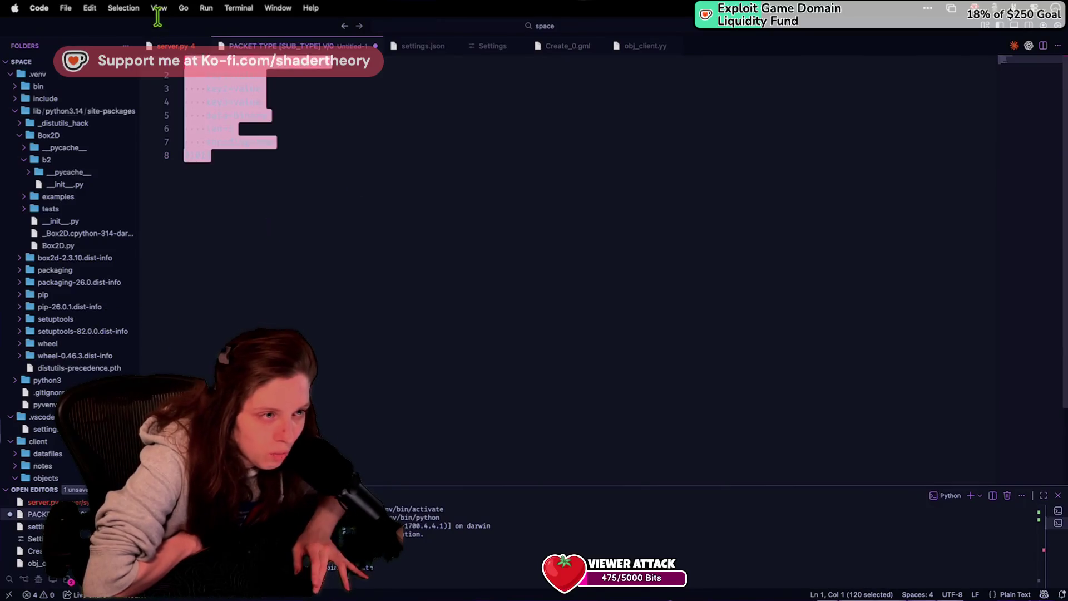
key("Right")
left_click_drag(209, 120, 243, 188)
left_click(243, 188)
left_click(204, 118)
left_click_drag(204, 118, 220, 178)
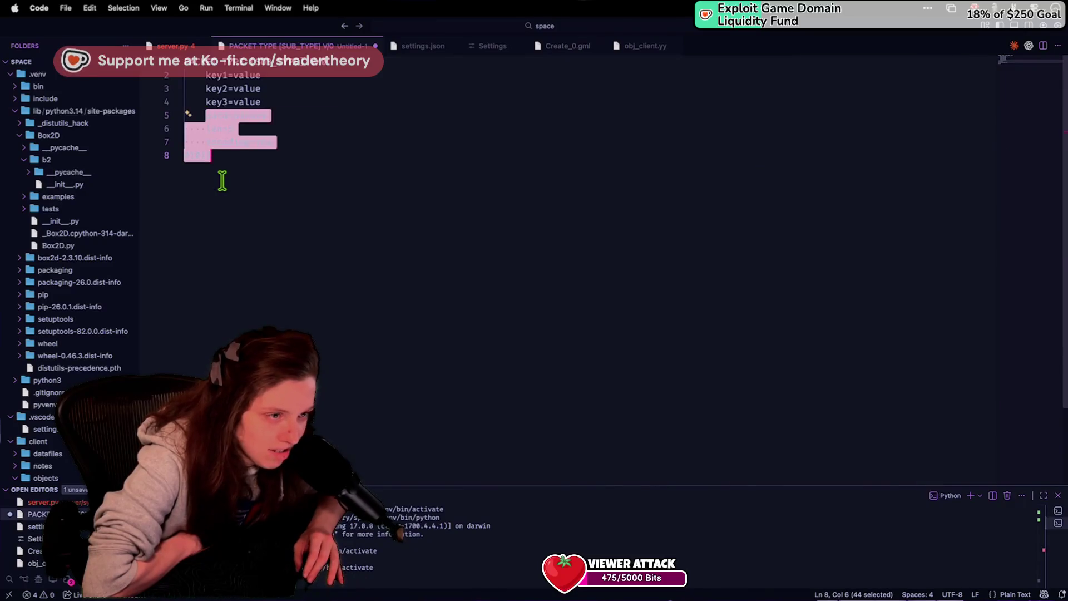
left_click(222, 180)
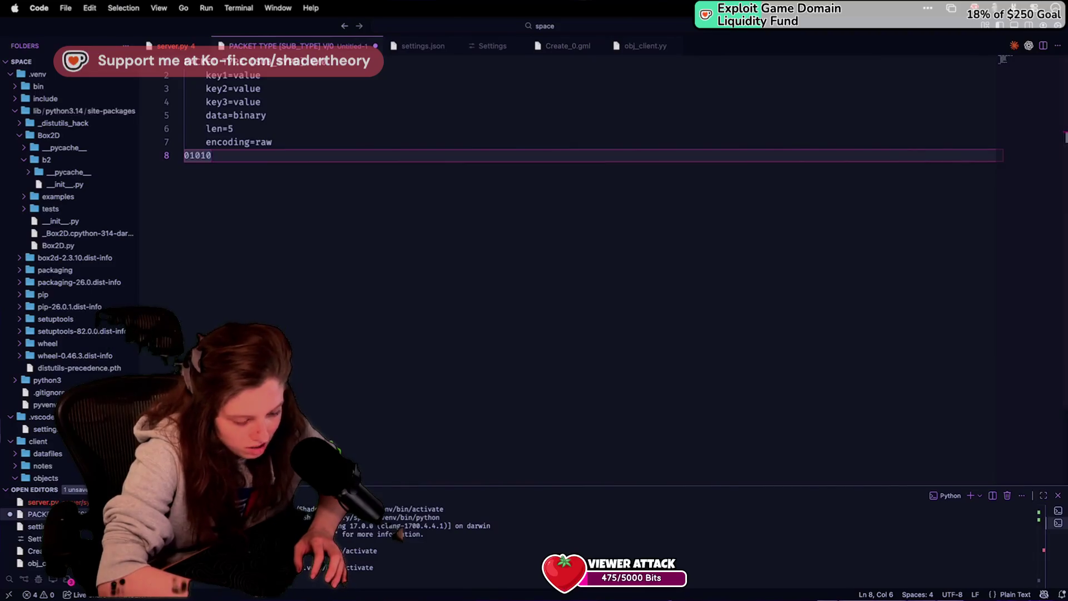
key("super+Tab")
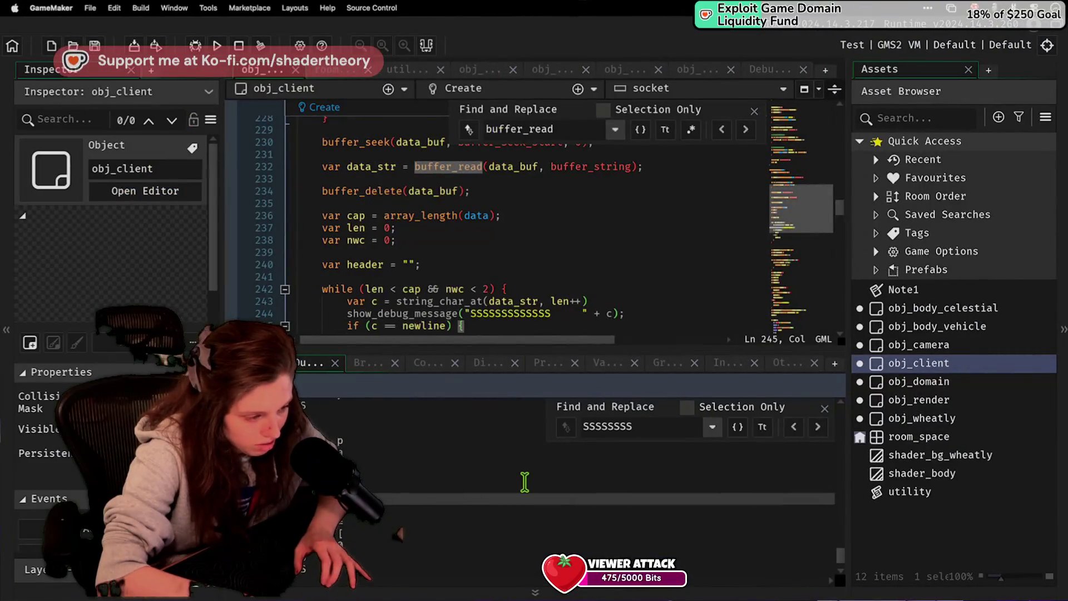
double_click(602, 426)
type("p")
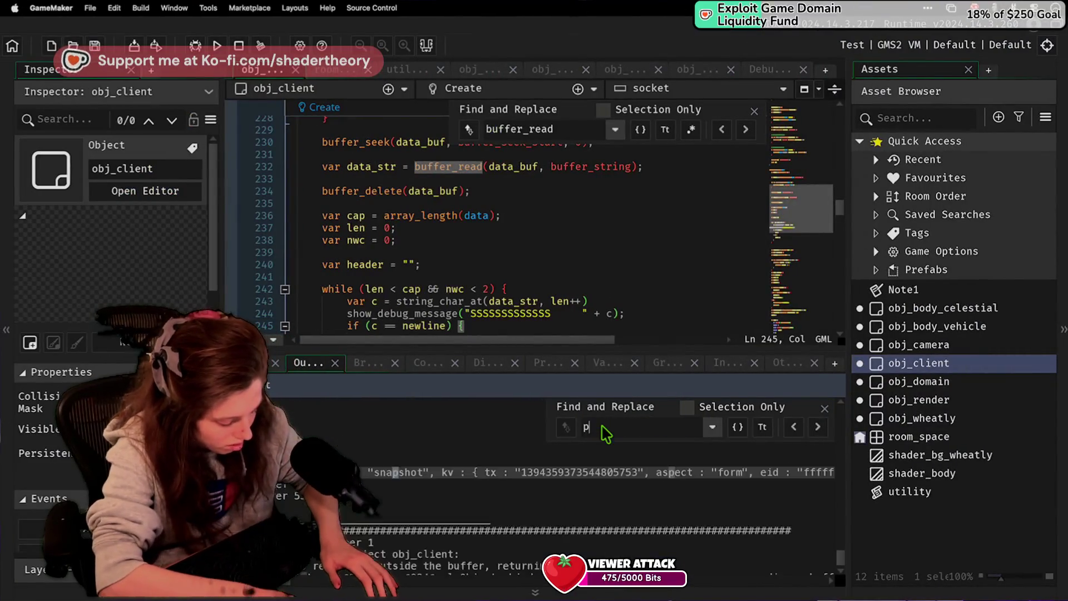
type("ayload")
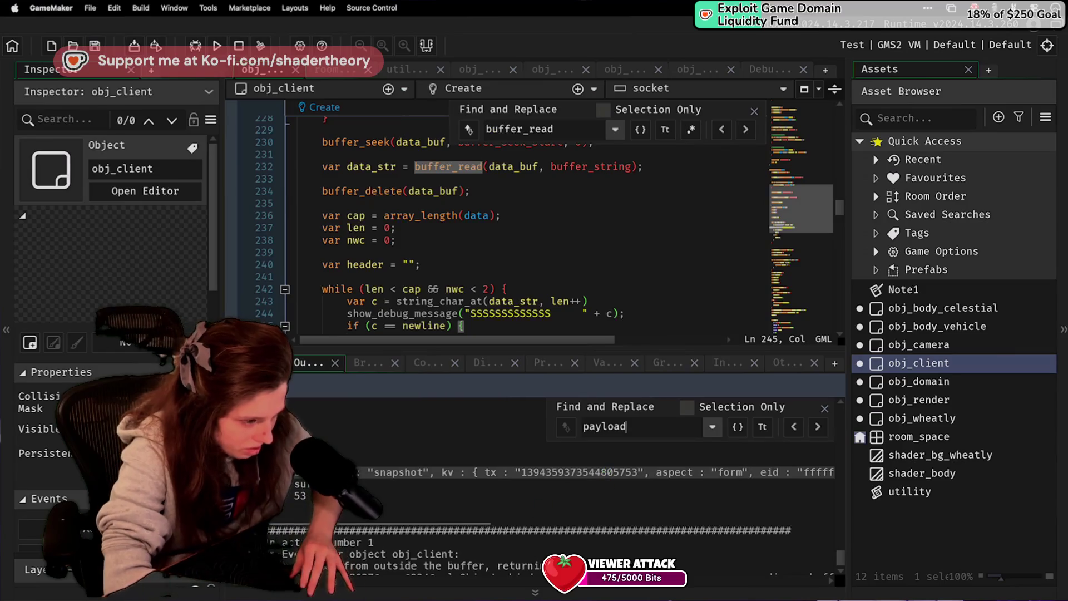
double_click(399, 472)
left_click(398, 472)
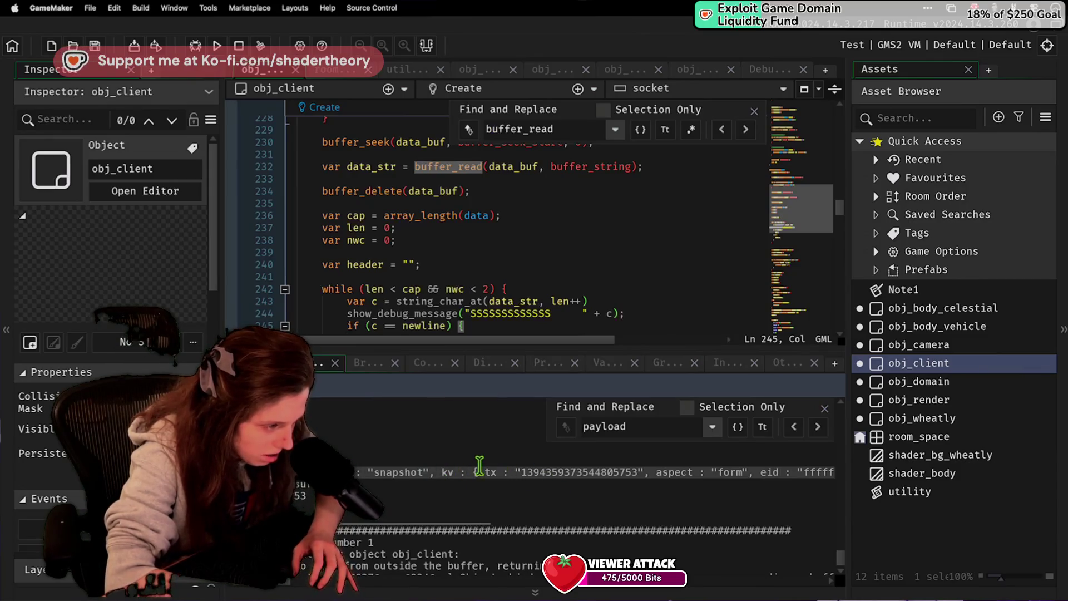
scroll(486, 469, "right", 5)
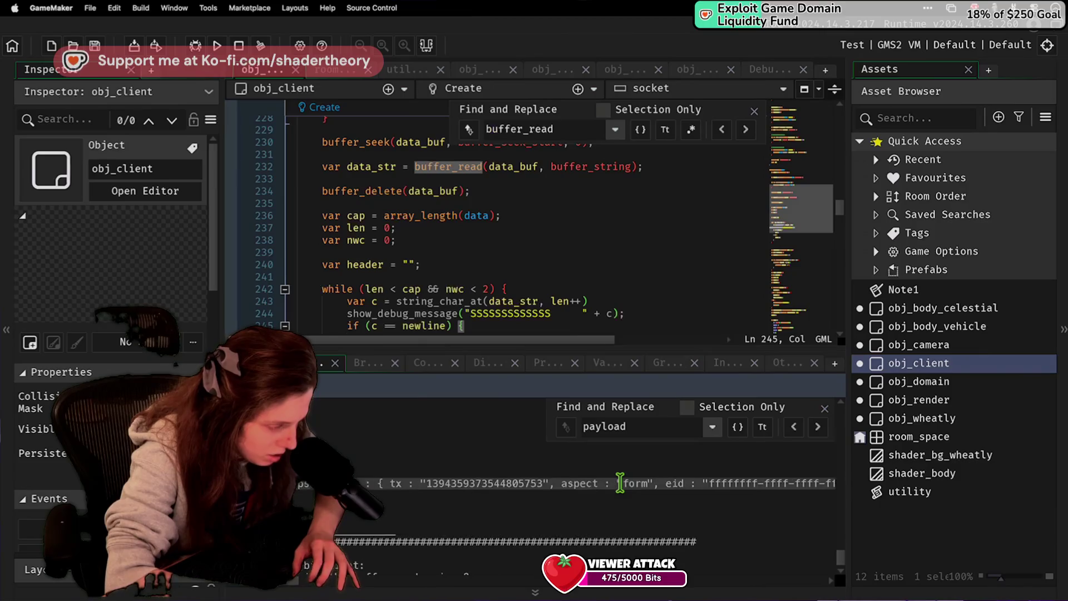
scroll(661, 501, "right", 5)
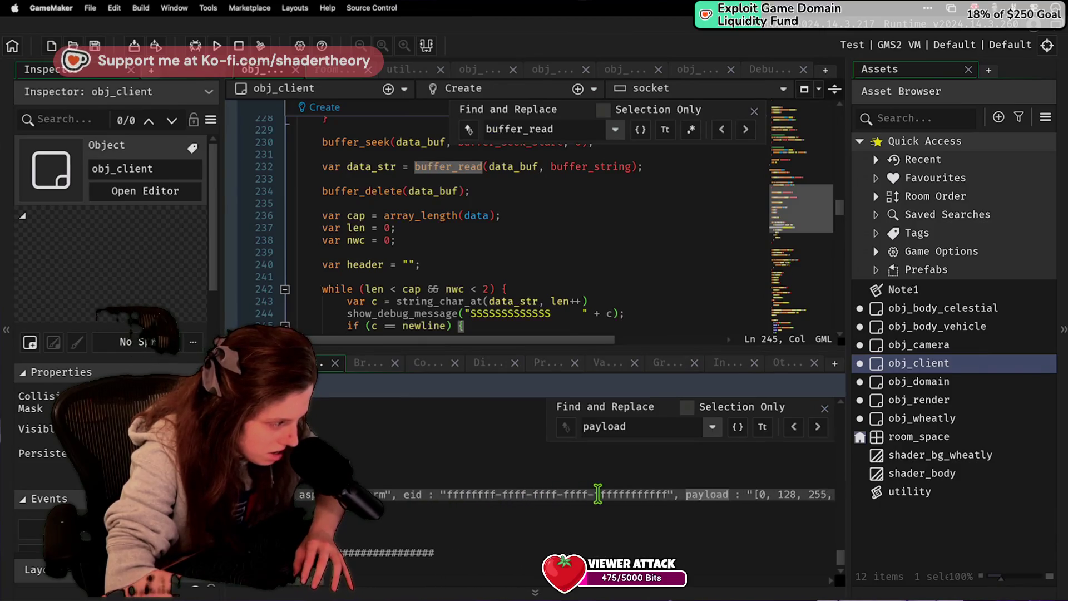
scroll(661, 501, "right", 5)
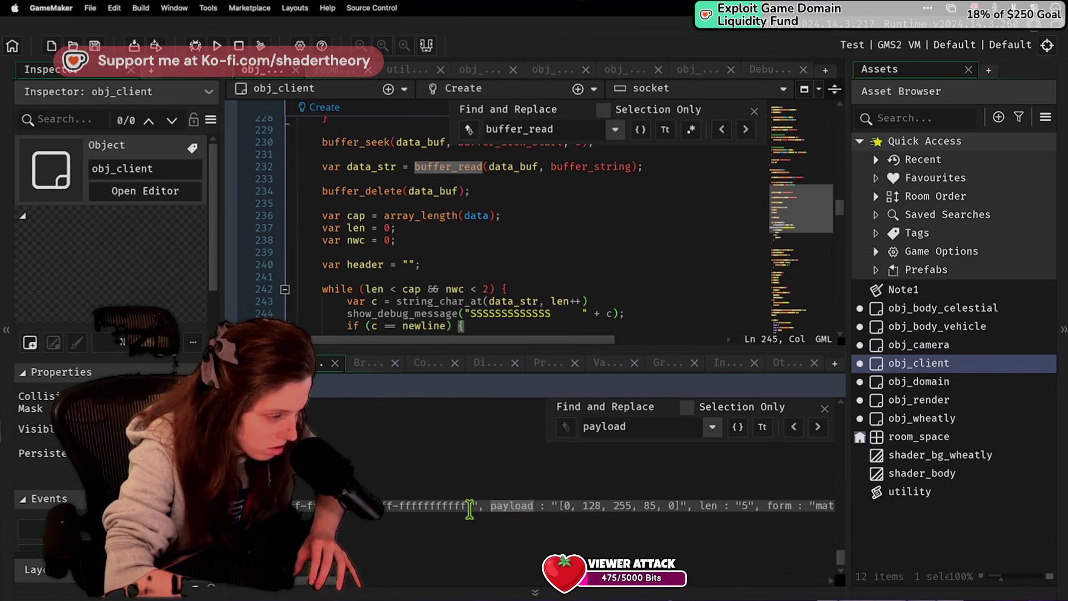
left_click_drag(685, 506, 548, 507)
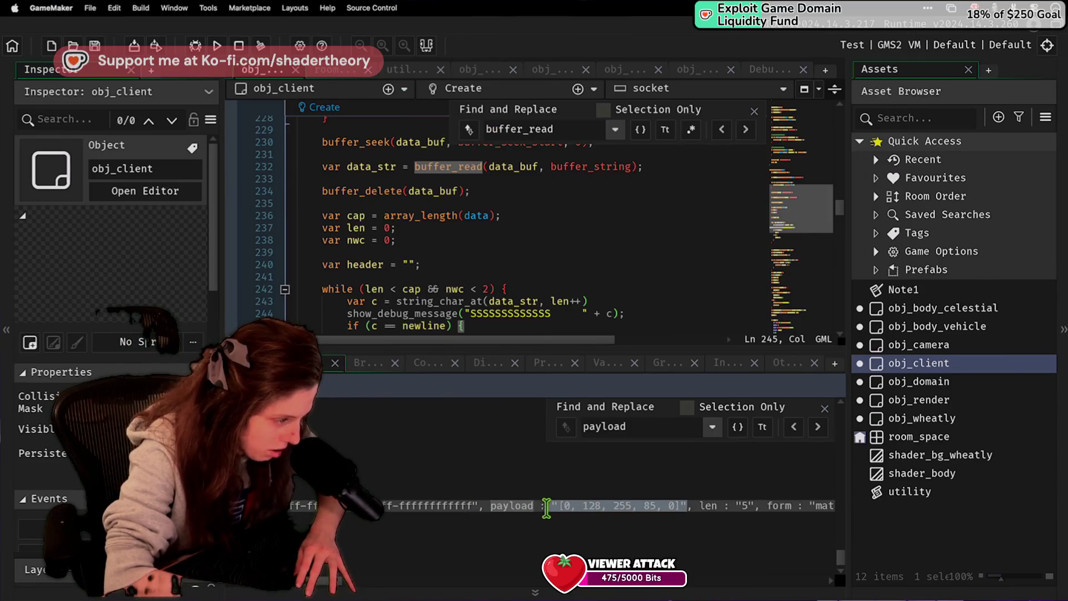
scroll(579, 526, "right", 3)
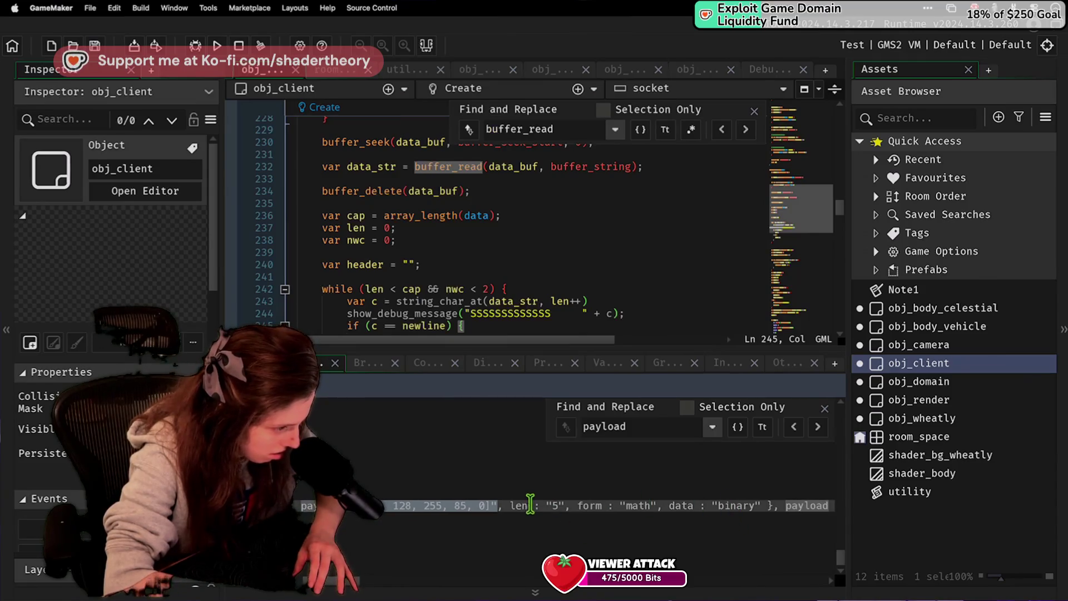
scroll(601, 506, "right", 6)
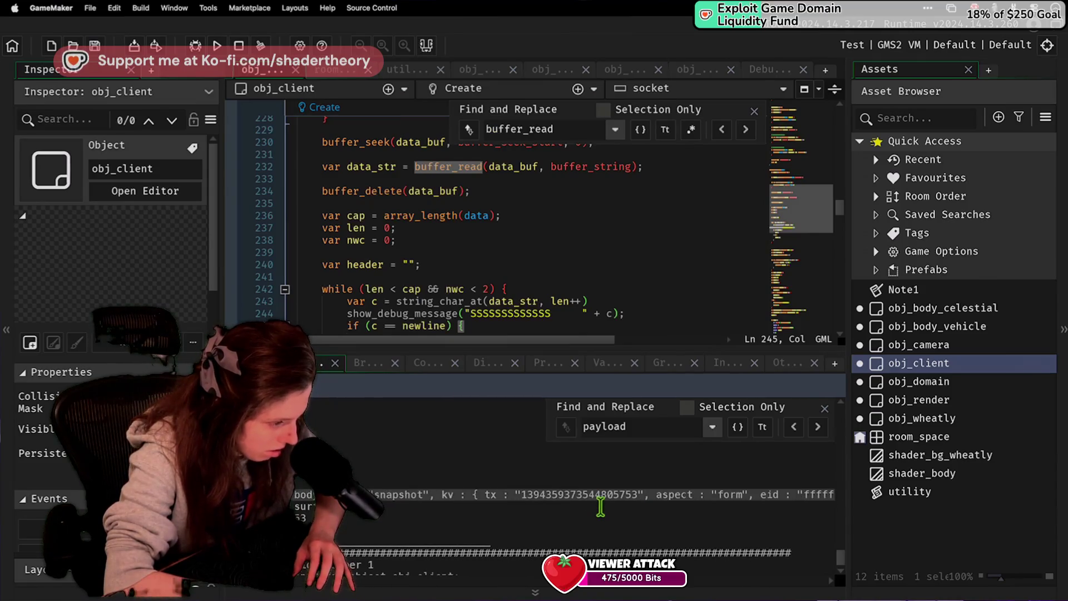
scroll(596, 507, "right", 1)
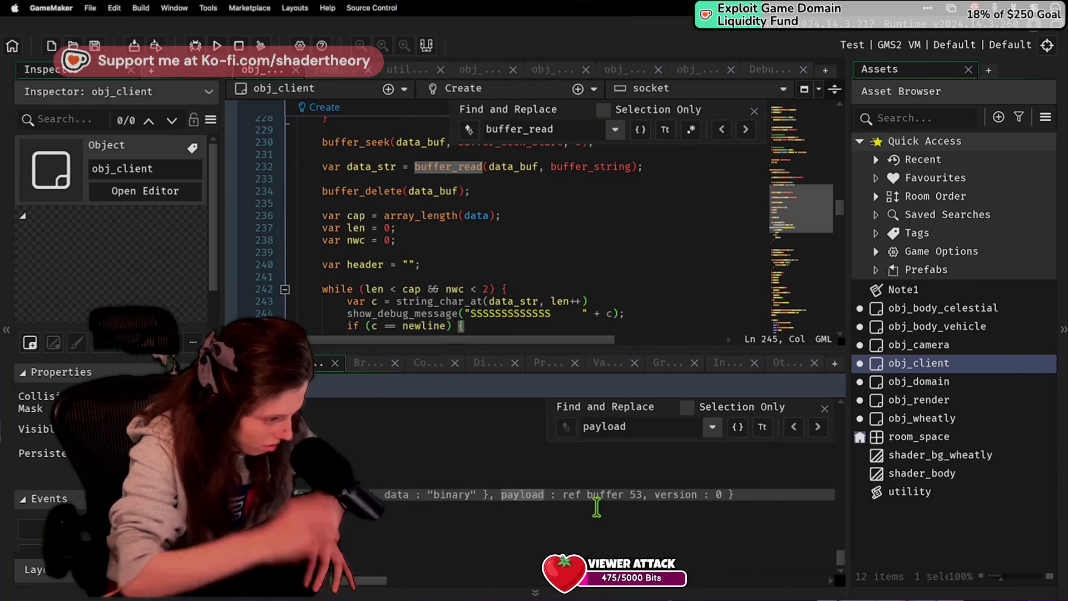
scroll(596, 506, "down", 1)
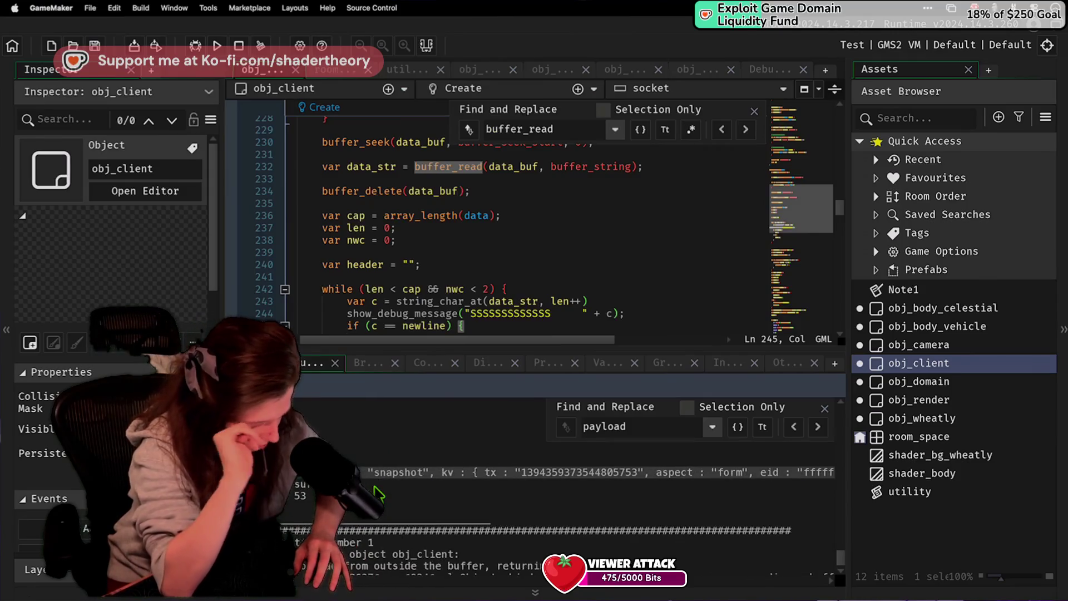
double_click(373, 472)
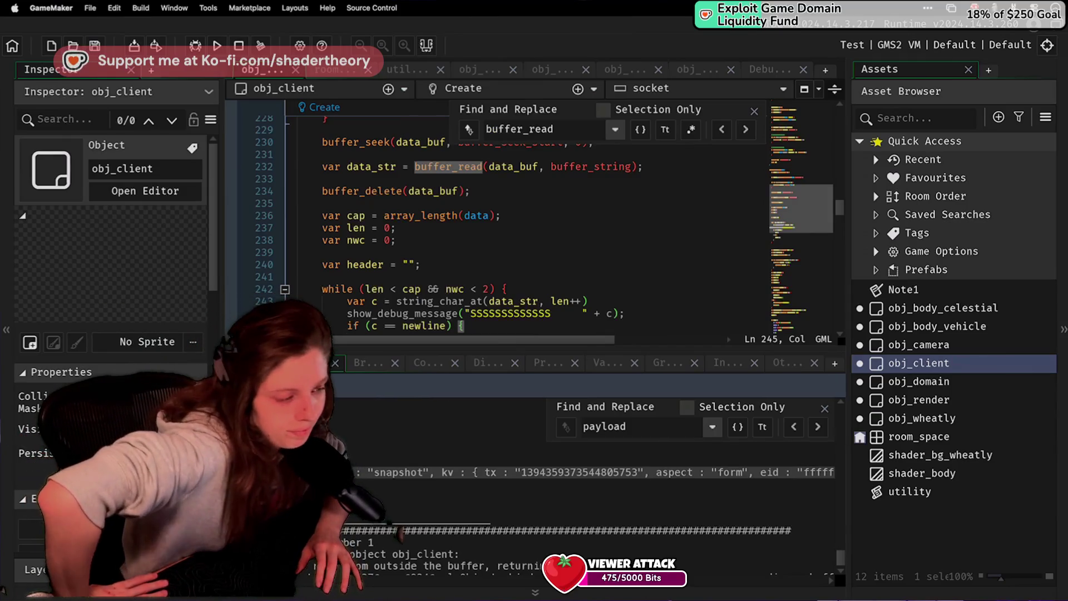
left_click(440, 290)
scroll(439, 289, "down", 10)
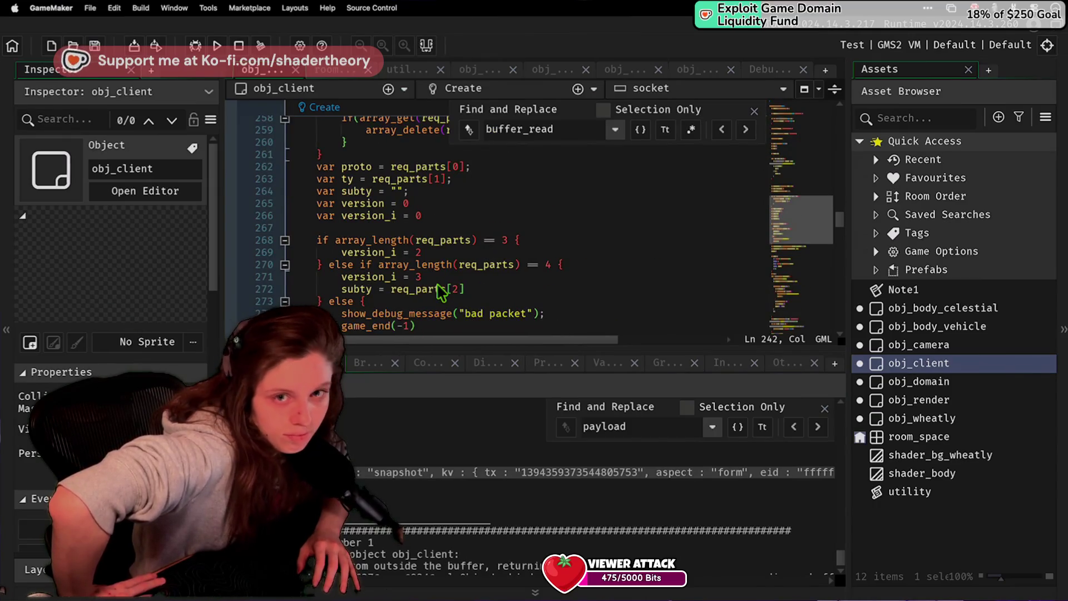
scroll(439, 290, "down", 4)
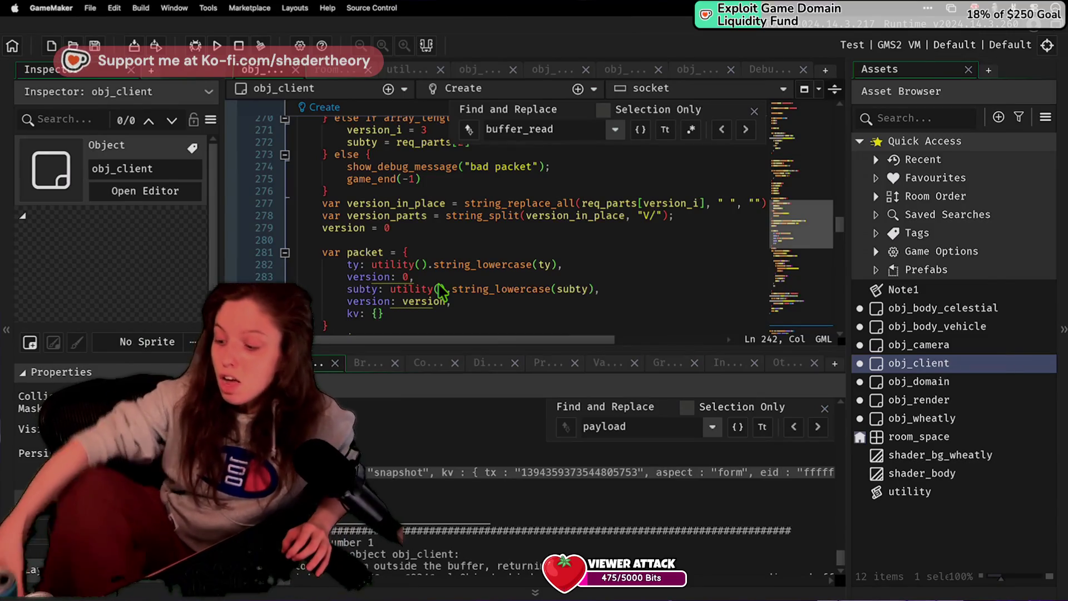
left_click(441, 289)
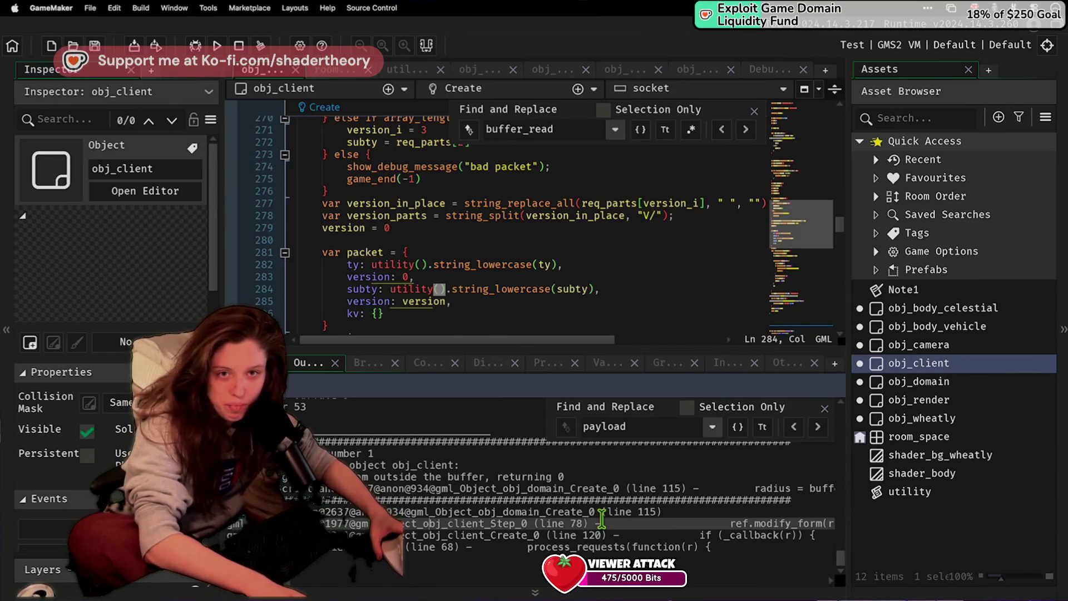
left_click(599, 535)
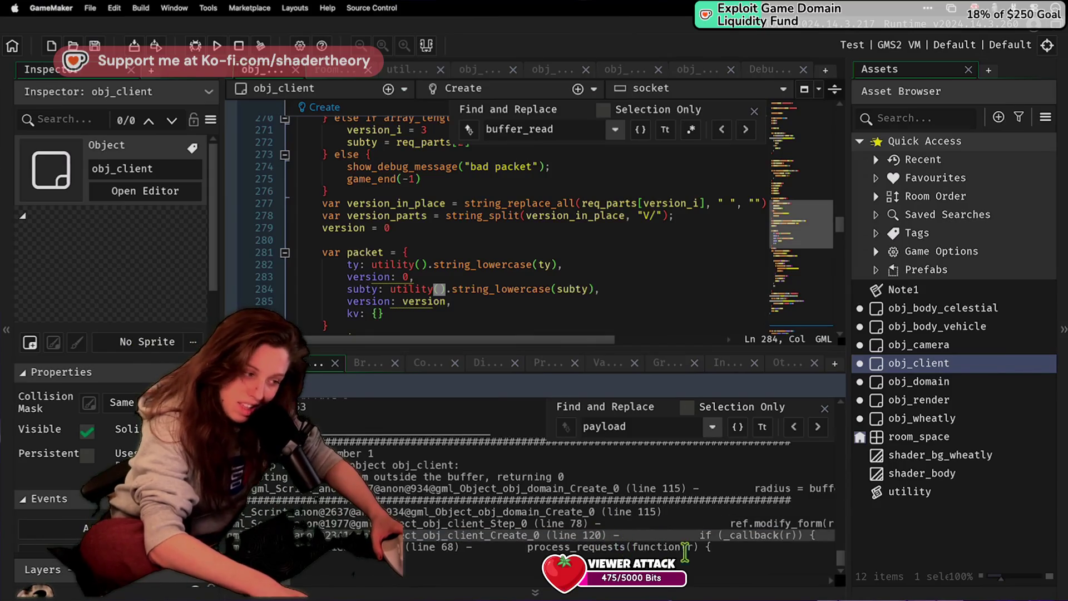
scroll(636, 534, "up", 2)
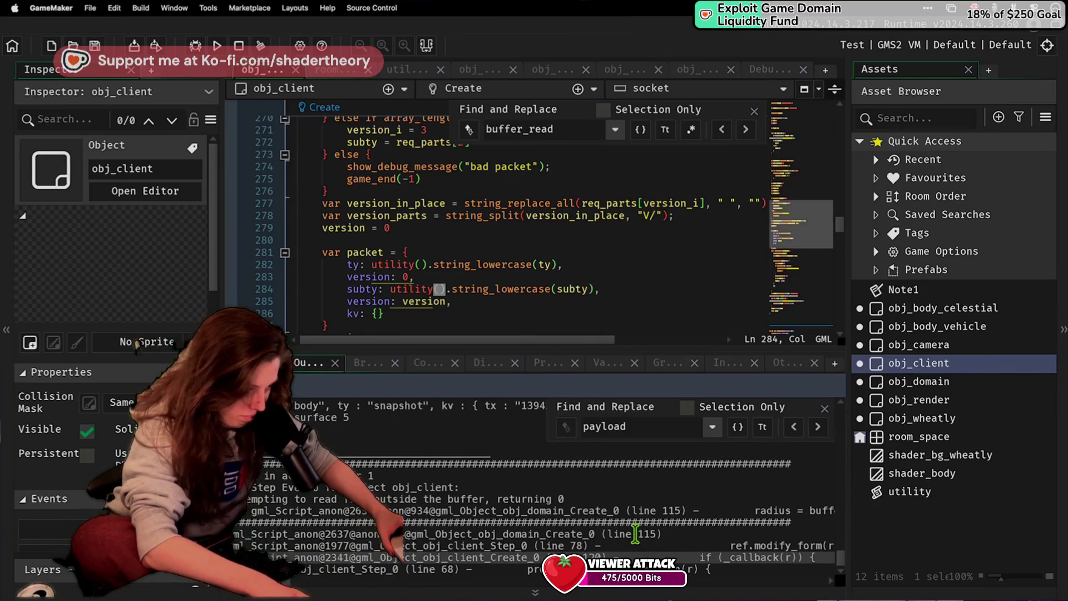
left_click_drag(805, 510, 960, 511)
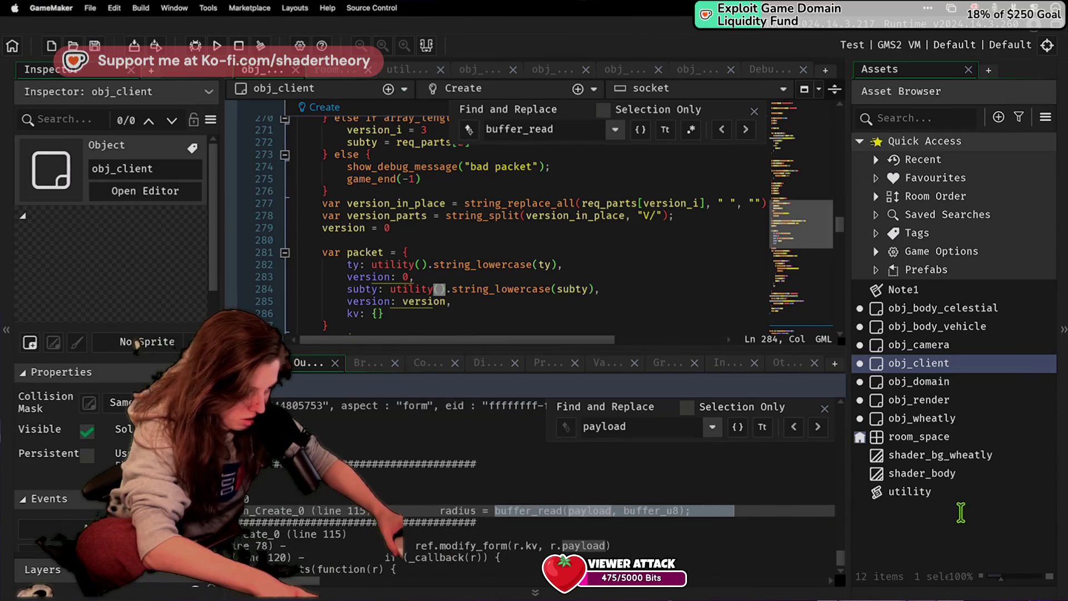
left_click(698, 516)
mouse_move(601, 506)
left_mouse_down()
mouse_move(249, 508)
mouse_move(255, 520)
left_mouse_up()
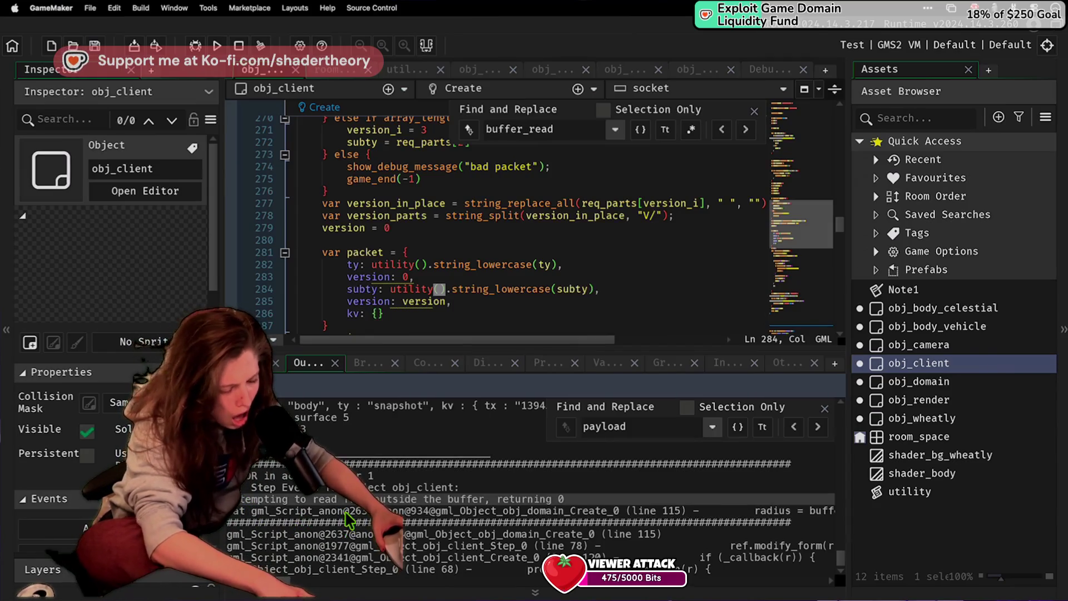
left_click(434, 523)
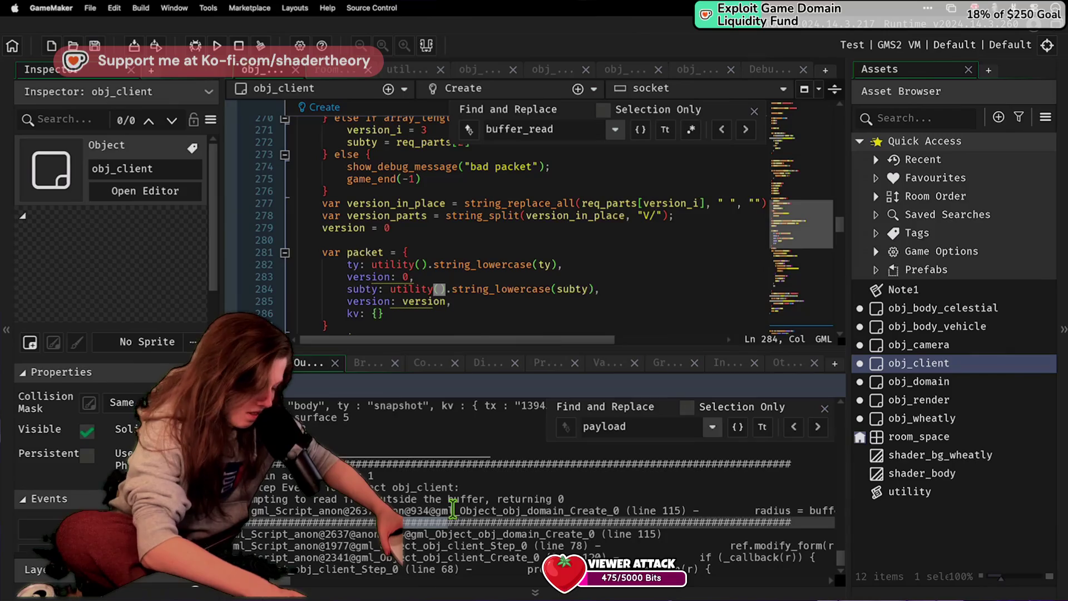
left_click(453, 510)
scroll(814, 517, "right", 5)
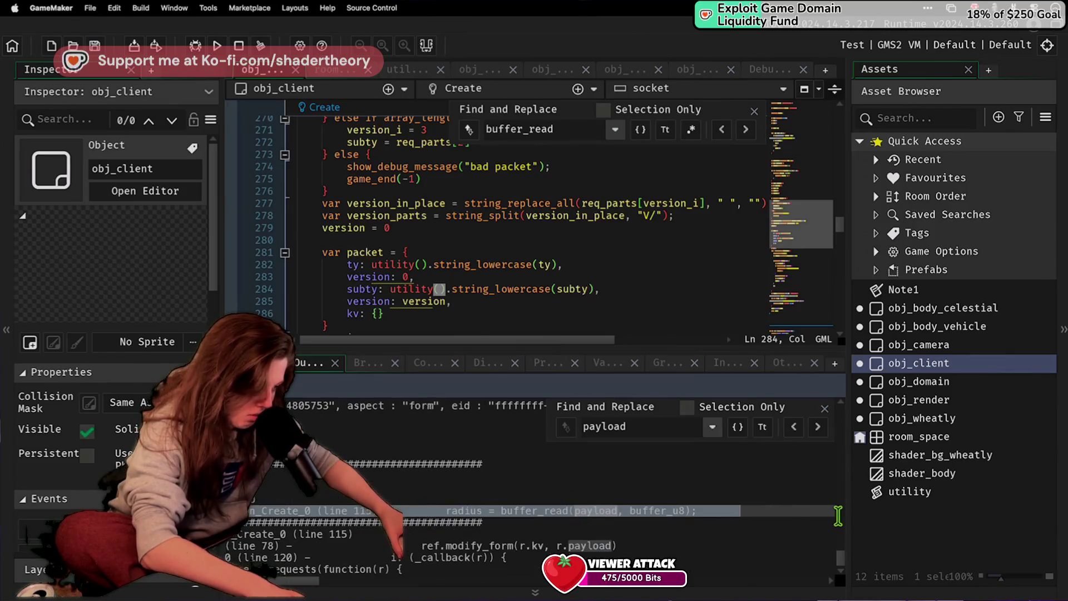
left_click(696, 509)
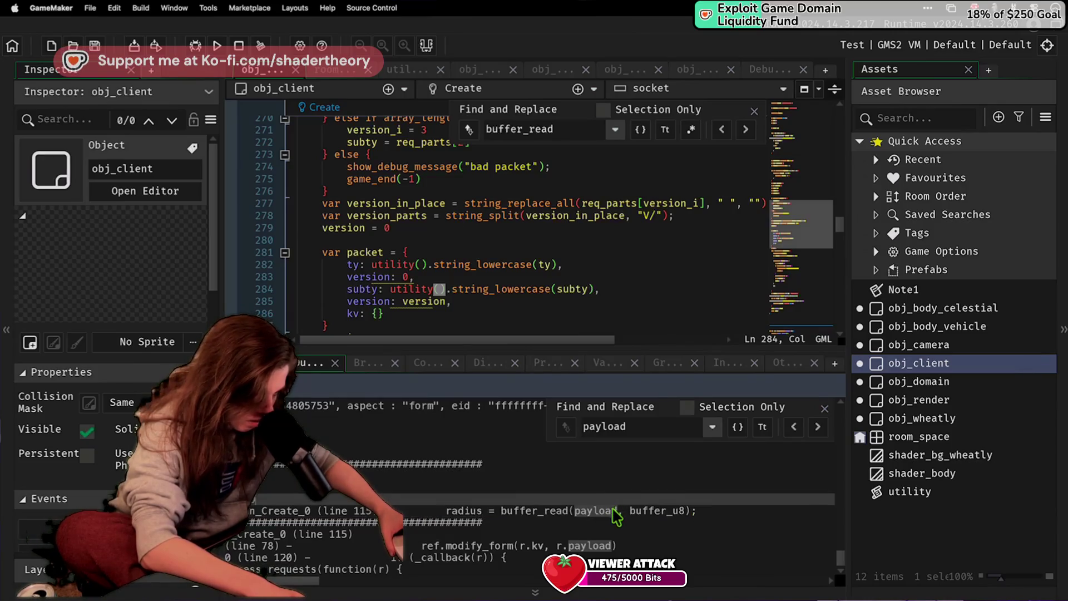
key("Home")
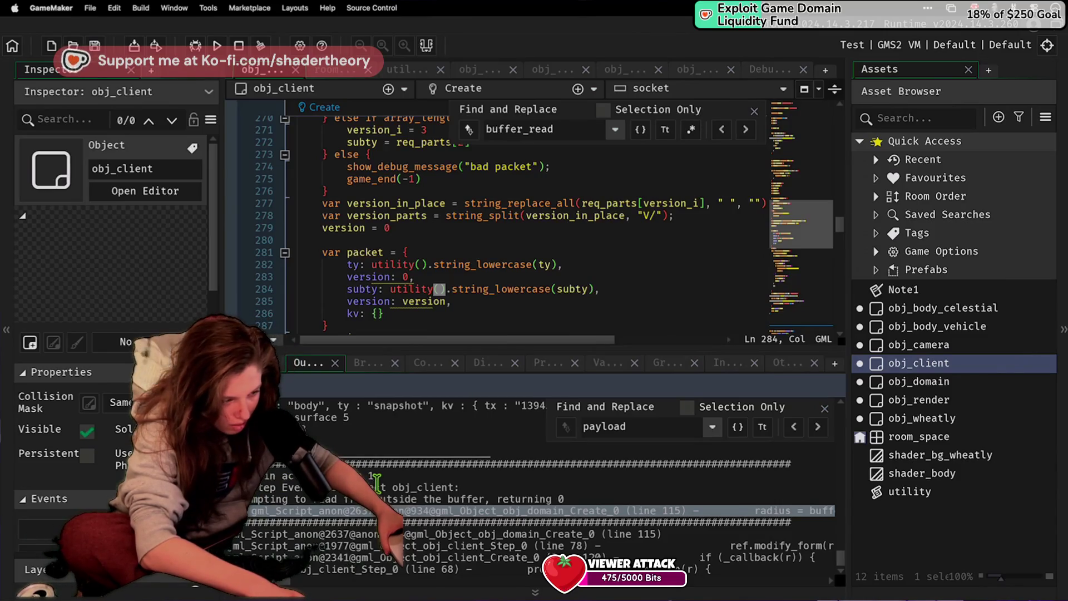
left_click(667, 215)
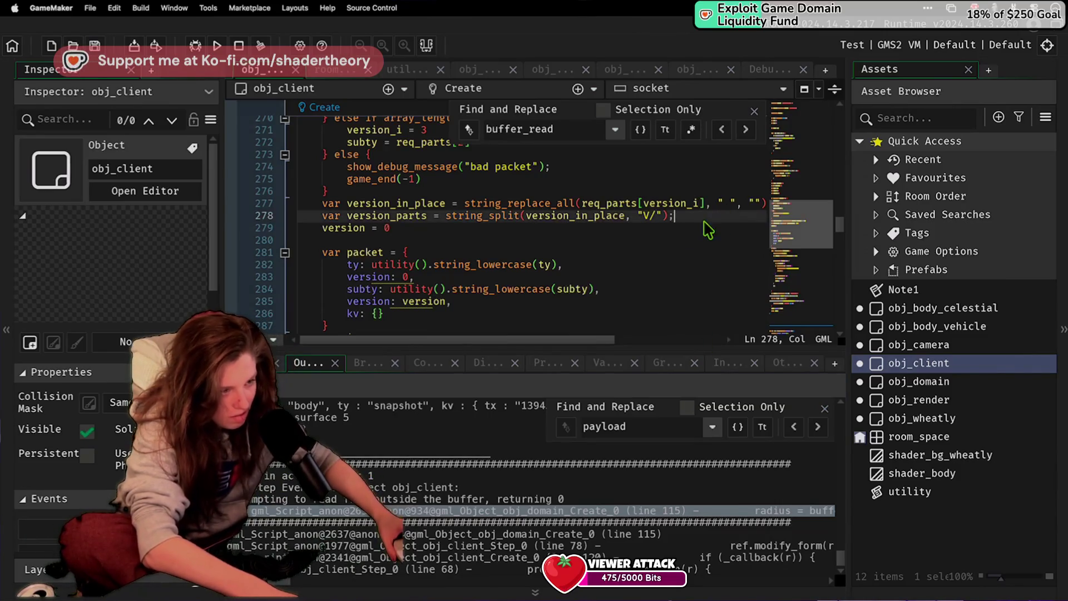
scroll(632, 250, "up", 20)
scroll(628, 253, "down", 20)
scroll(556, 223, "up", 6)
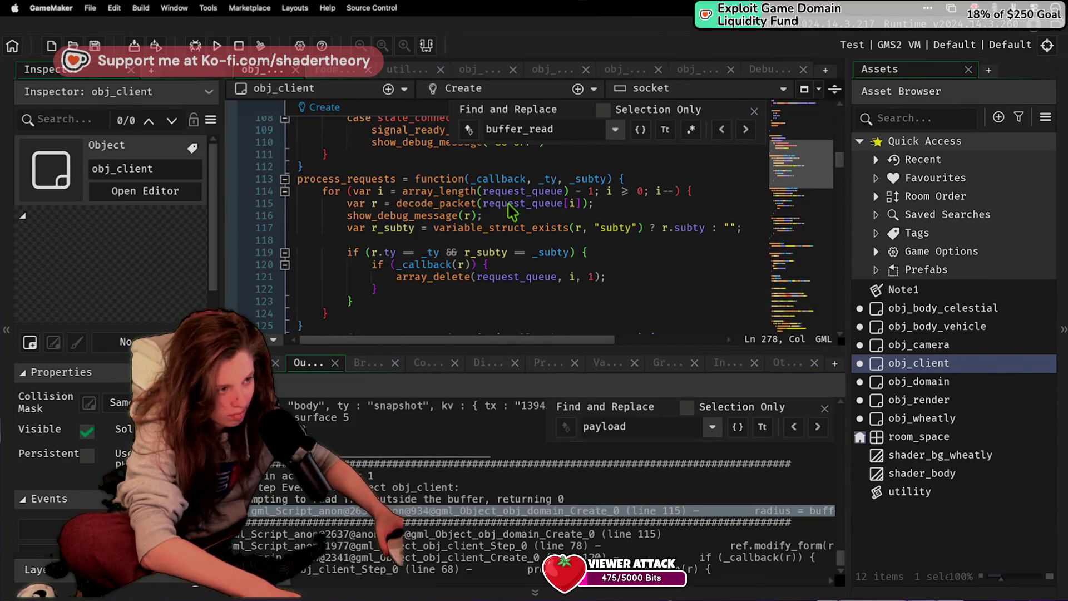
left_click(514, 203)
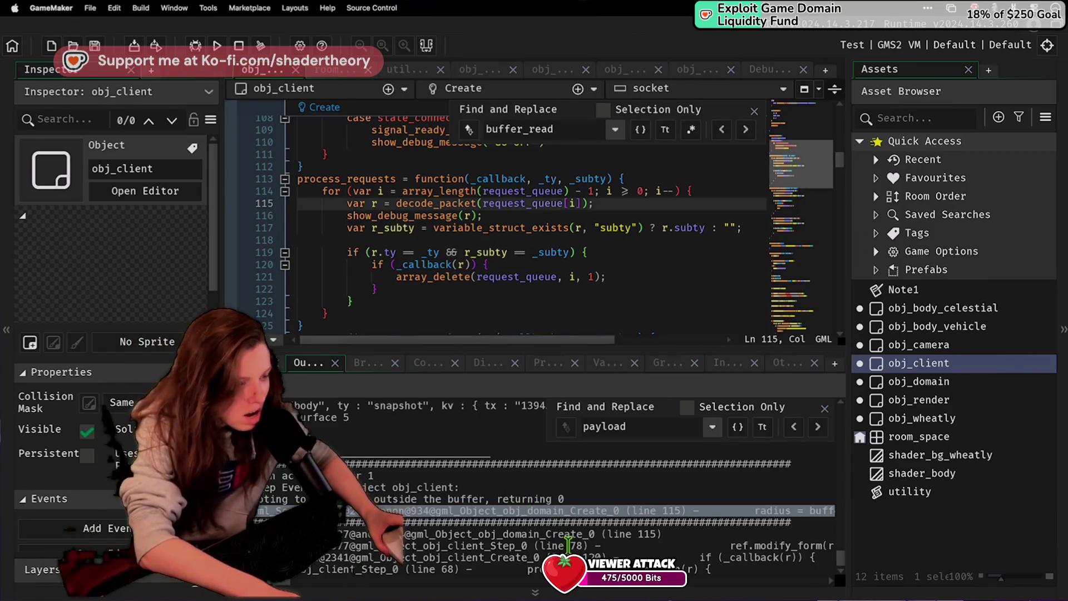
double_click(919, 382)
scroll(372, 219, "down", 4)
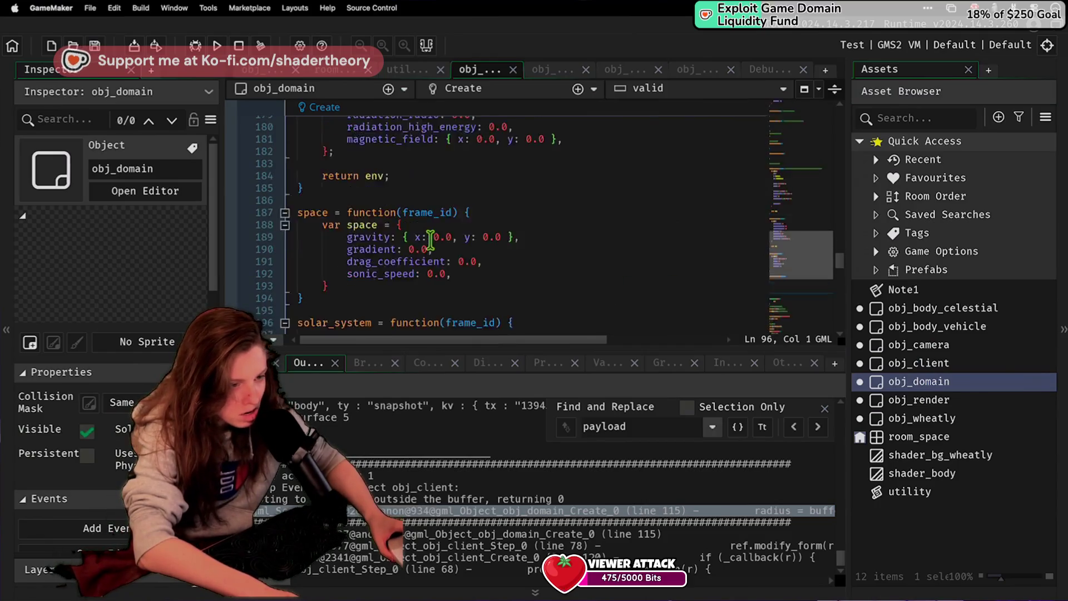
scroll(429, 239, "up", 20)
scroll(430, 241, "down", 13)
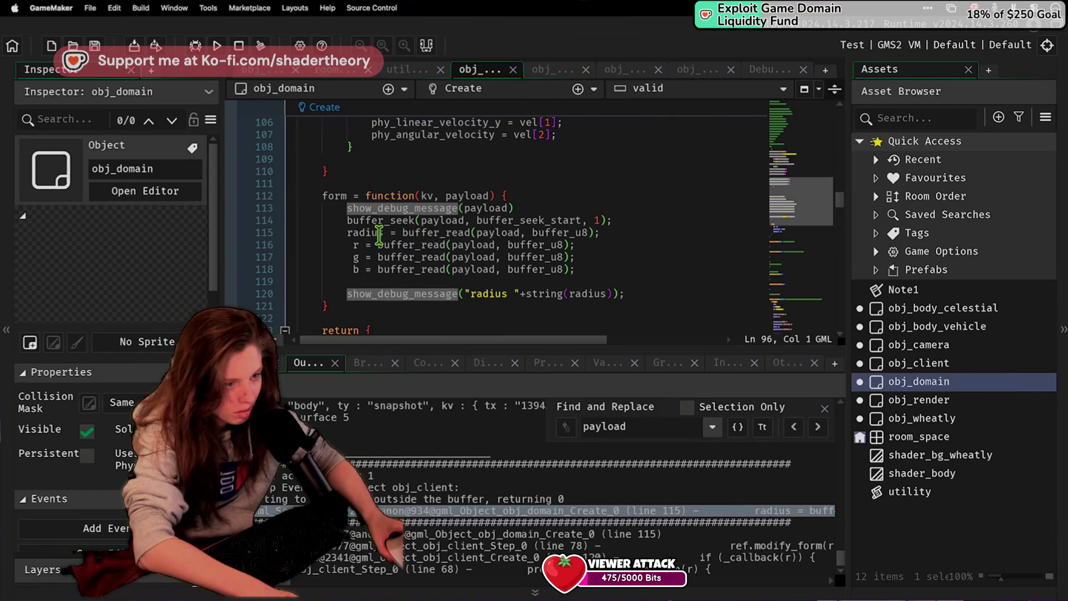
left_click(373, 234)
left_click(431, 236)
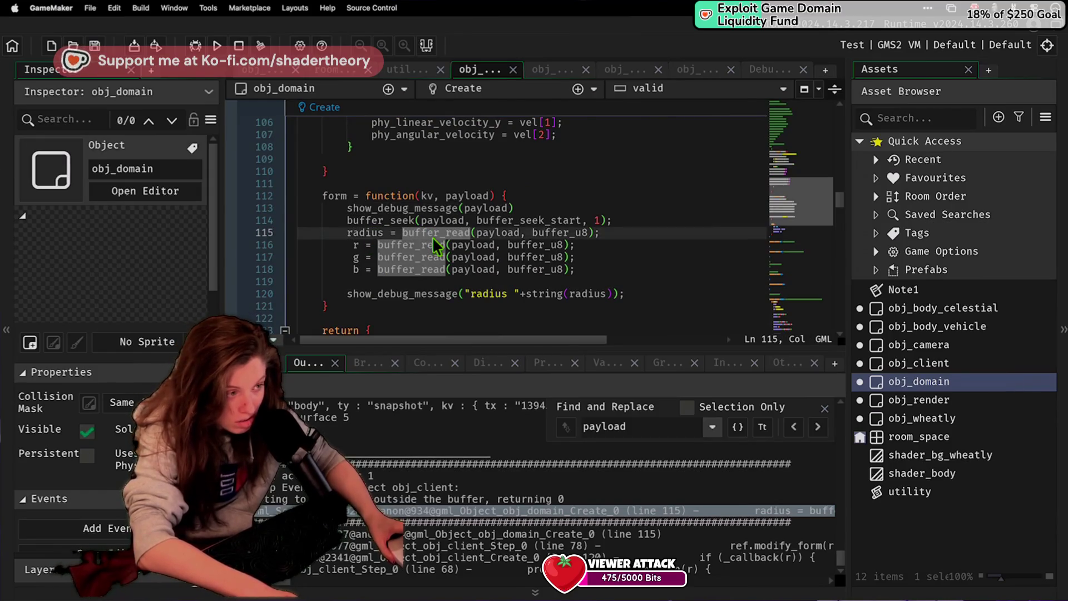
left_click_drag(558, 233, 558, 245)
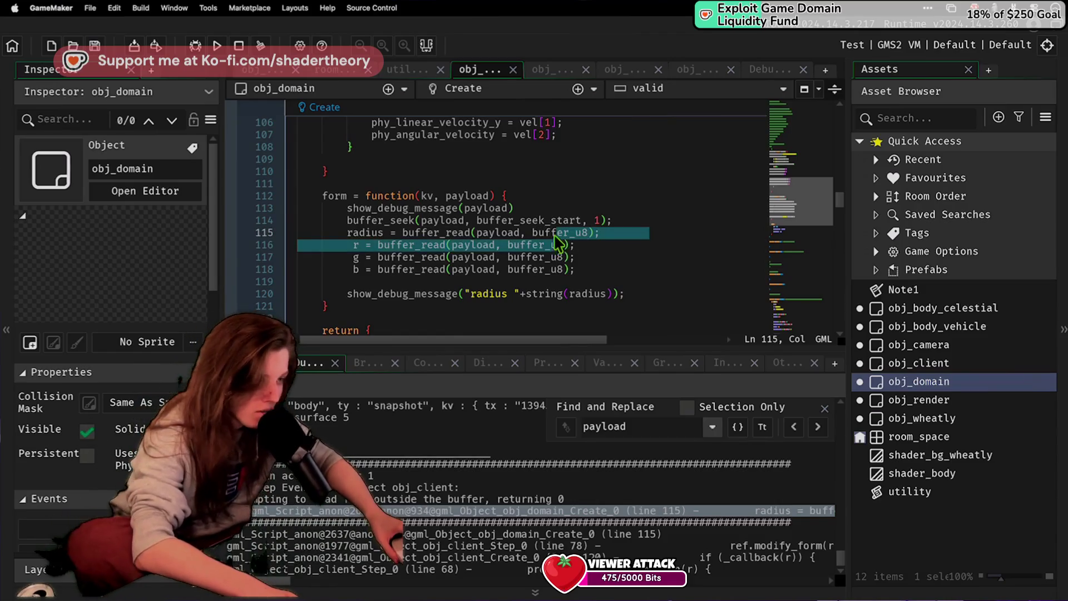
double_click(557, 233)
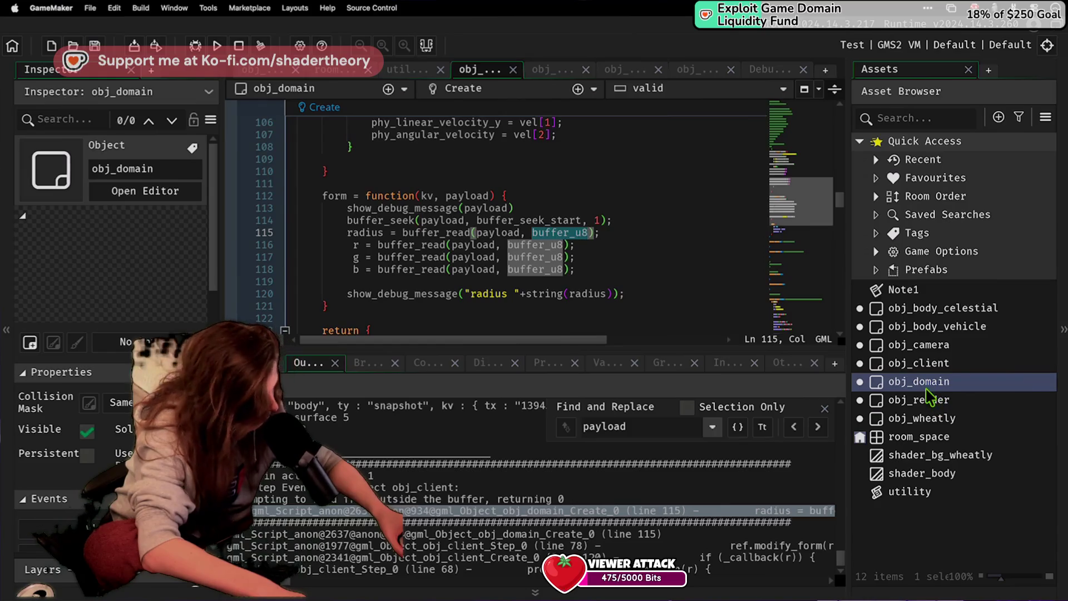
double_click(922, 363)
left_click(460, 215)
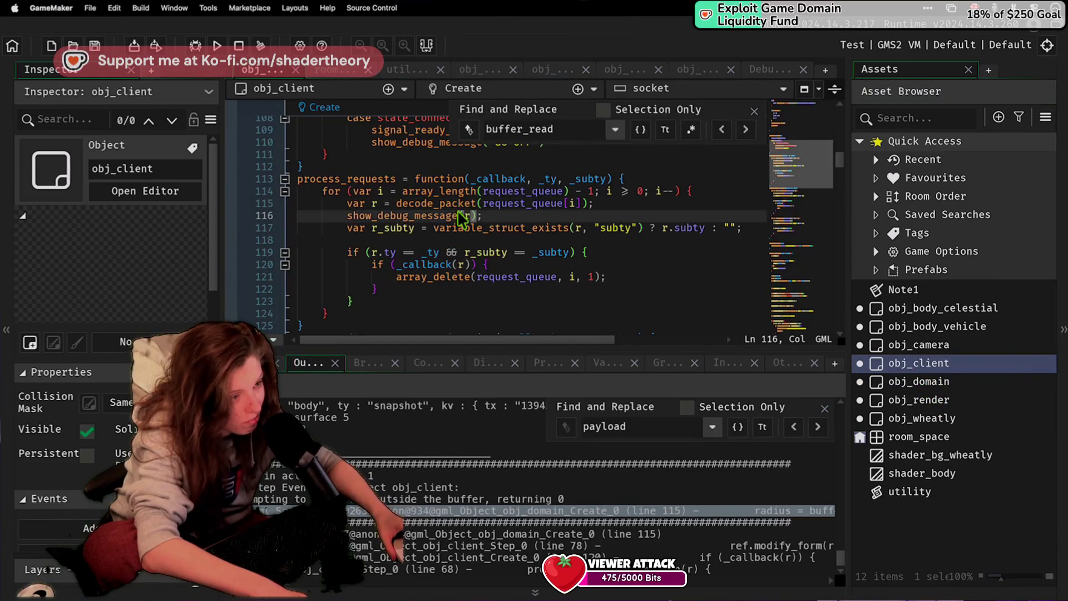
Step: Scroll obj_client's Step code to the form case calling ref.modify_form(r.kv, r.payload) on line 78
left_click(458, 206)
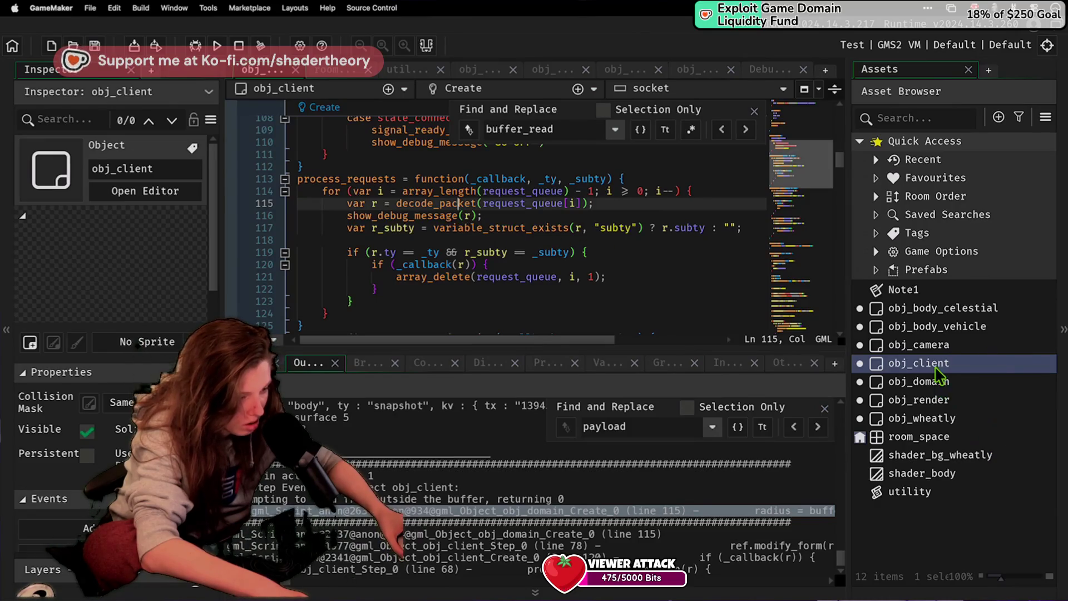
scroll(427, 264, "up", 5)
scroll(428, 265, "down", 5)
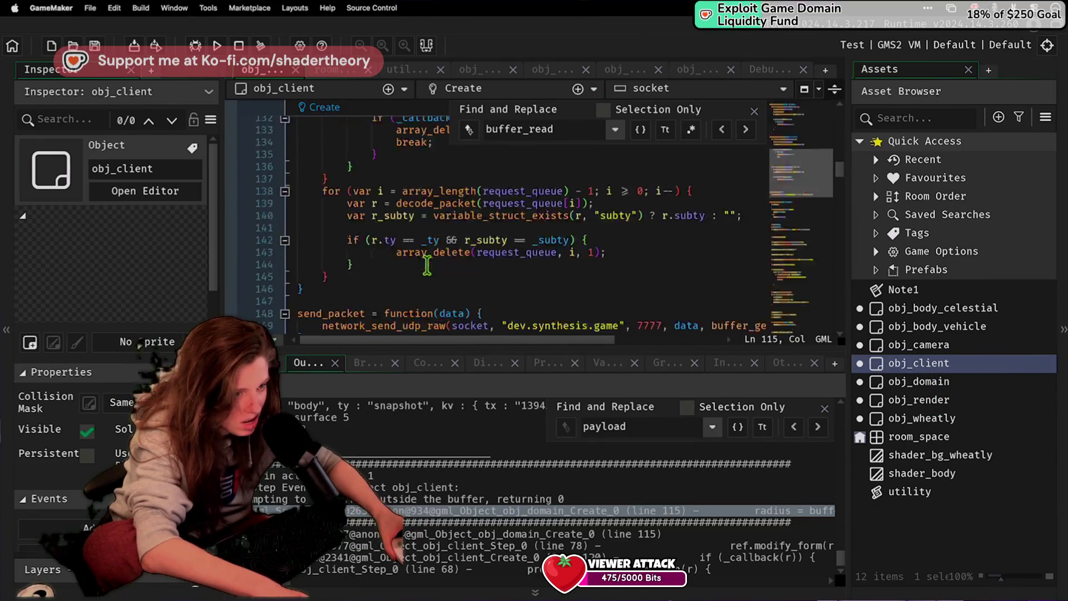
scroll(427, 265, "up", 3)
scroll(427, 264, "up", 12)
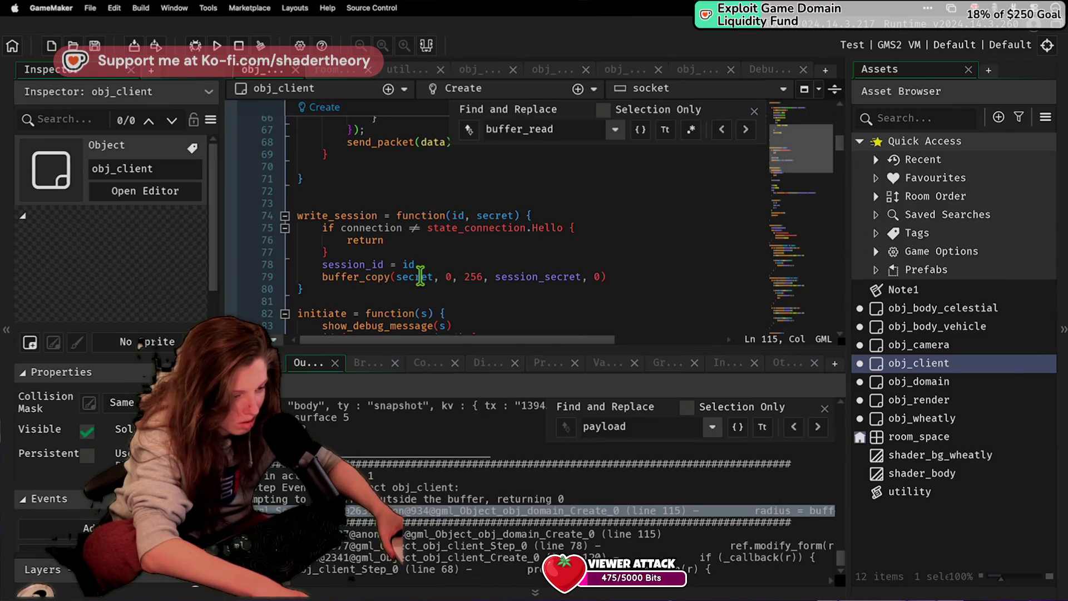
scroll(420, 274, "down", 20)
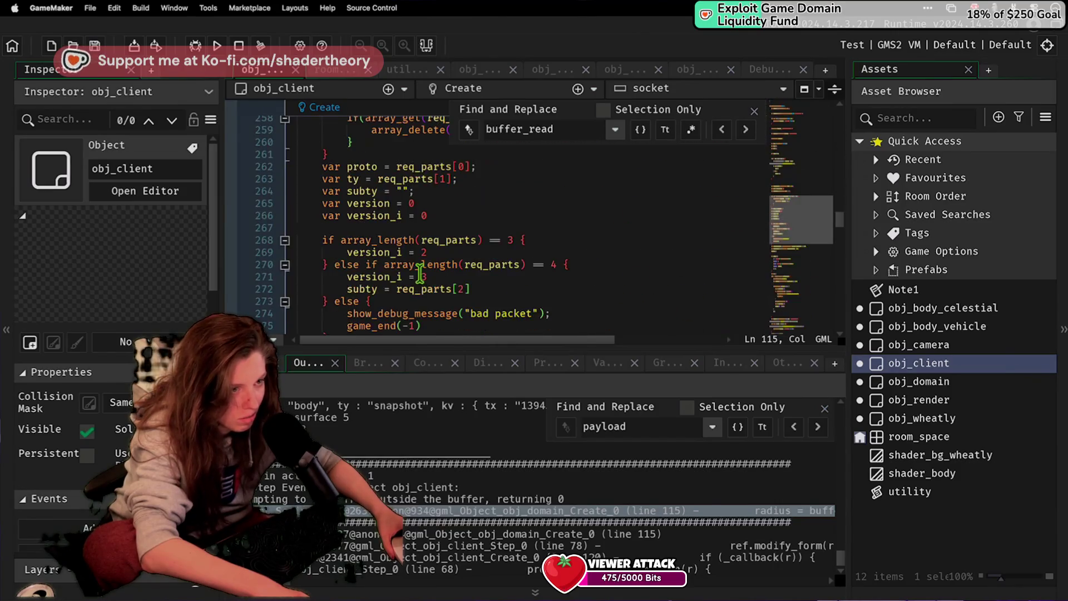
scroll(420, 274, "up", 20)
scroll(420, 273, "up", 2)
scroll(420, 273, "down", 4)
scroll(420, 272, "up", 4)
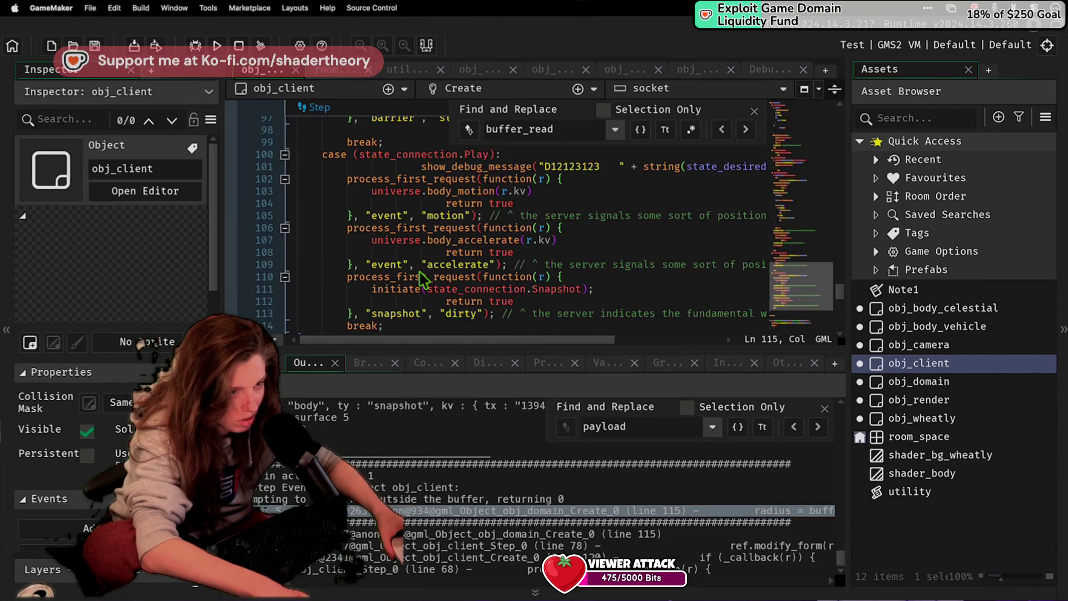
scroll(420, 276, "up", 3)
scroll(411, 272, "up", 5)
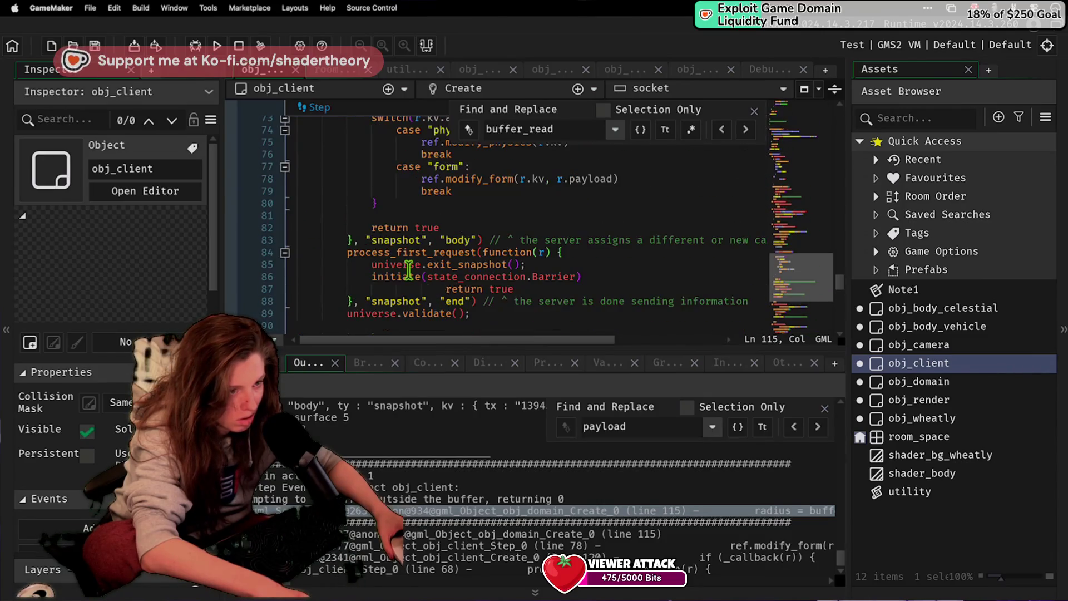
scroll(409, 271, "up", 4)
scroll(446, 322, "down", 2)
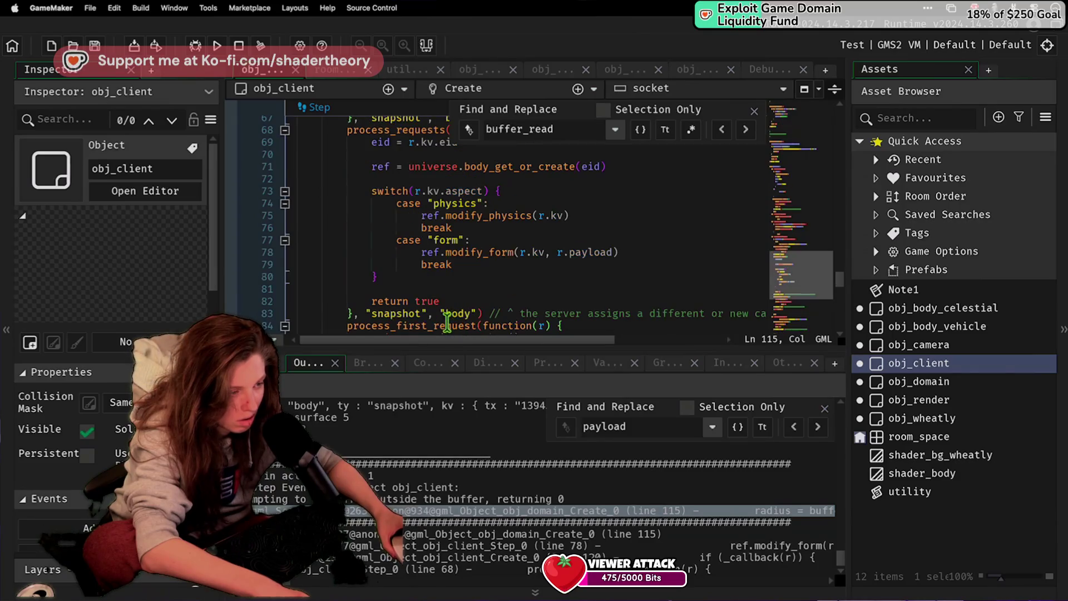
left_click(569, 253)
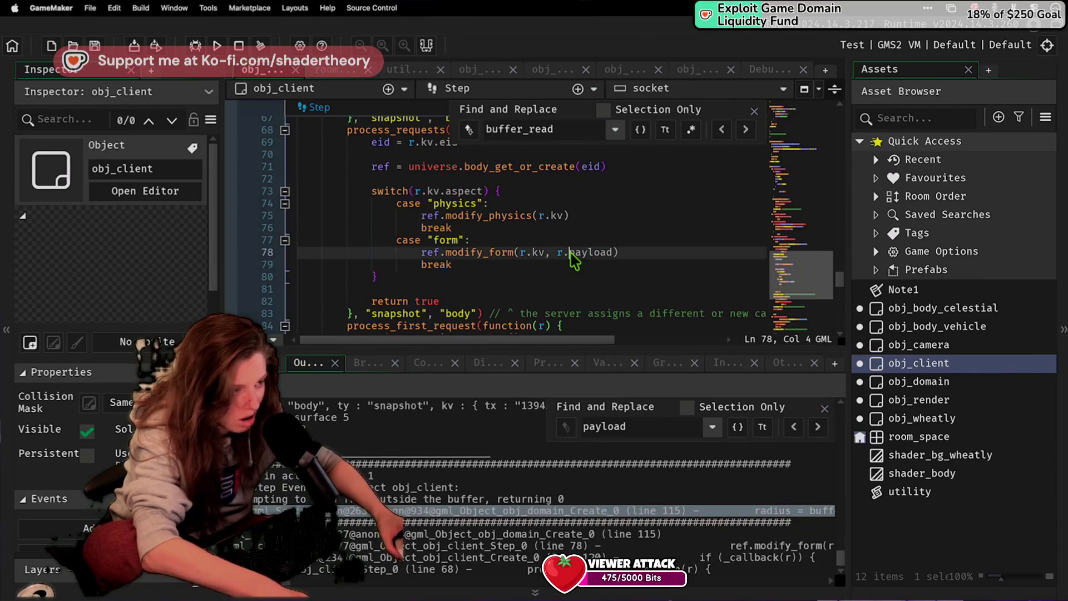
Step: Try r.kv.payload in the modify_form call, then revert the argument to r.payload
type("kv.")
key("Up")
key("Up")
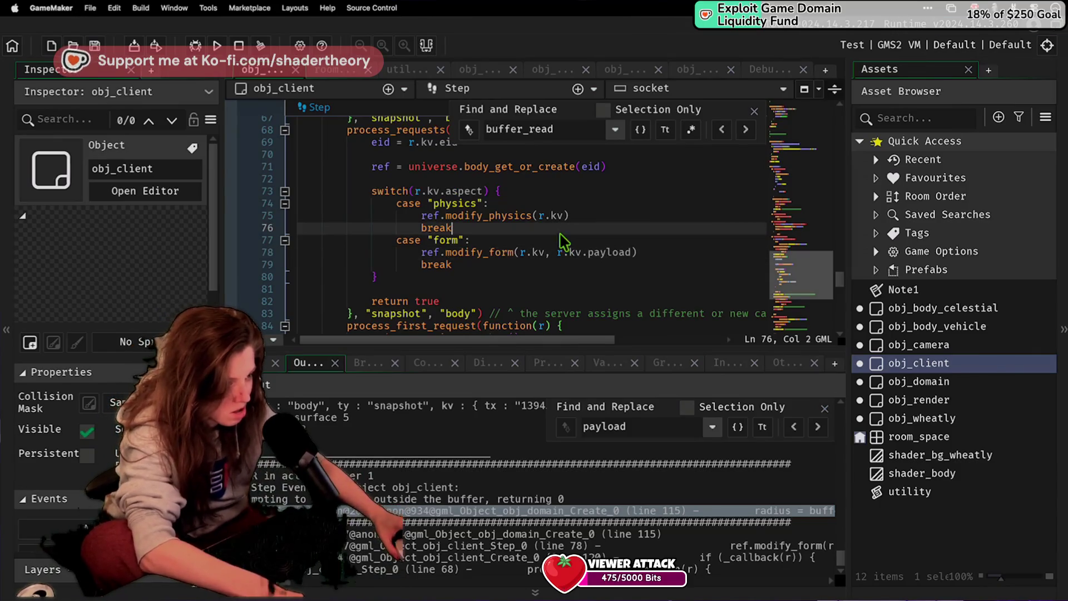
scroll(604, 274, "up", 4)
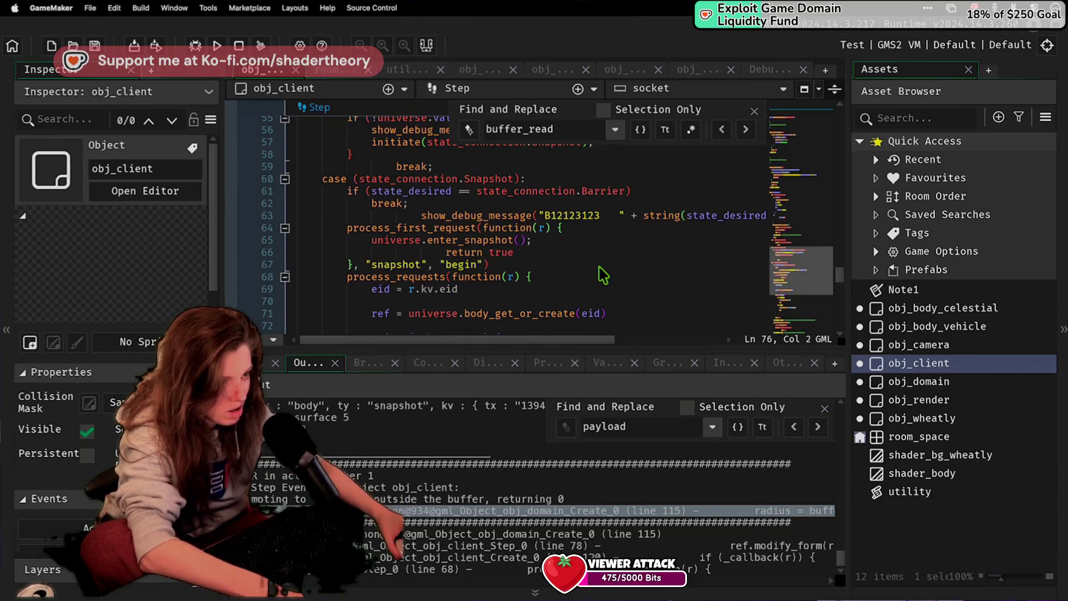
scroll(603, 275, "down", 2)
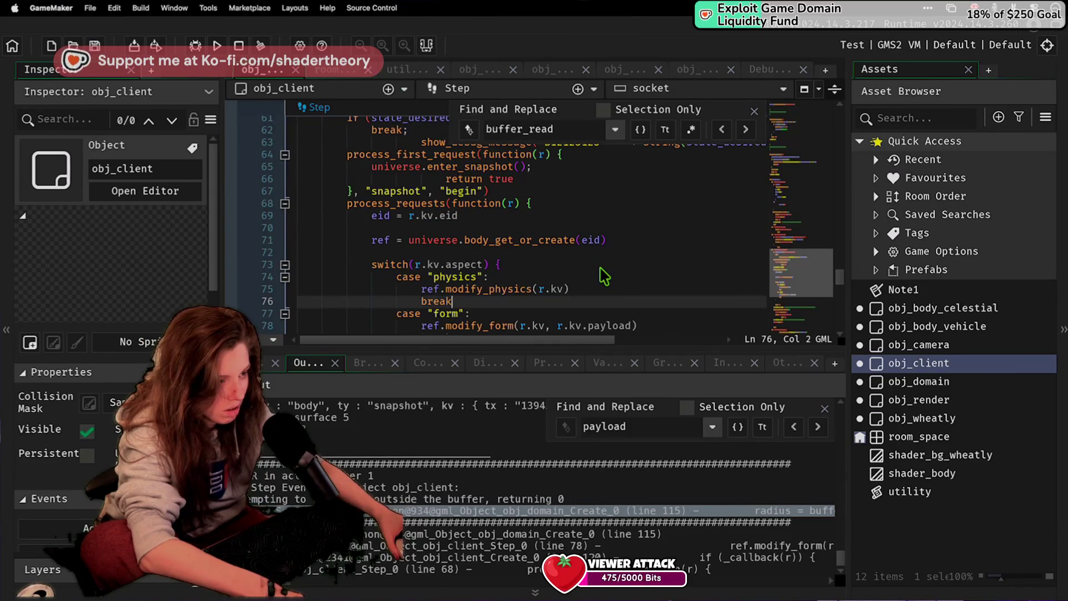
left_click_drag(630, 326, 550, 326)
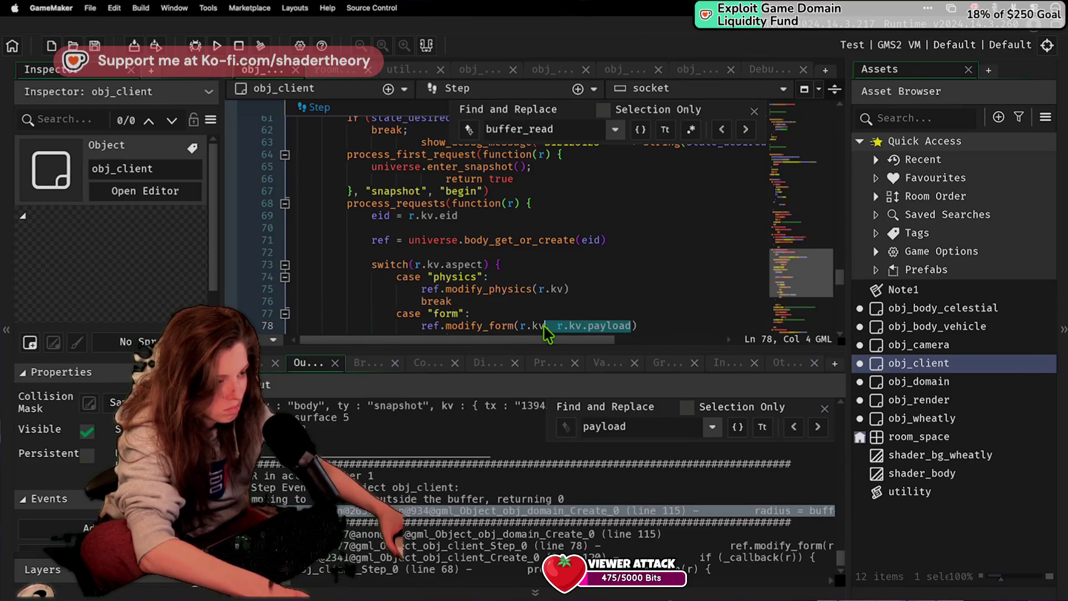
key("Up")
left_click(588, 328)
key("BackSpace")
key("BackSpace")
key("BackSpace")
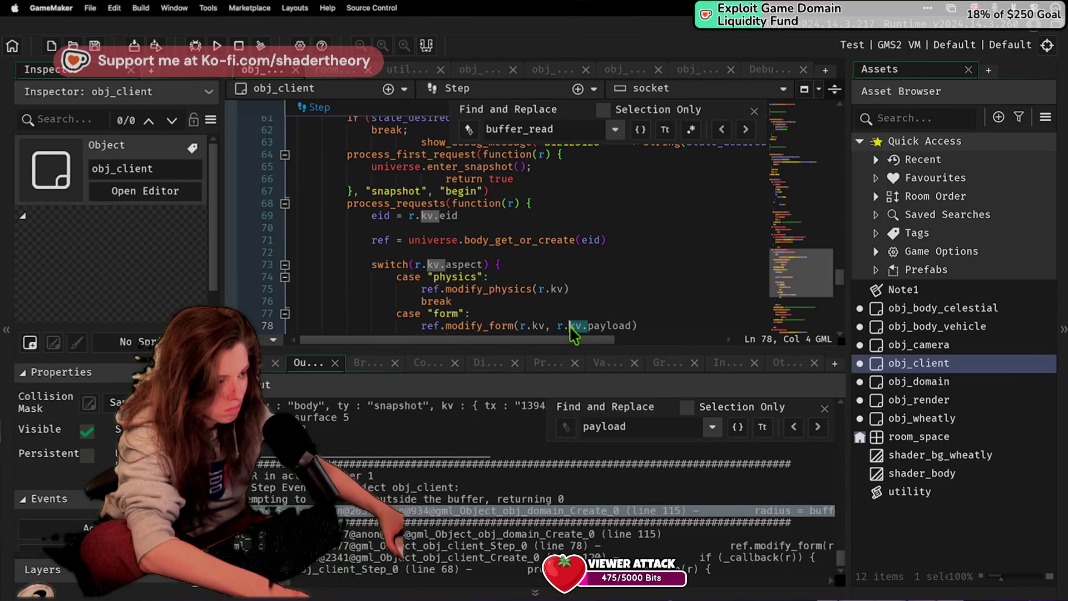
left_click(577, 303)
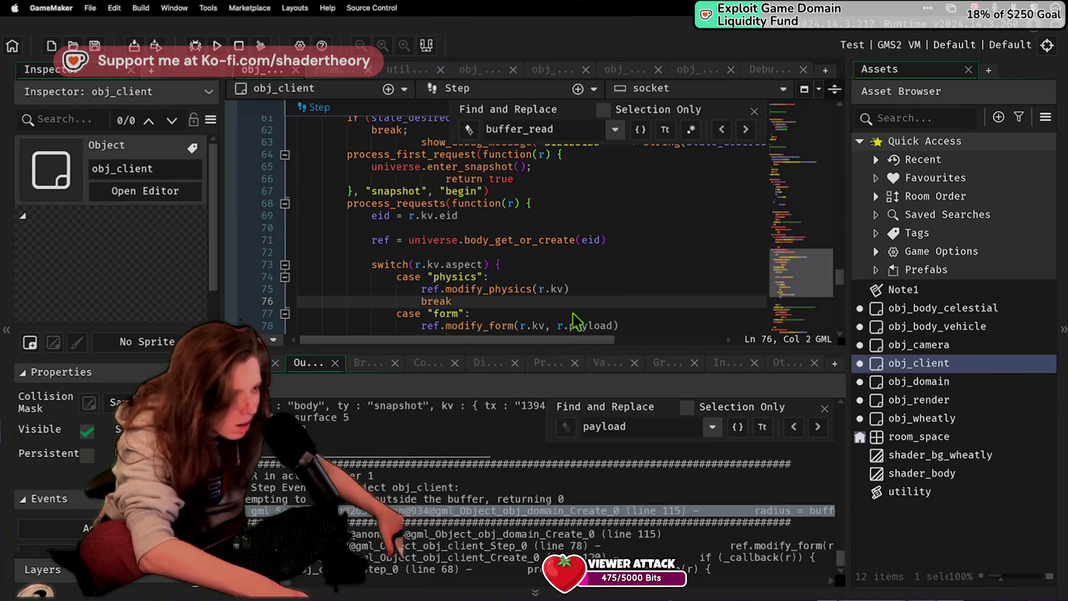
left_click(577, 304)
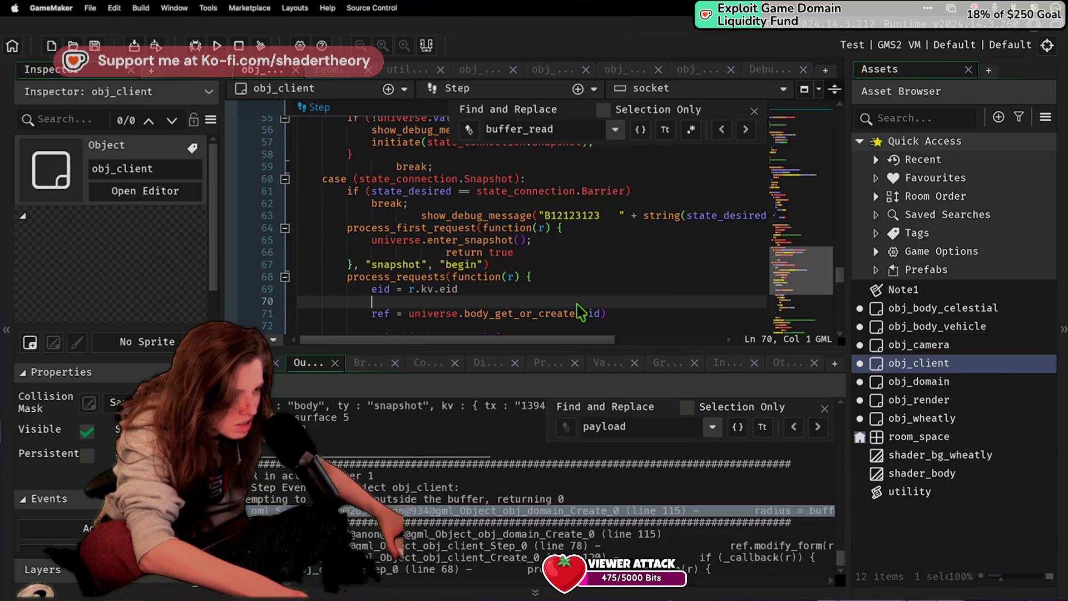
Step: Jump to the function's definition in obj_client's Create code at the header-building loop
scroll(579, 305, "down", 2)
scroll(581, 311, "up", 4)
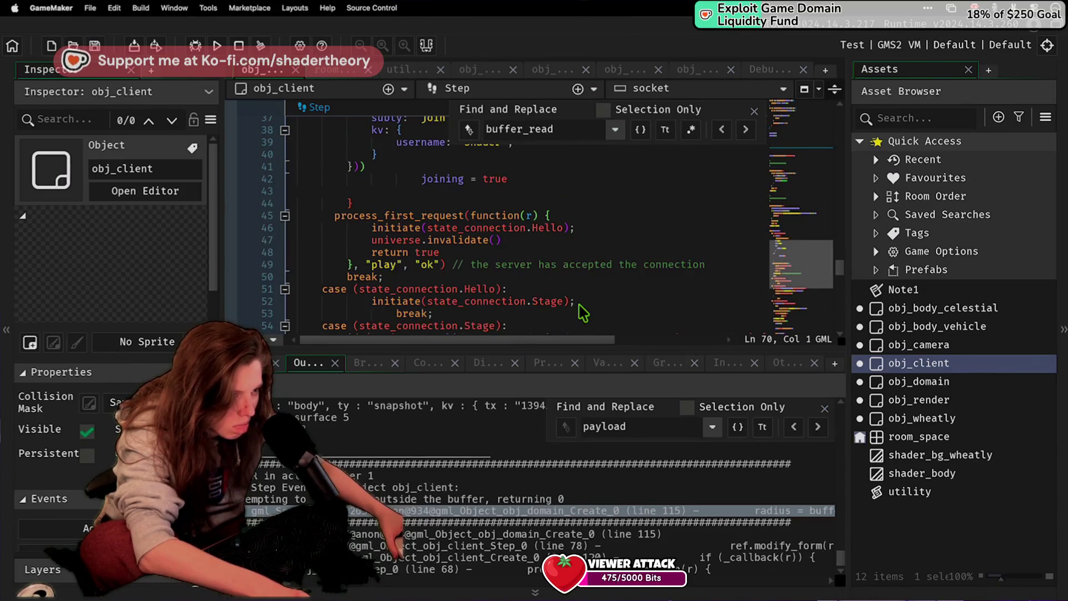
scroll(579, 312, "down", 2)
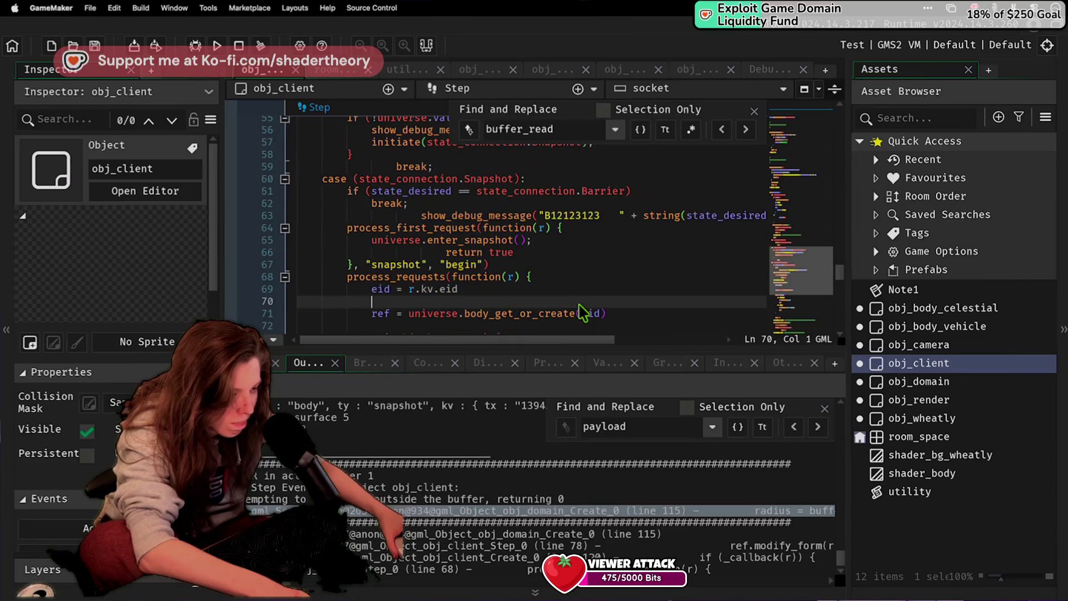
scroll(469, 304, "up", 8)
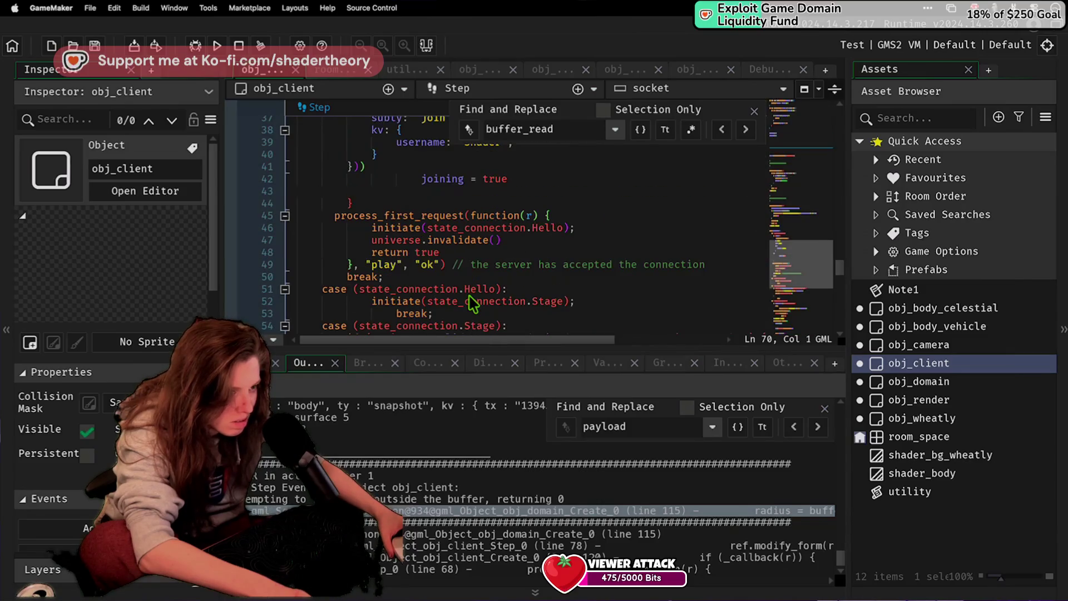
middle_click(469, 290)
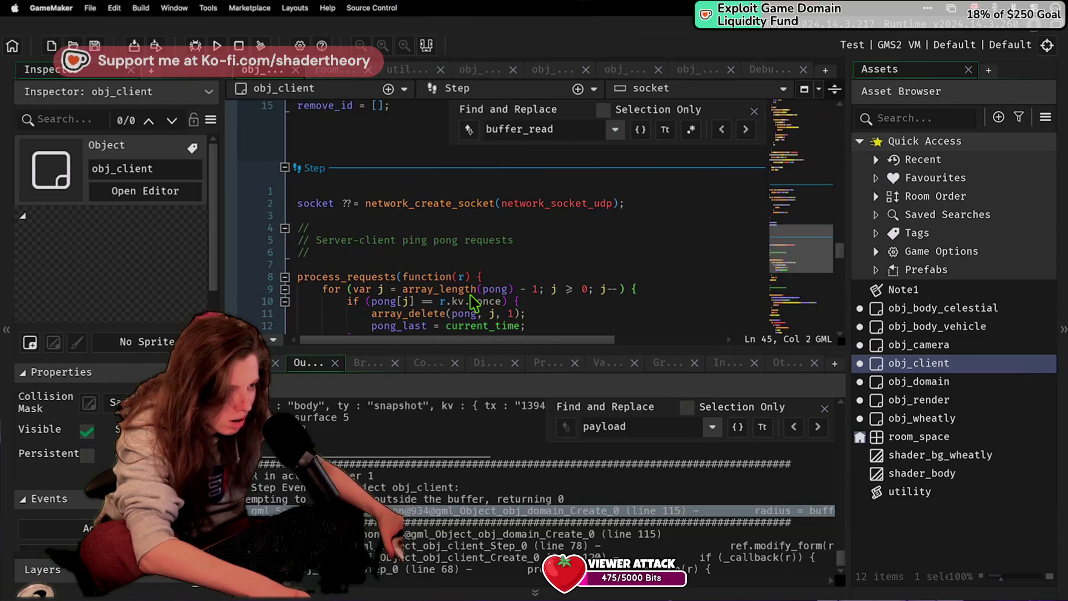
scroll(473, 301, "down", 10)
left_click(479, 287)
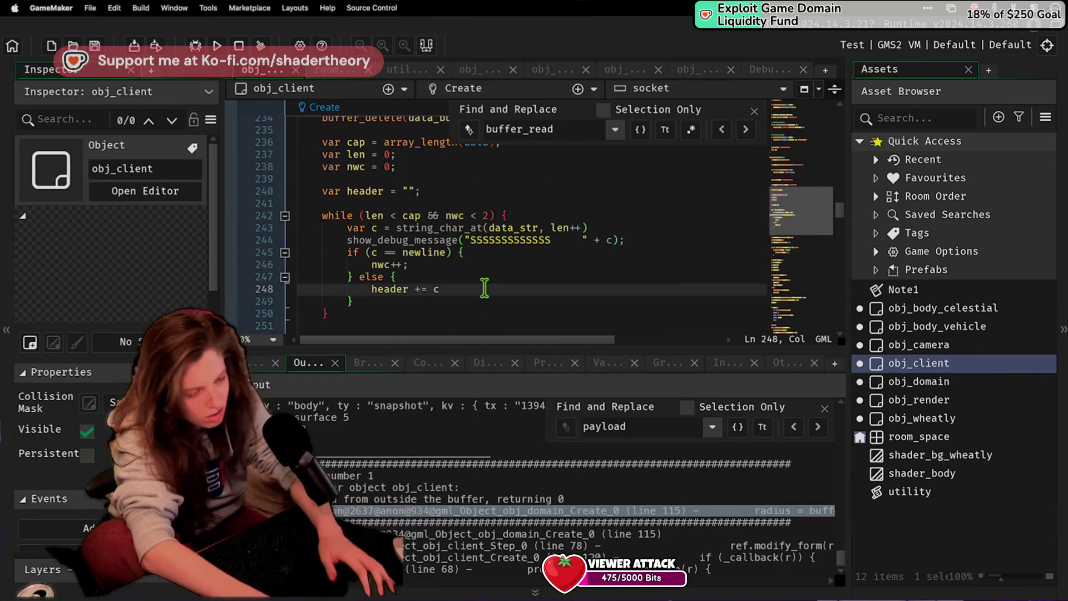
Step: Search for 'decode_pack' to reach the decode_packet definition and its packet struct
key("ctrl+f")
type("decode_pack")
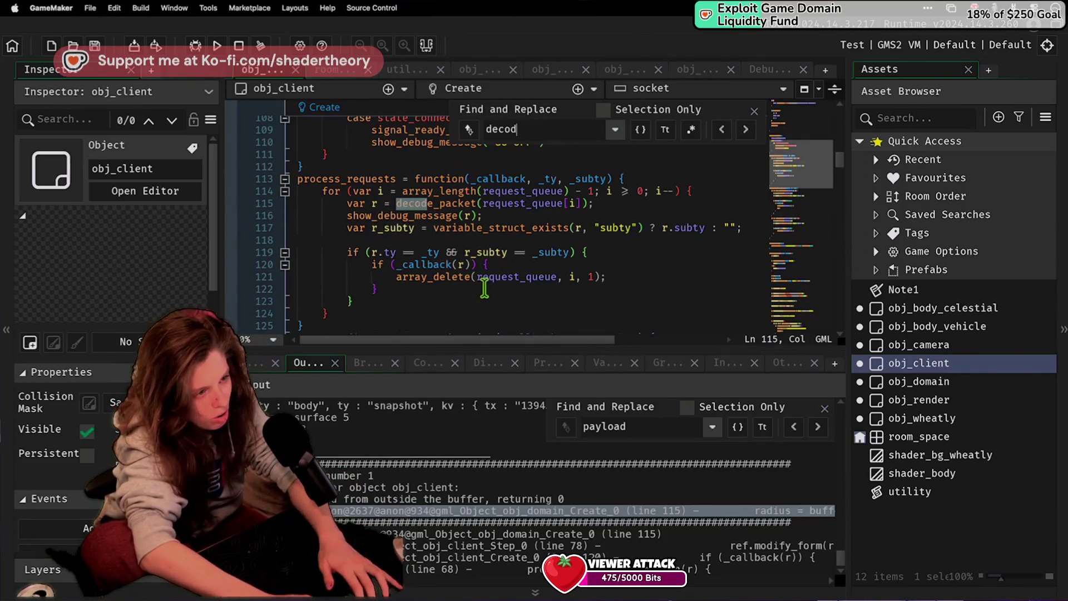
key("Return")
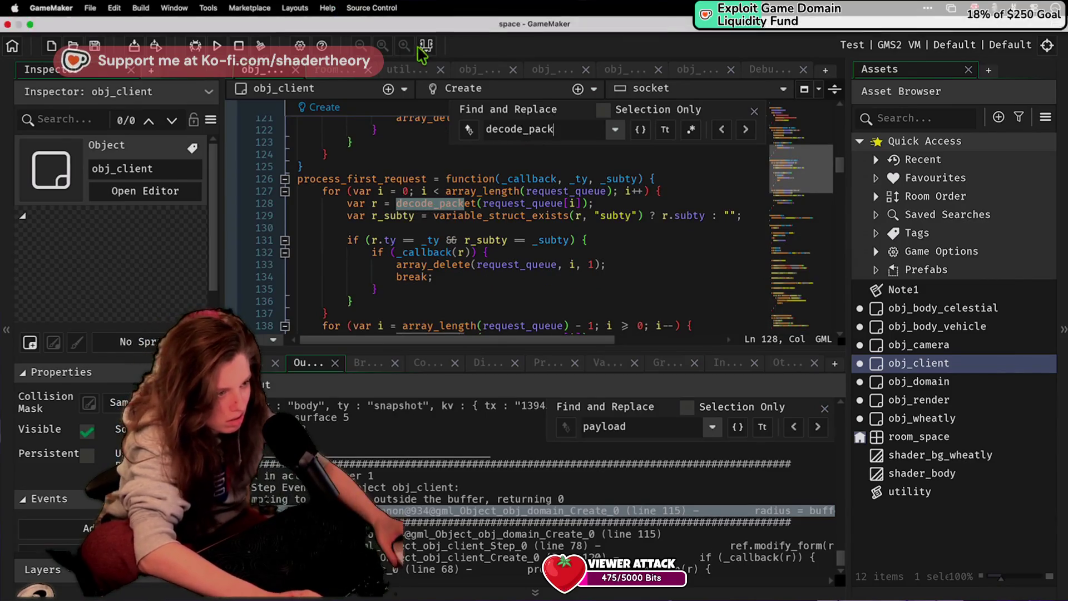
key("Return")
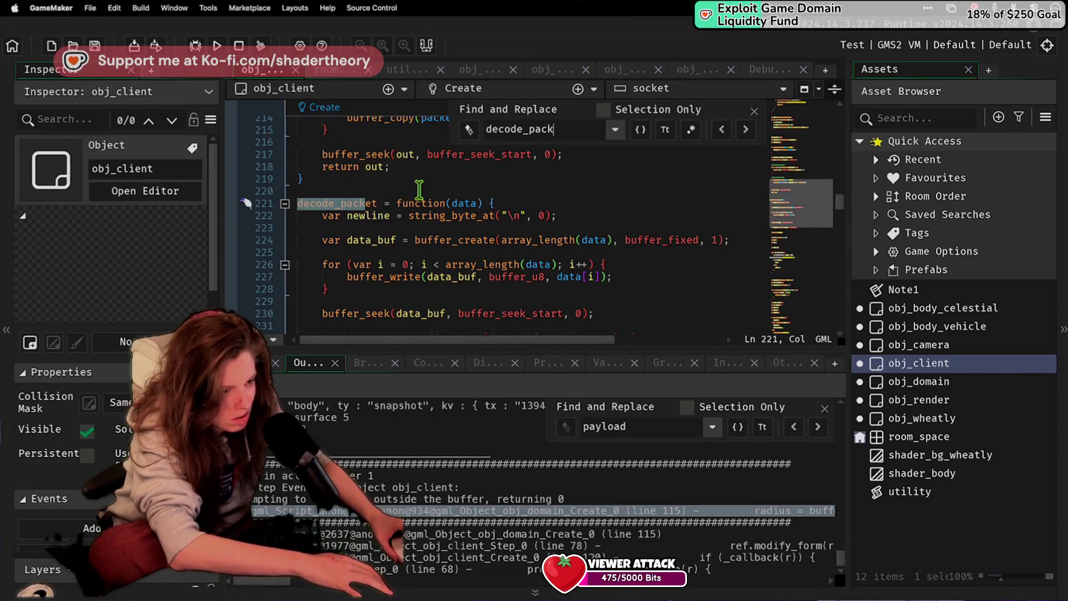
scroll(419, 189, "down", 20)
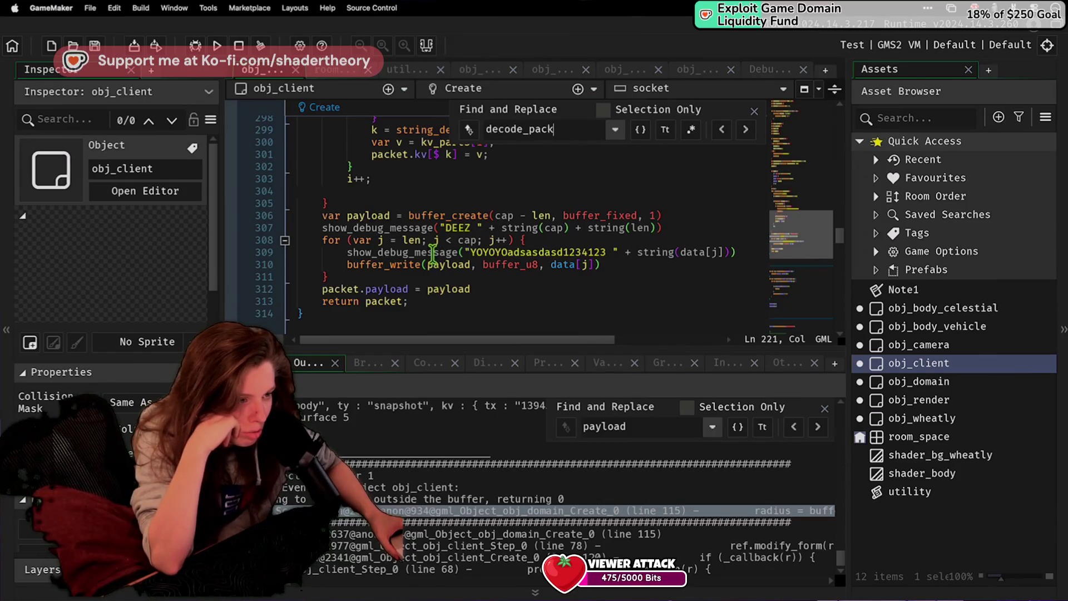
scroll(433, 253, "up", 20)
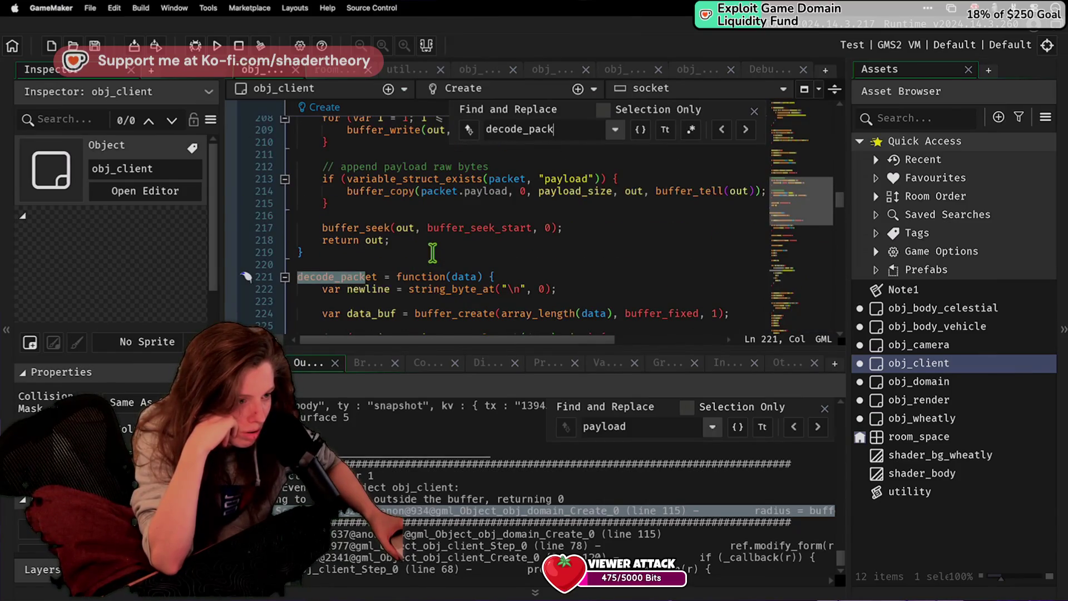
scroll(433, 253, "down", 13)
scroll(433, 249, "down", 8)
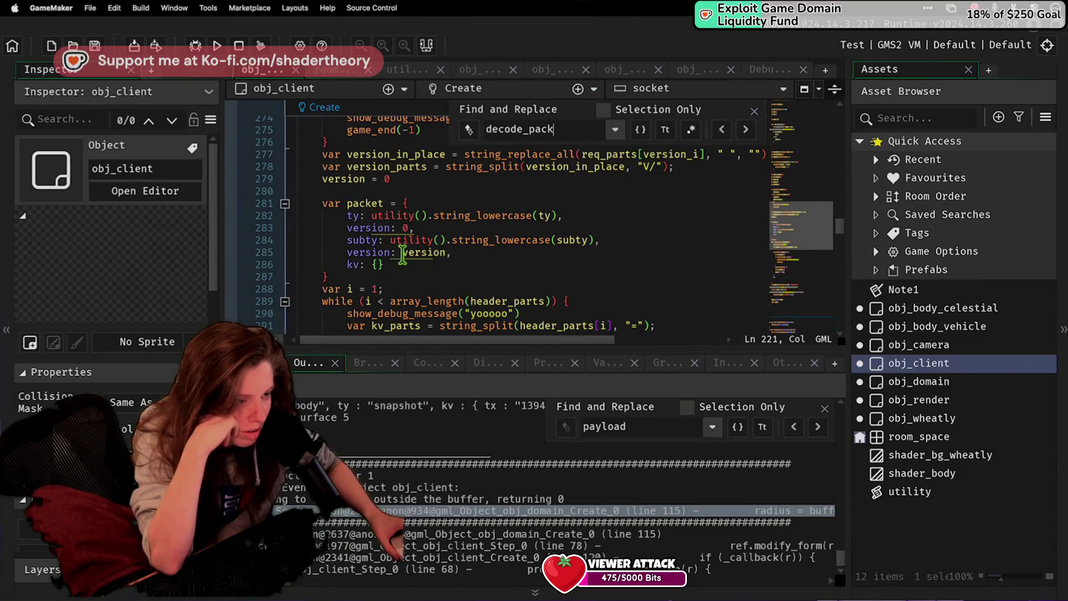
Step: Add a payload field initialised to buffer_create(0, buffer_fixed, 1) below kv in the packet struct
left_click(491, 260)
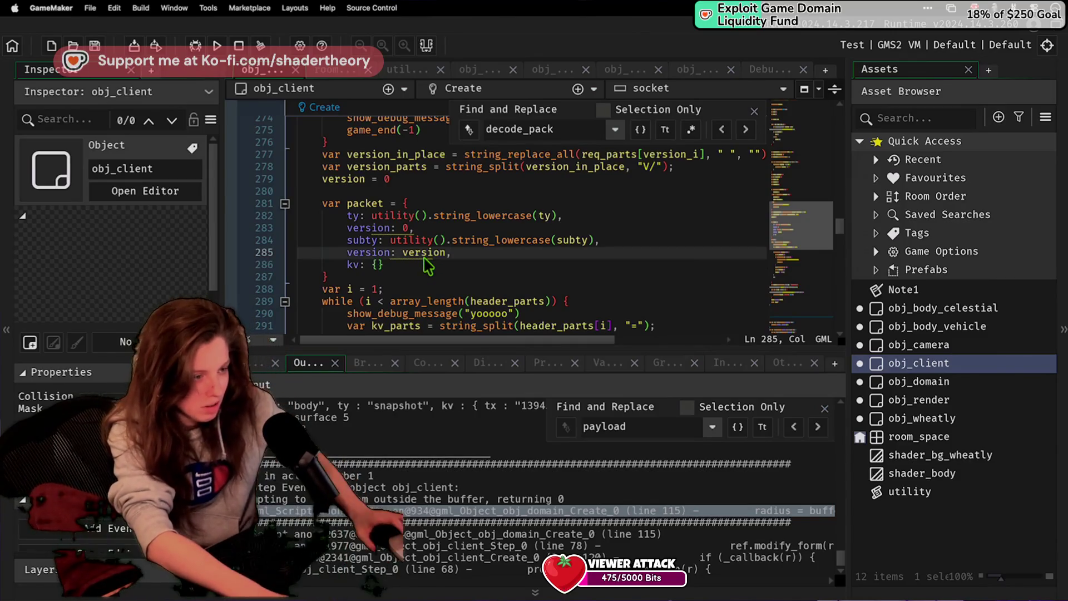
key("BackSpace")
key("BackSpace")
key("Return")
type("payload: [")
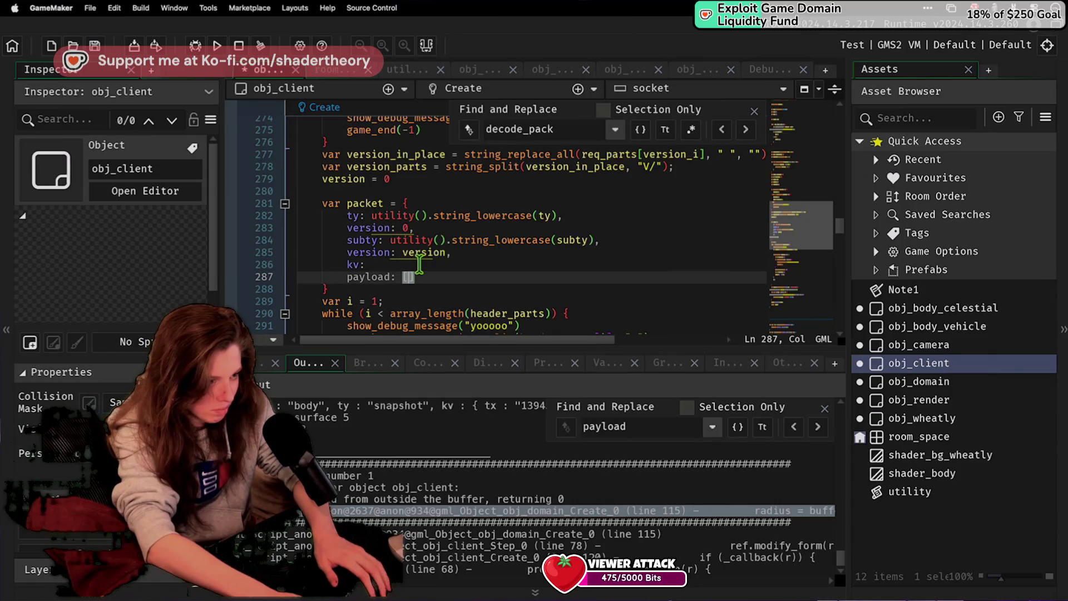
key("Up")
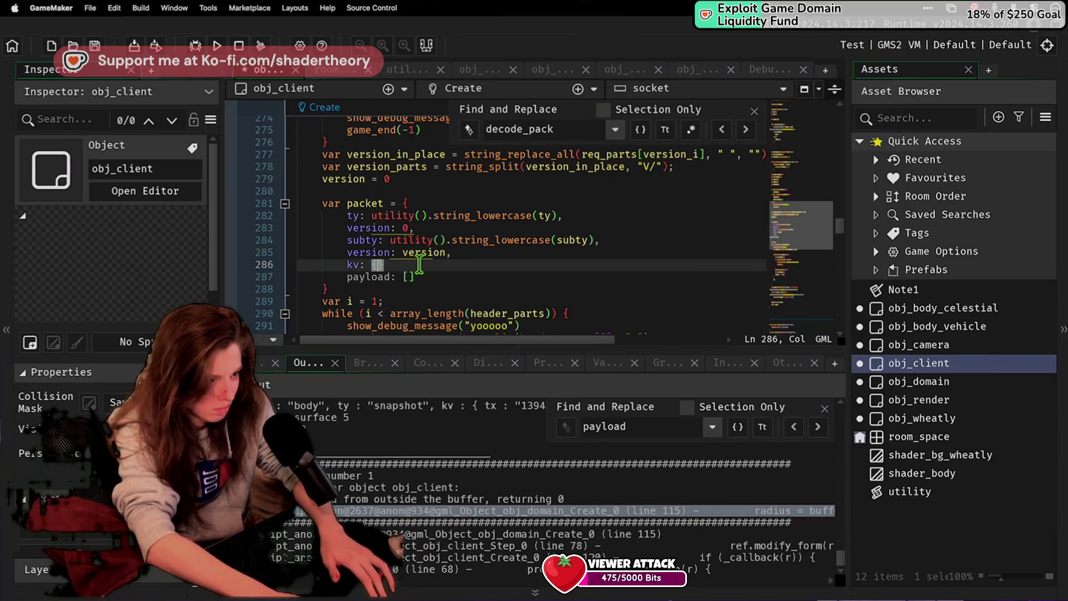
type(",")
left_click(421, 252)
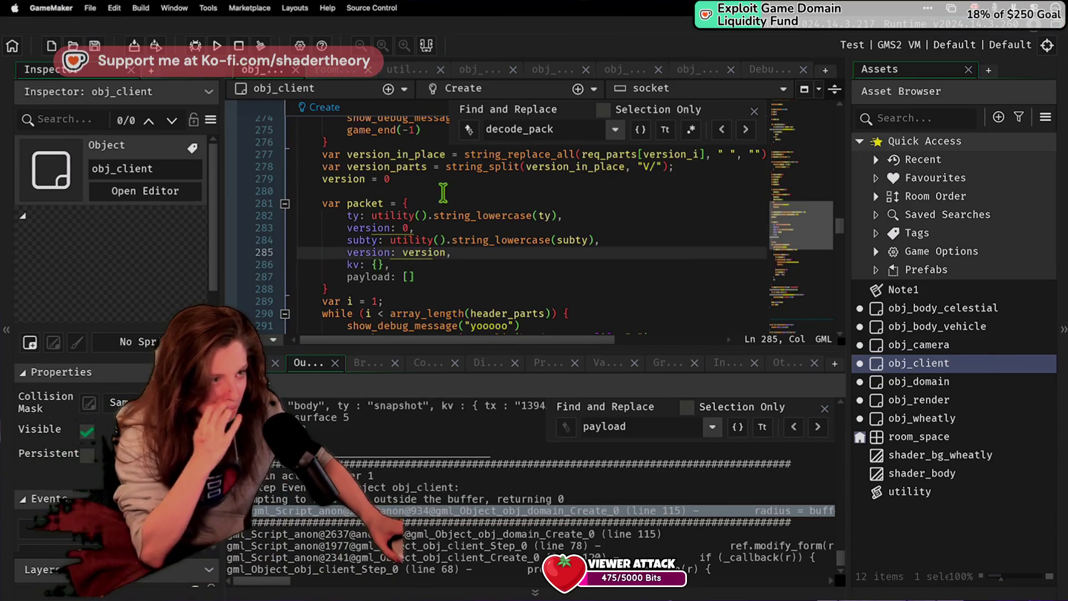
left_click(456, 273)
key("BackSpace")
key("BackSpace")
type("ar")
key("BackSpace")
key("BackSpace")
type("biu")
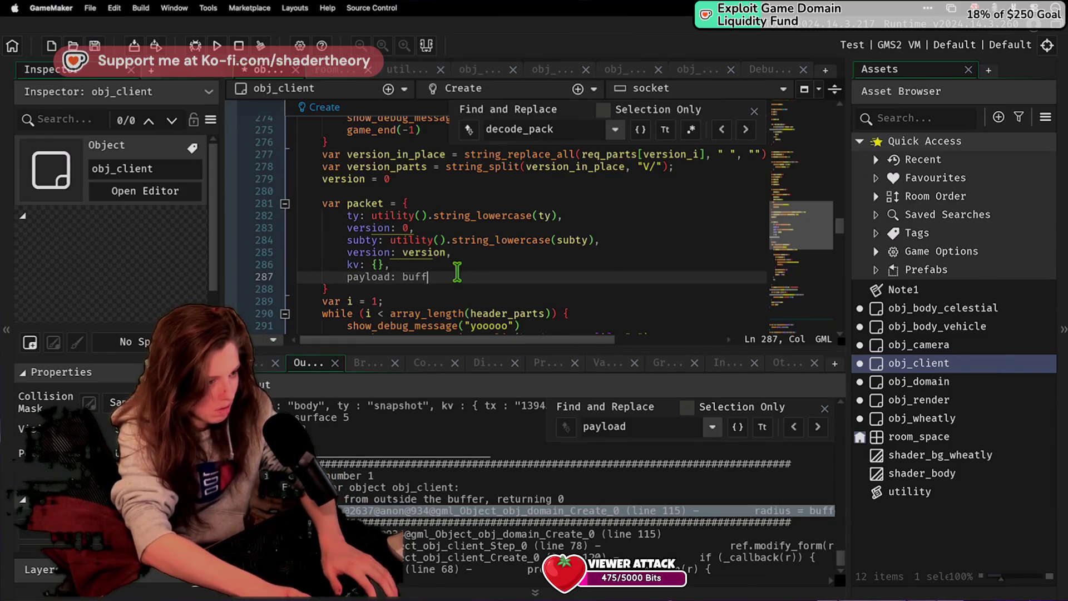
type("0, buffer_fixe")
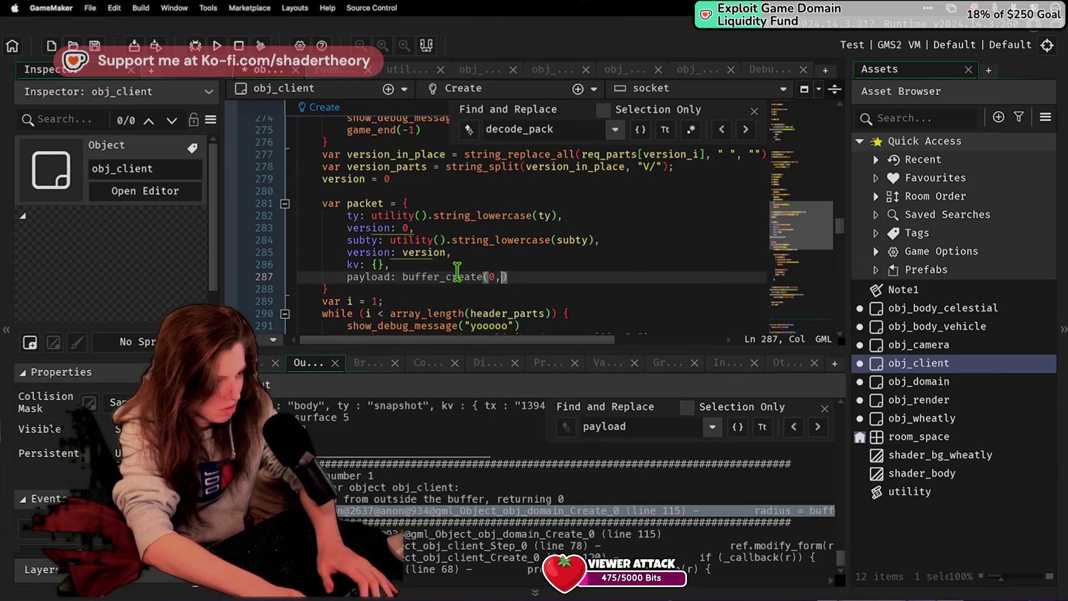
type("d, 1")
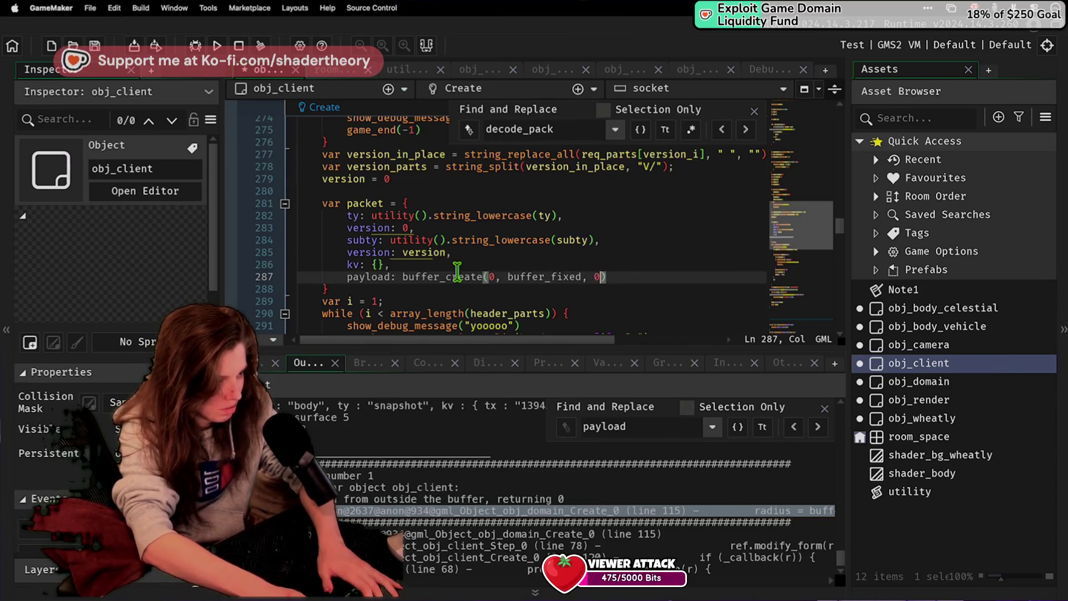
key("BackSpace")
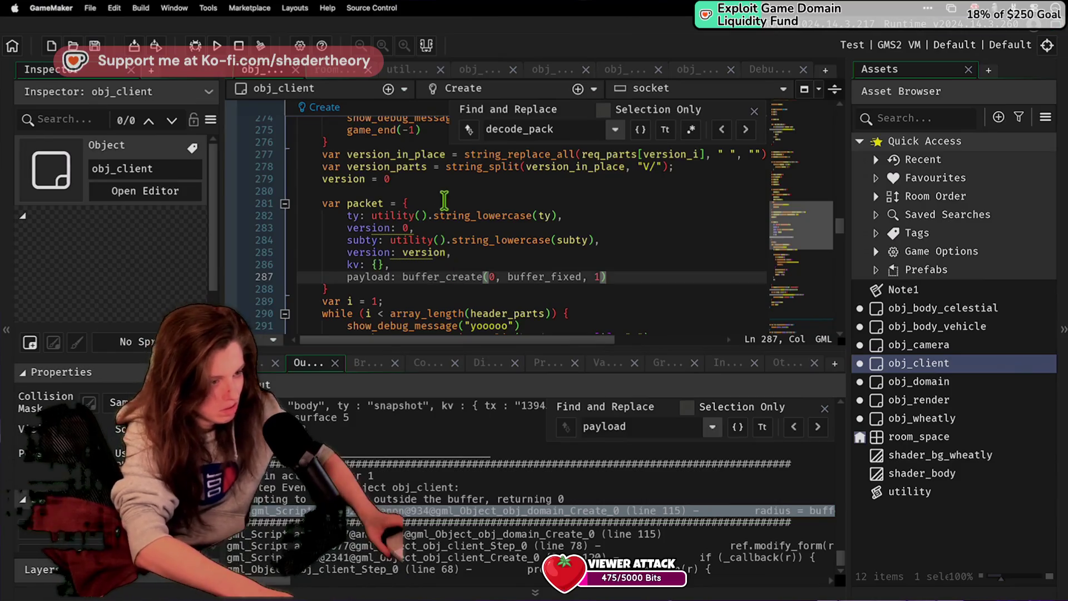
Step: Add the missing comma after the version field and stop the running game
left_click(448, 252)
type(",")
left_click(240, 46)
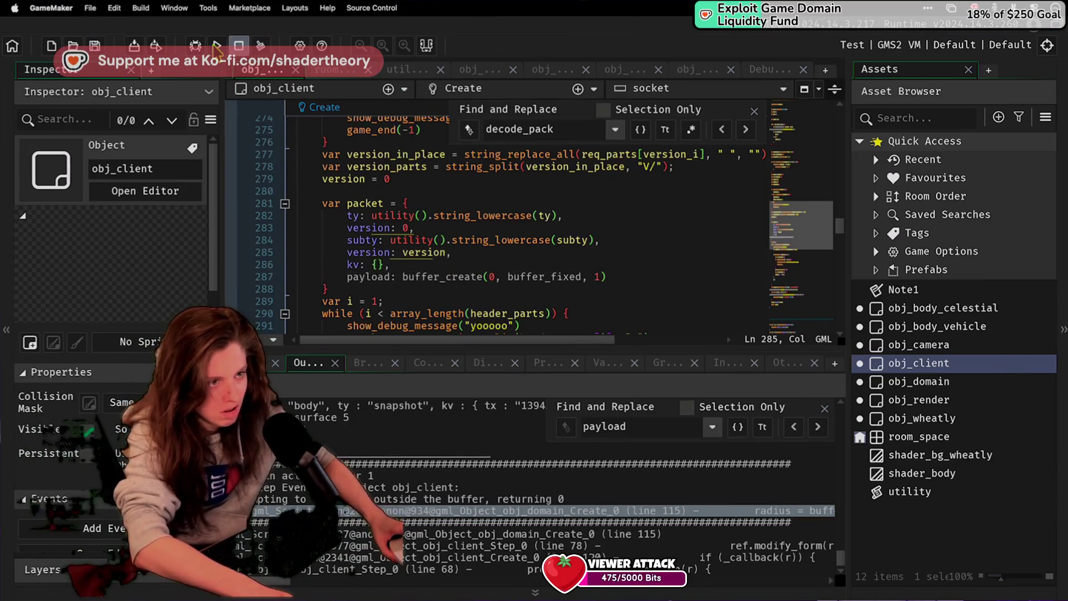
Step: Rerun the client game from the toolbar, stop it, and switch over to VS Code
left_click(216, 45)
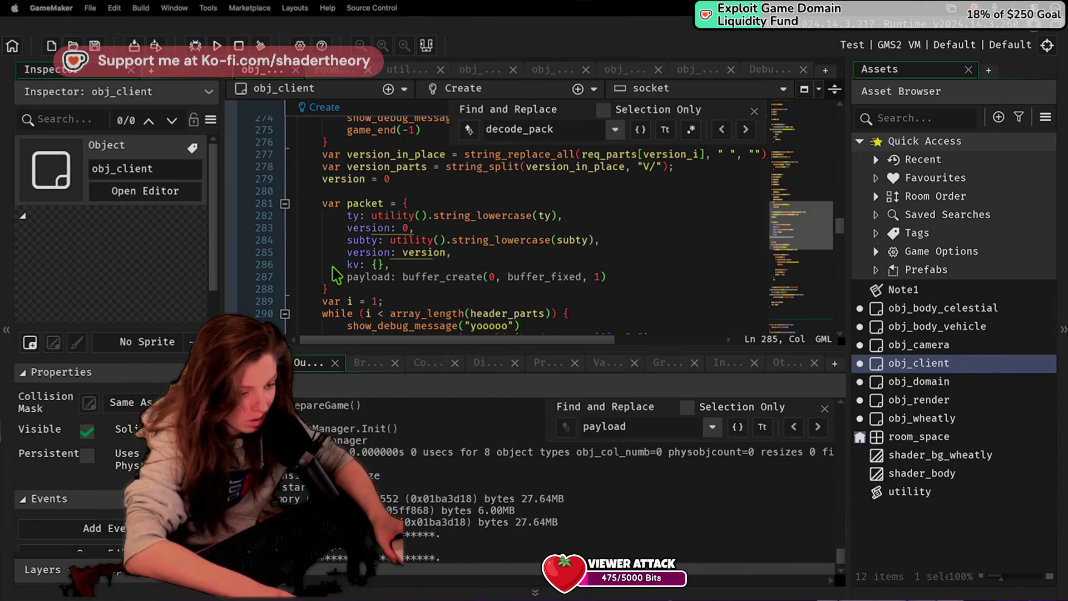
left_click(238, 45)
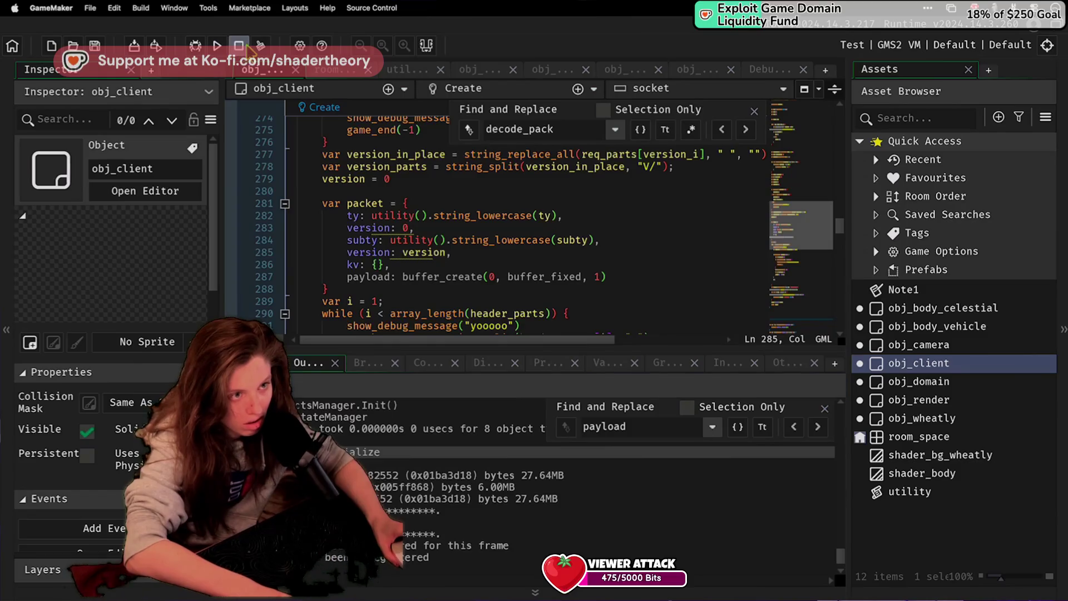
key("super+Tab")
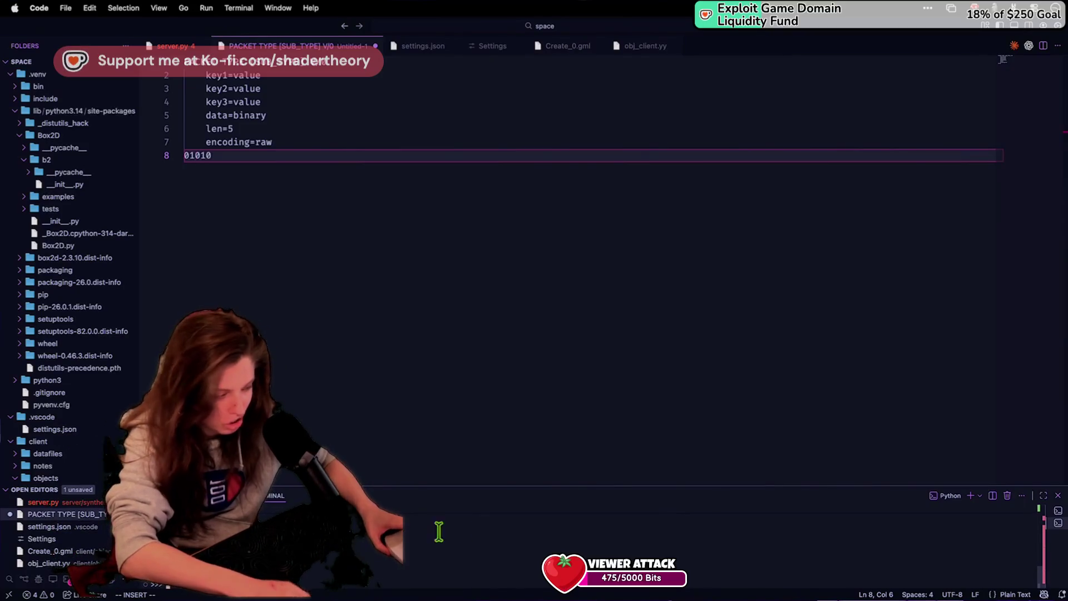
Step: Kill the 'node - server' terminal from the terminal dropdown, leaving the zsh shell
left_click(1054, 522)
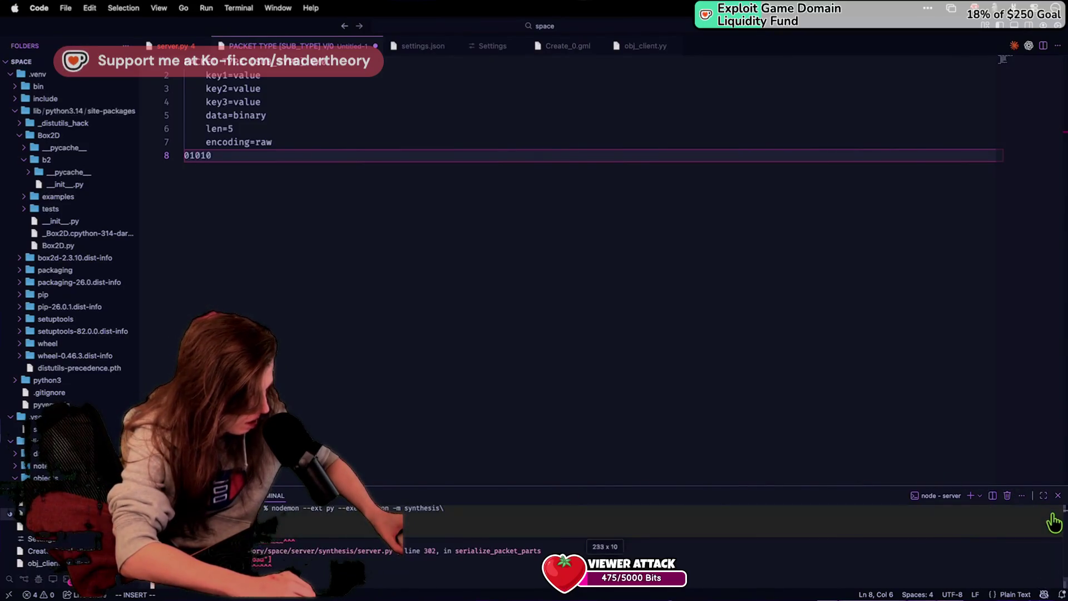
left_click(979, 496)
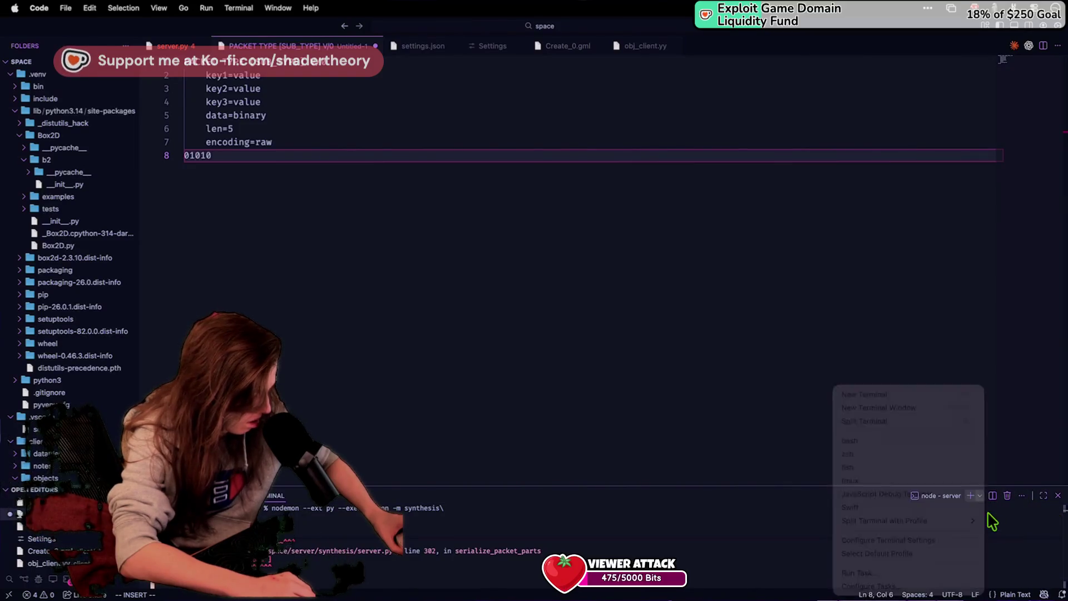
left_click(1007, 497)
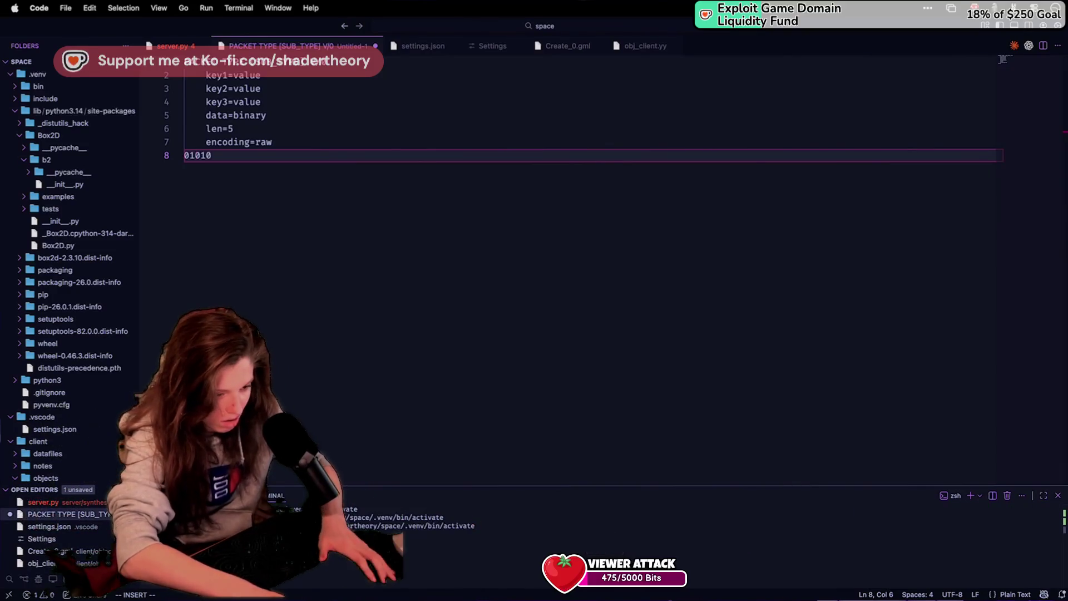
key("Return")
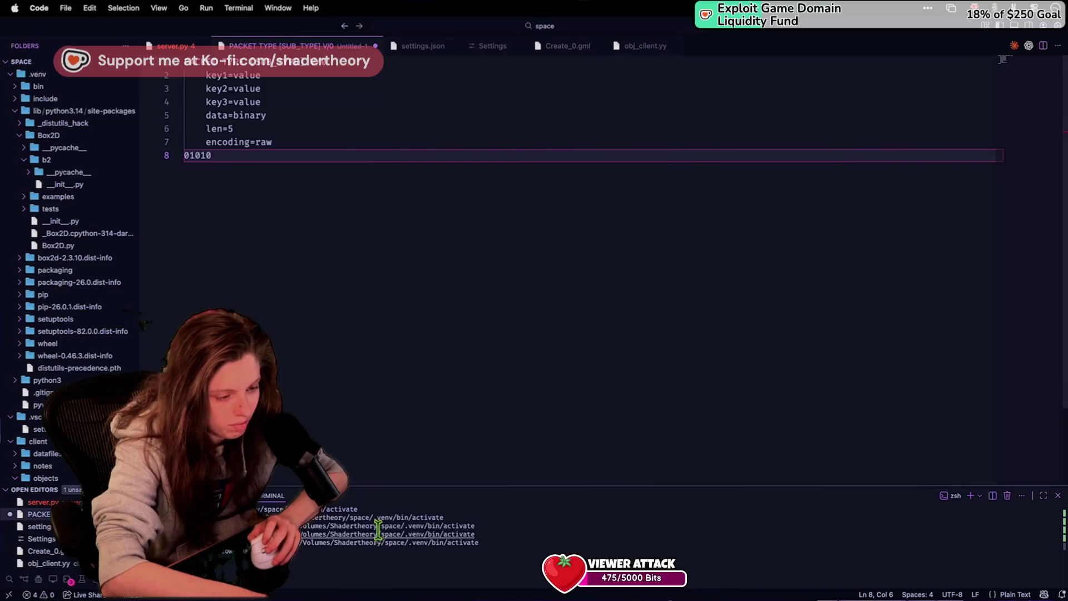
Step: Activate .venv and run nodemon --ext py --exec python -m synthesis, then return to GameMaker
key("Up")
key("Up")
key("Up")
key("Up")
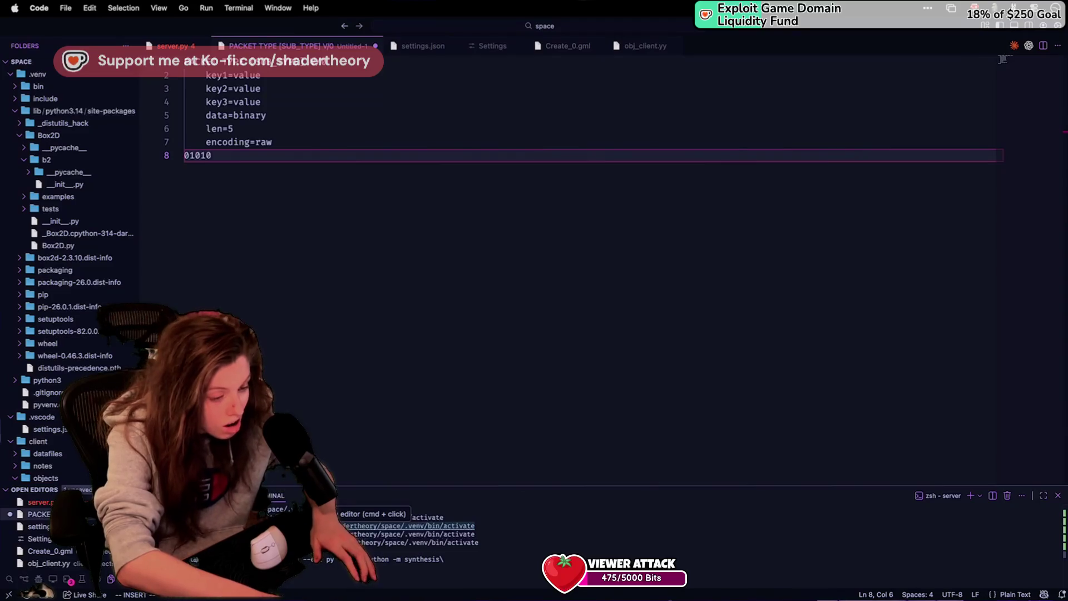
key("BackSpace")
key("Return")
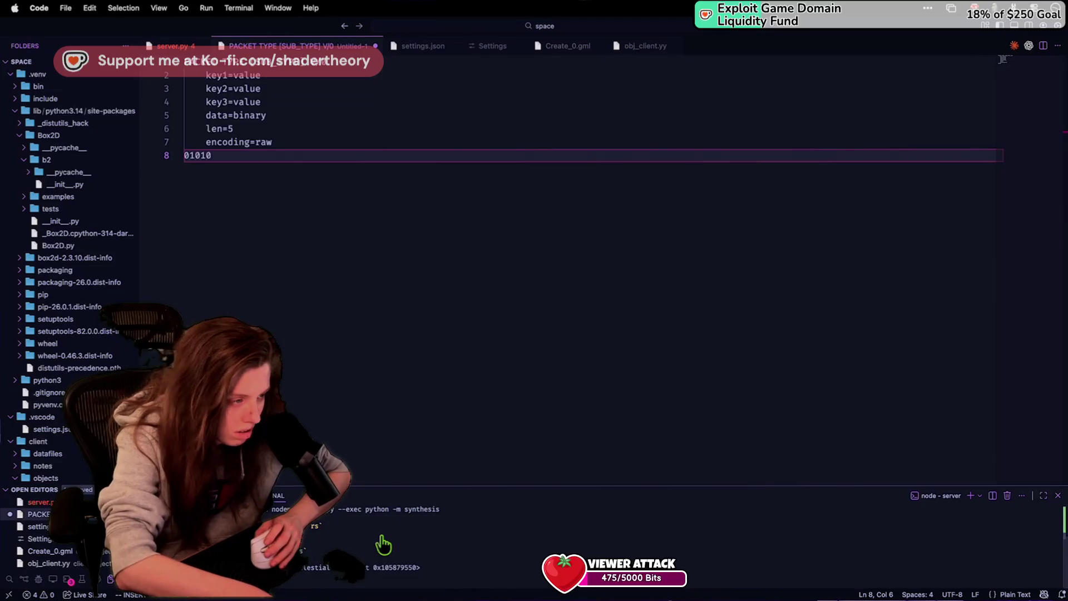
key("ctrl+Left")
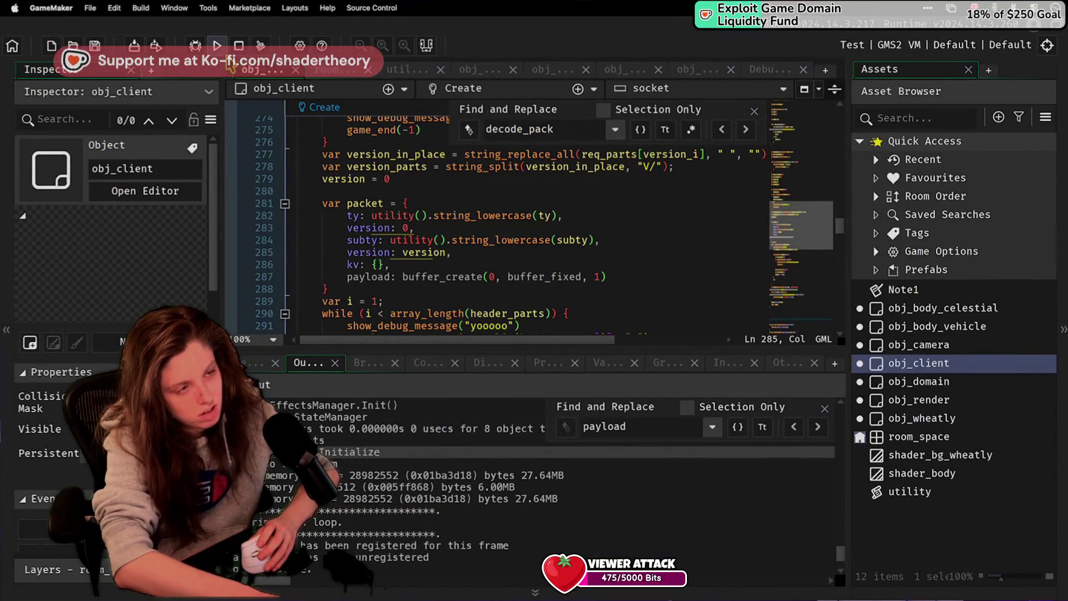
left_click(216, 46)
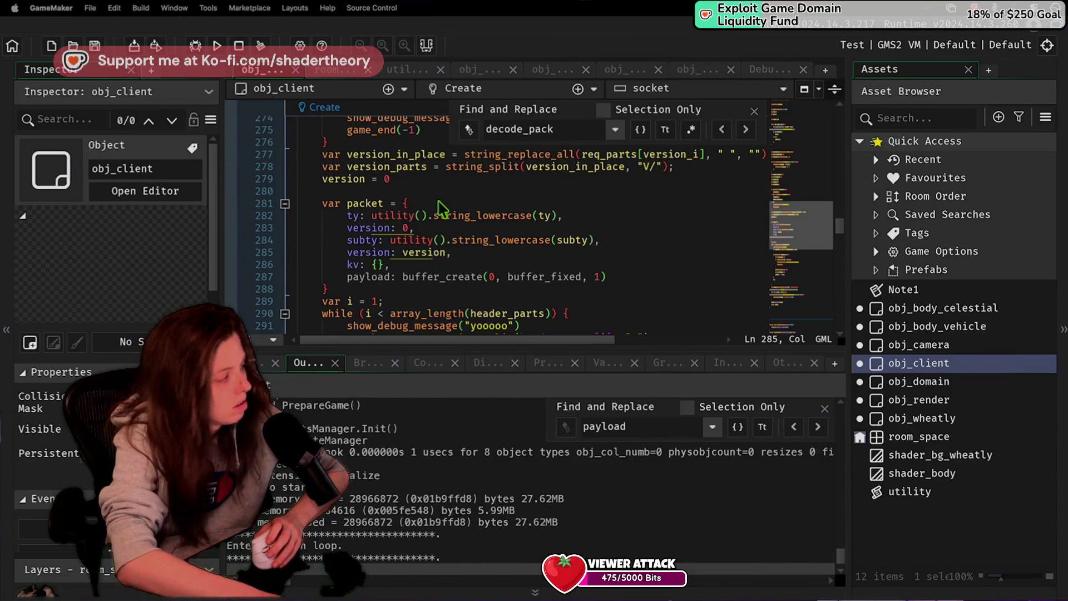
key("ctrl+Right")
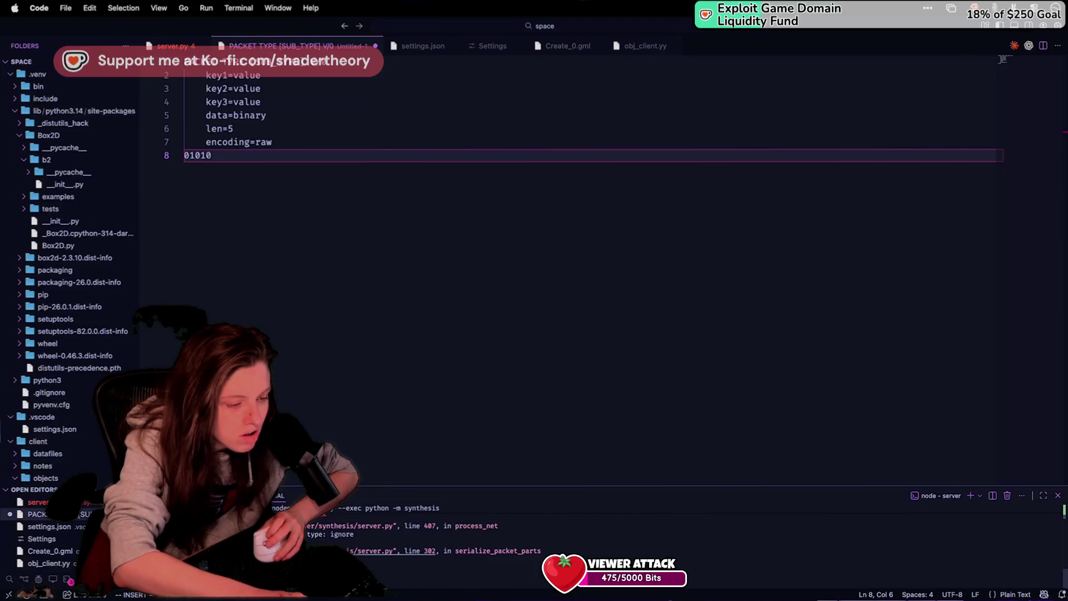
Step: From the traceback, go to server.py line 302 and add an if "payload" in req: guard above the payload lookup
left_click(465, 555, "super")
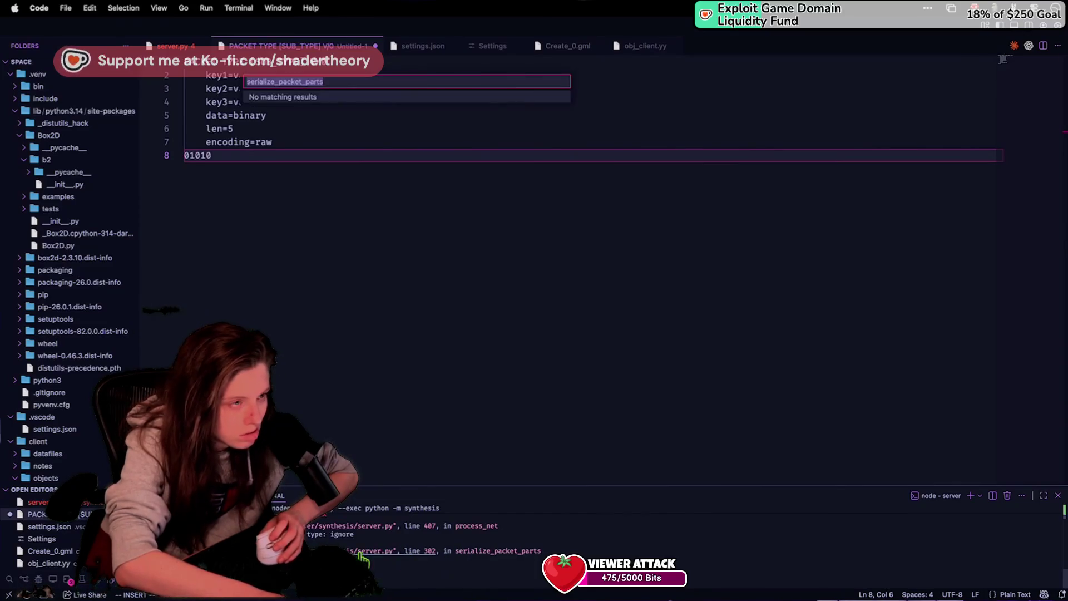
mouse_move(392, 285)
left_mouse_down()
mouse_move(265, 284)
mouse_move(297, 287)
left_mouse_up()
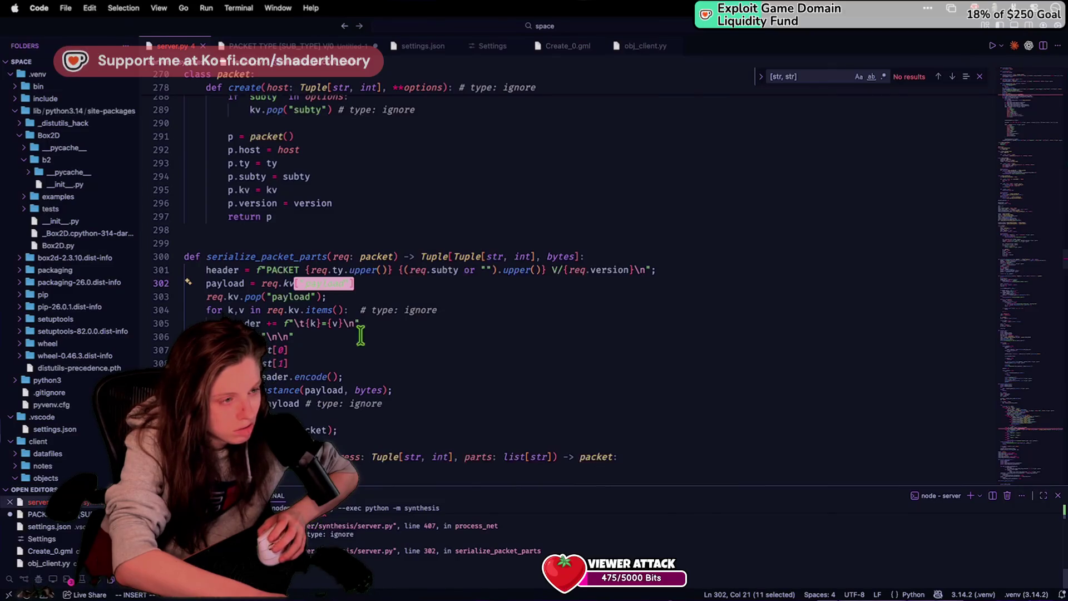
left_click(368, 284)
key("super+shift+Left")
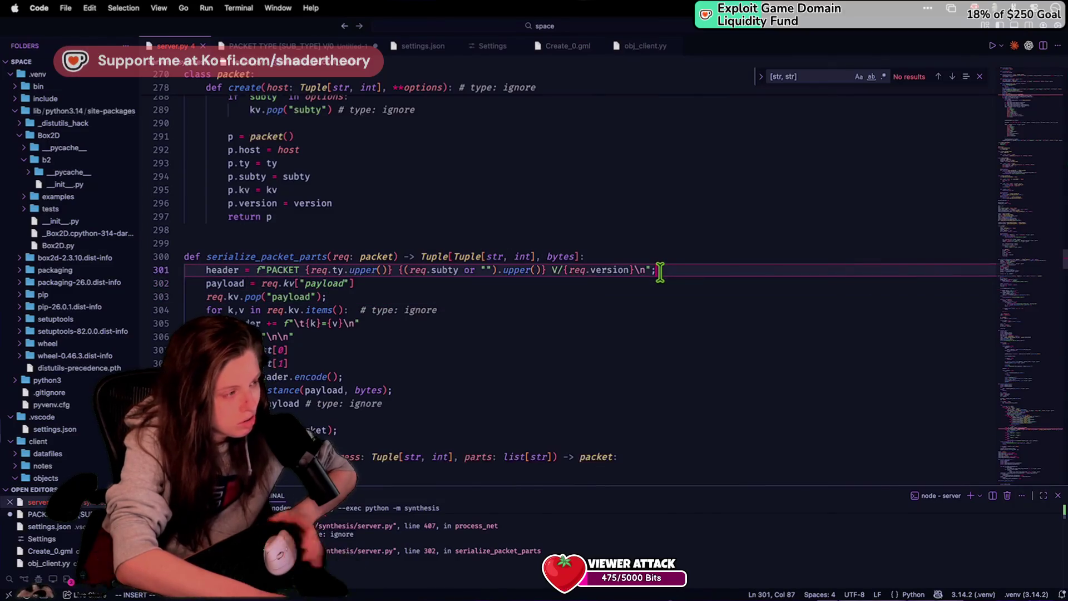
type("u")
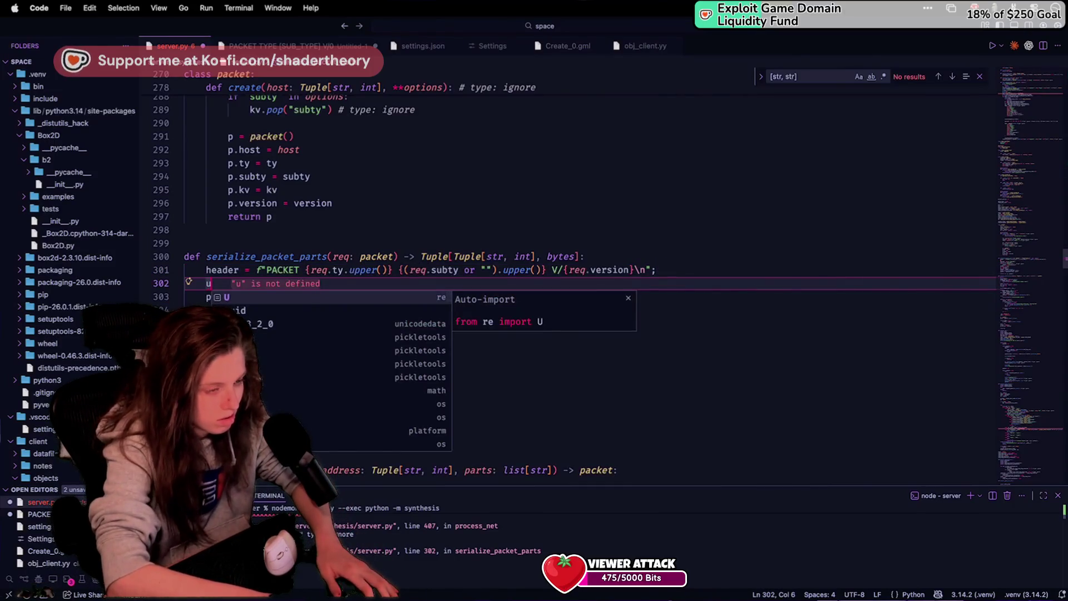
key("BackSpace")
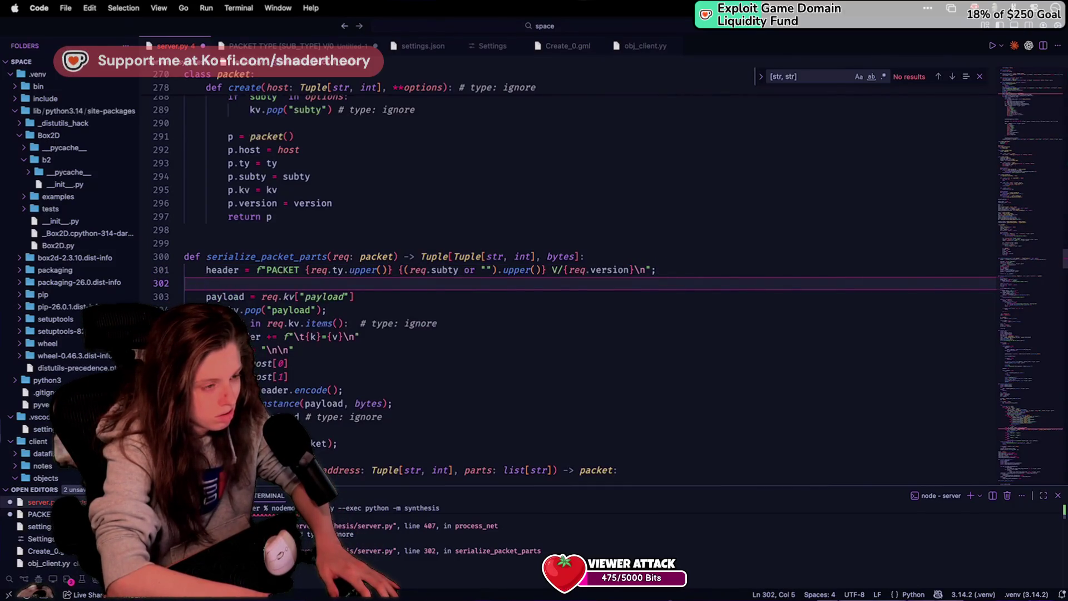
type("if")
key("BackSpace")
key("BackSpace")
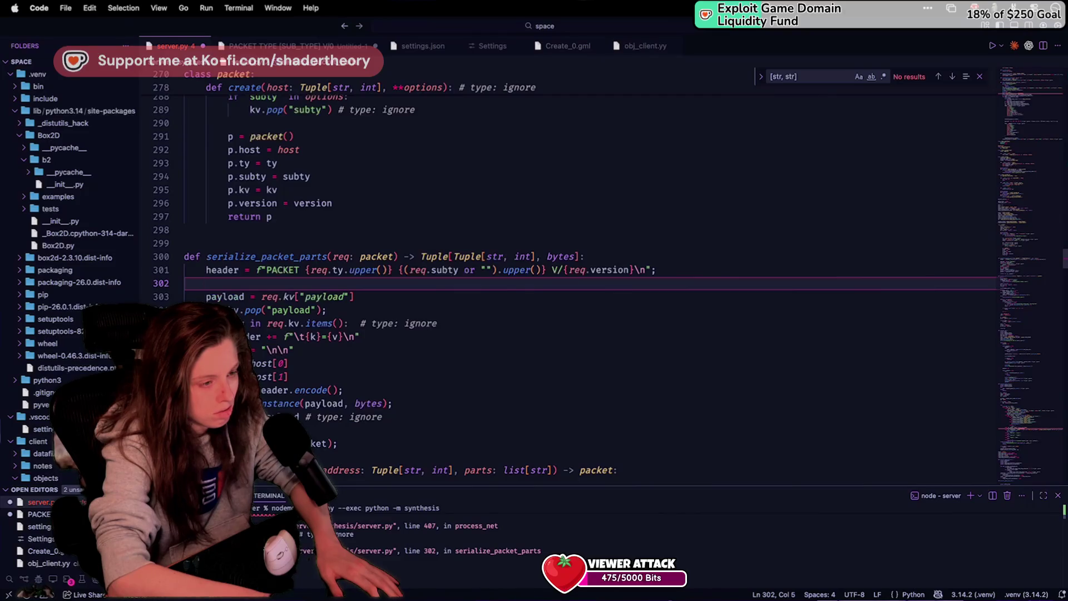
type("if ")
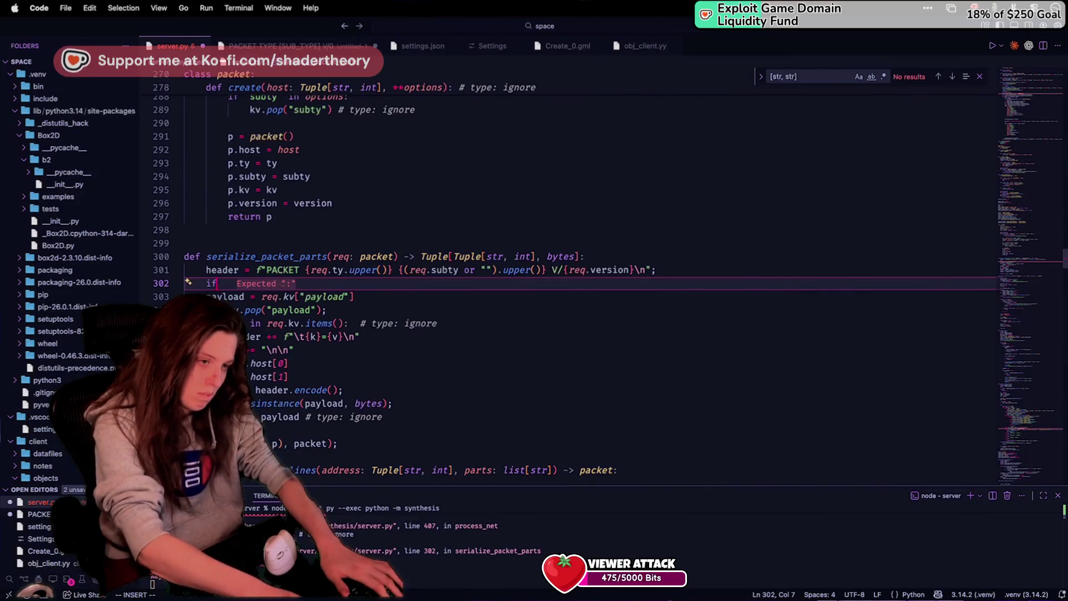
type("p")
key("BackSpace")
type("\"")
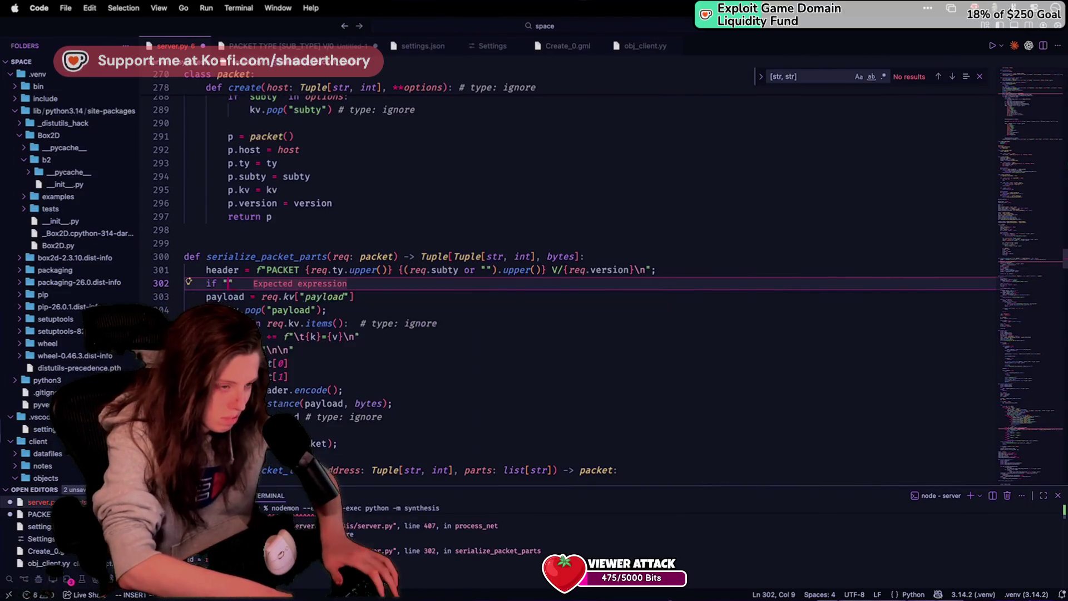
type("payload\" in req:")
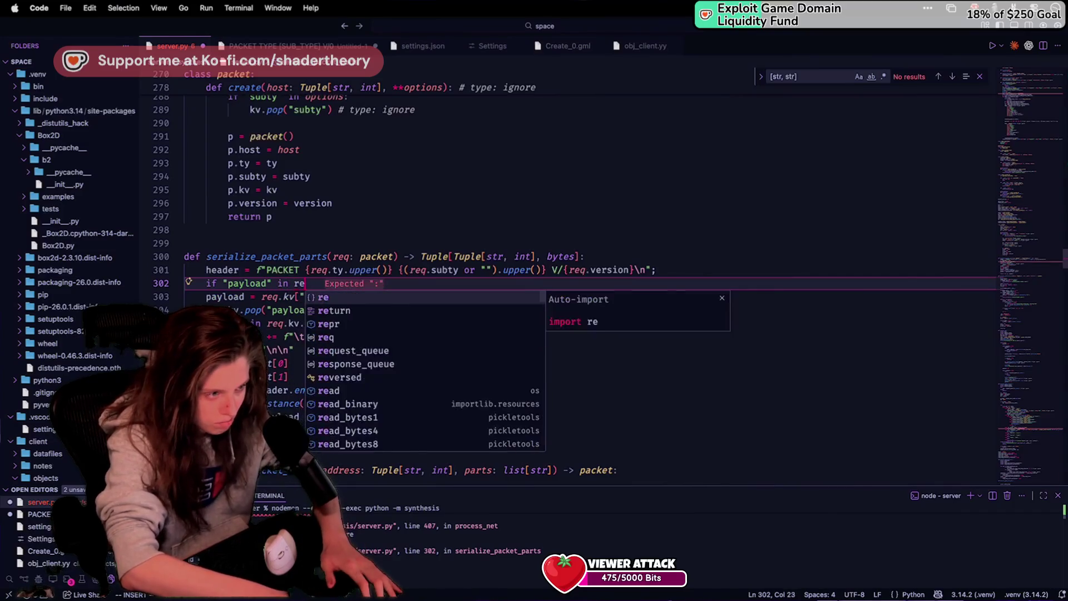
key("Return")
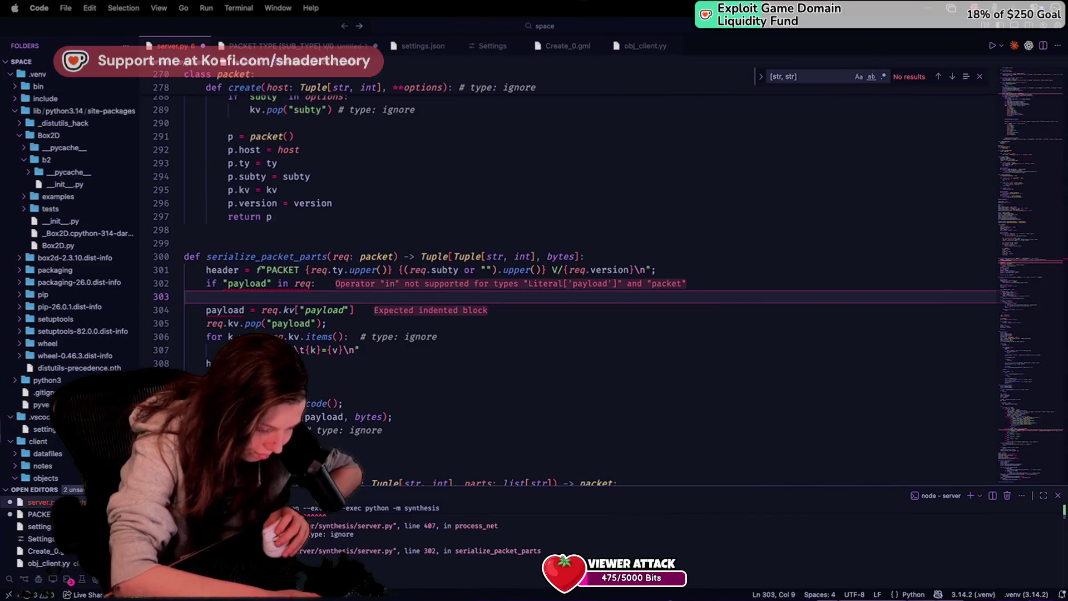
Step: Change the guard to if hasattr(req, "payload"): and move the payload line into the if block
left_click_drag(293, 284, 231, 286)
type("hasattr(")
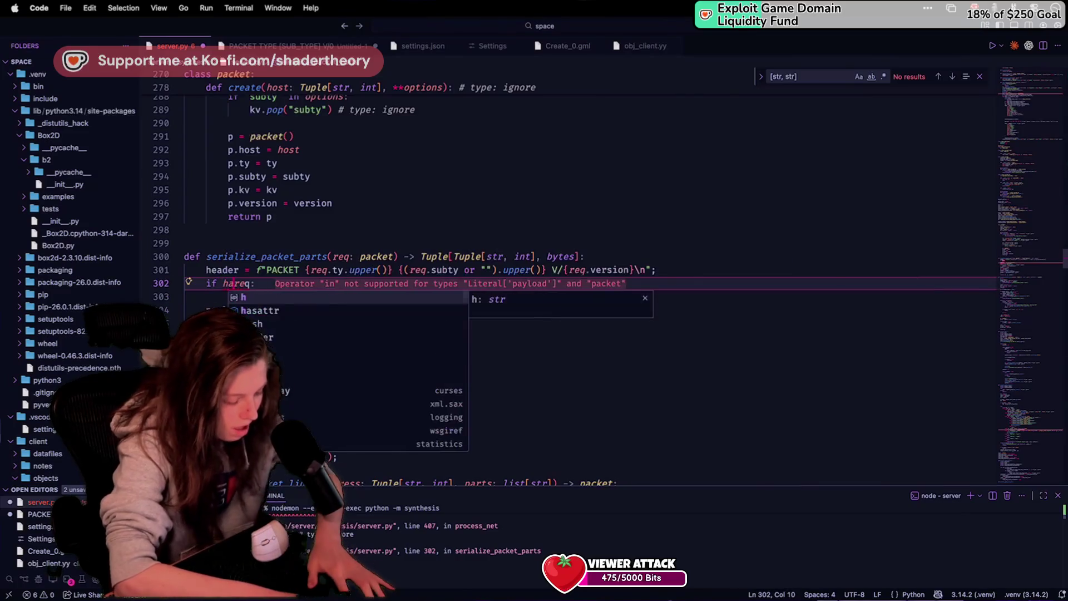
key("Right")
key("Right")
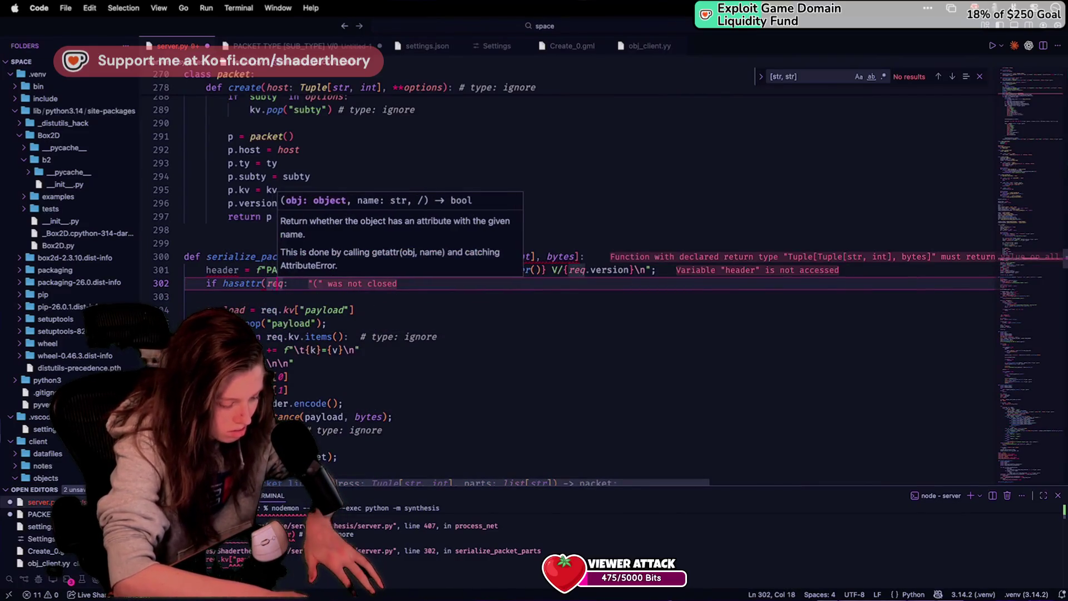
type(", \"")
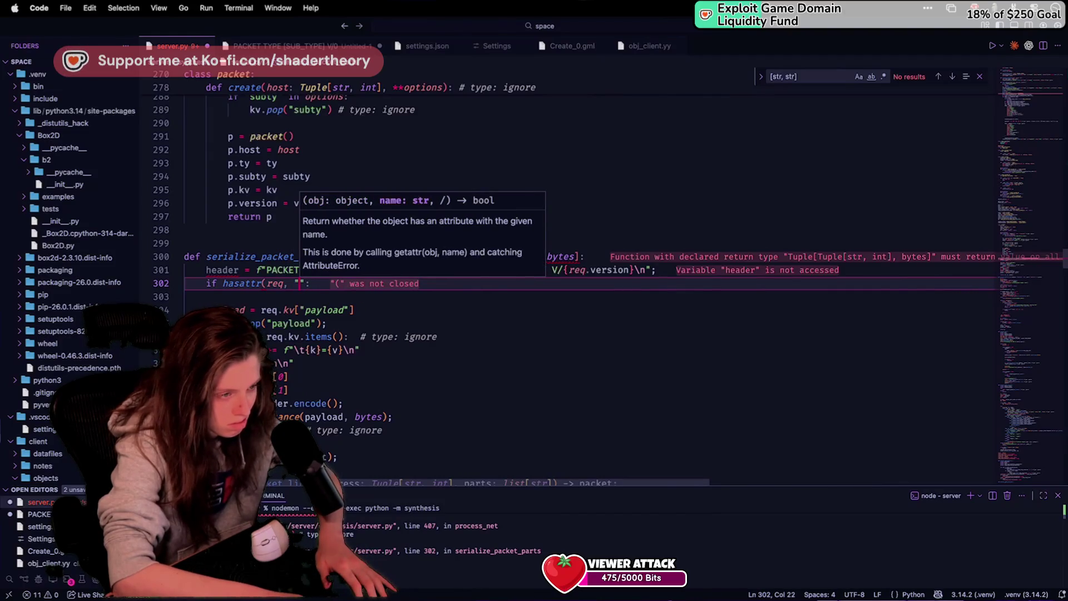
type("payload\")")
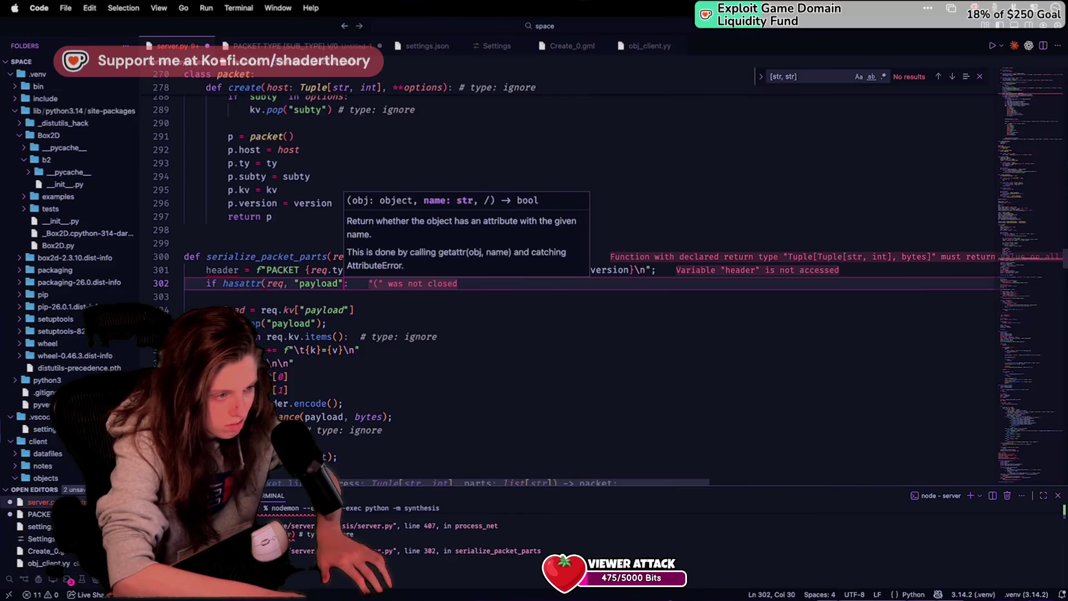
type("):")
left_click(223, 309)
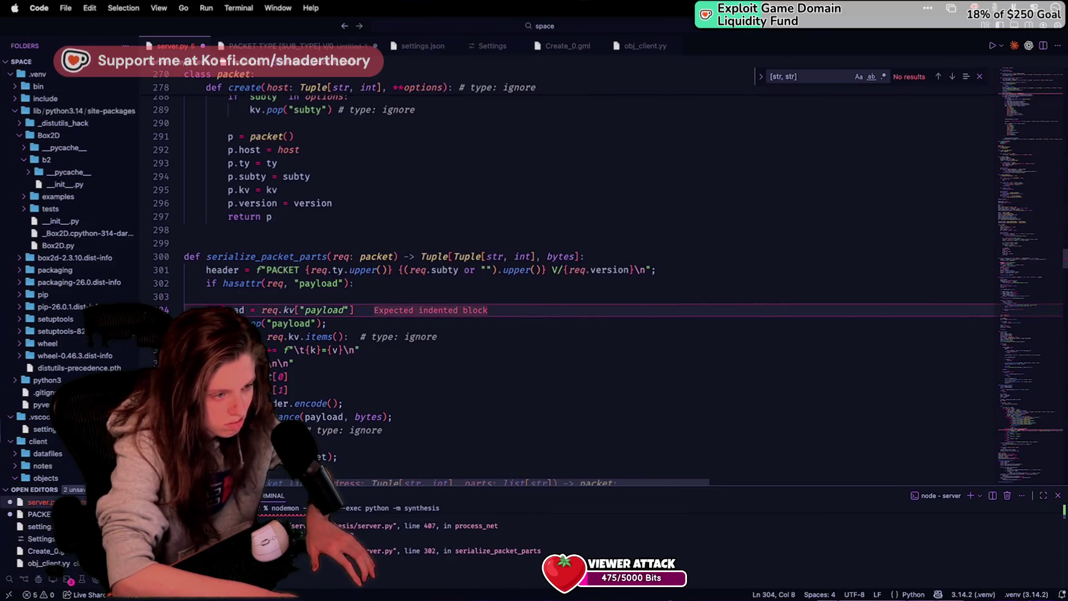
key("BackSpace")
key("BackSpace")
key("ctrl+s")
Step: Indent the payload pop line and add a payload = [ default below the function header
left_click(184, 310)
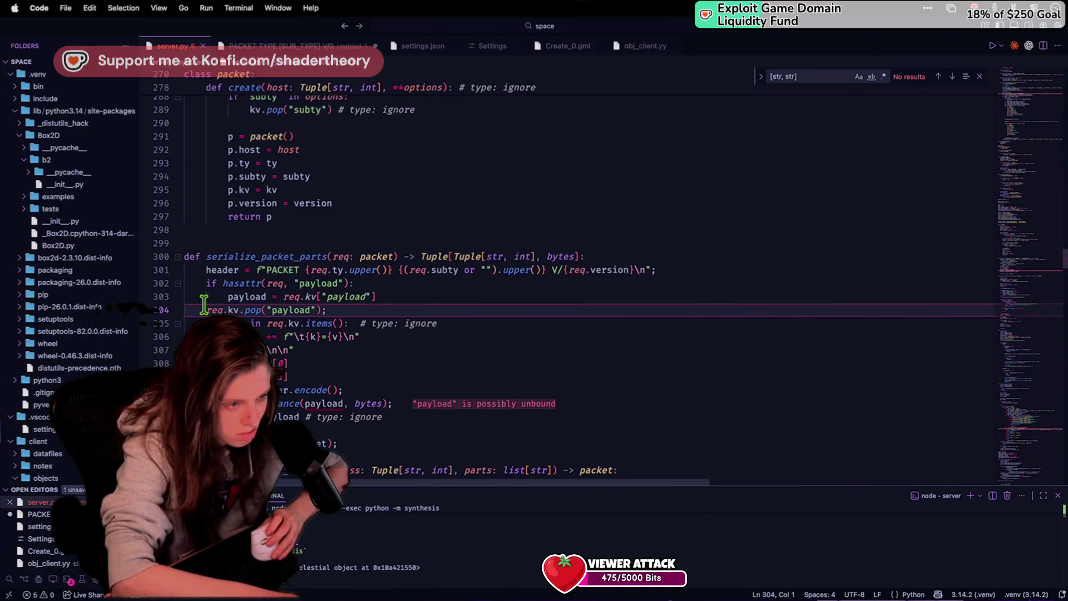
key("Tab")
left_click(265, 270)
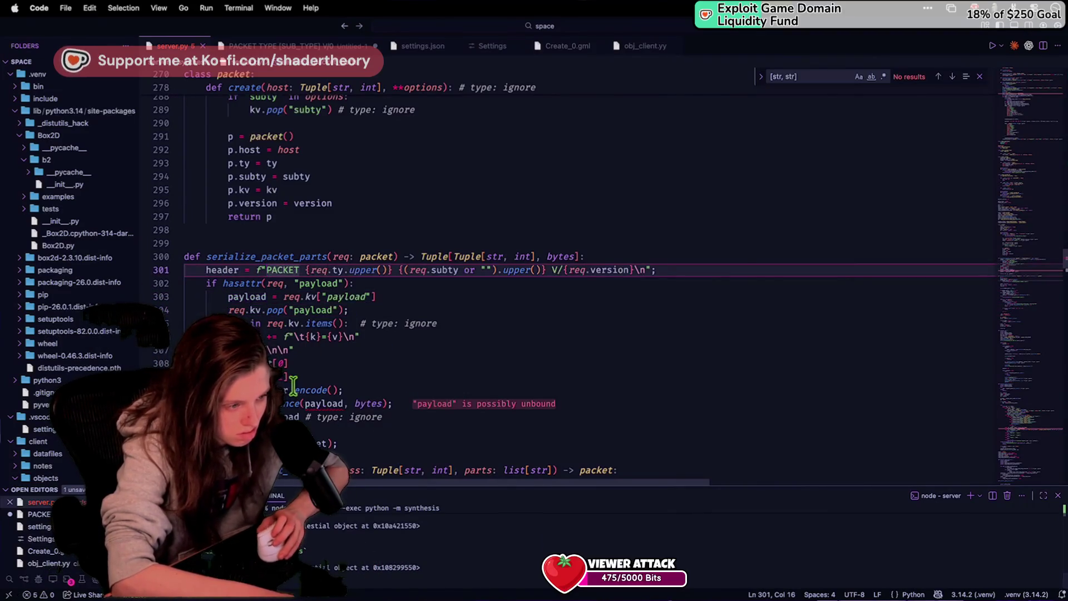
mouse_move(317, 404)
left_click(706, 268)
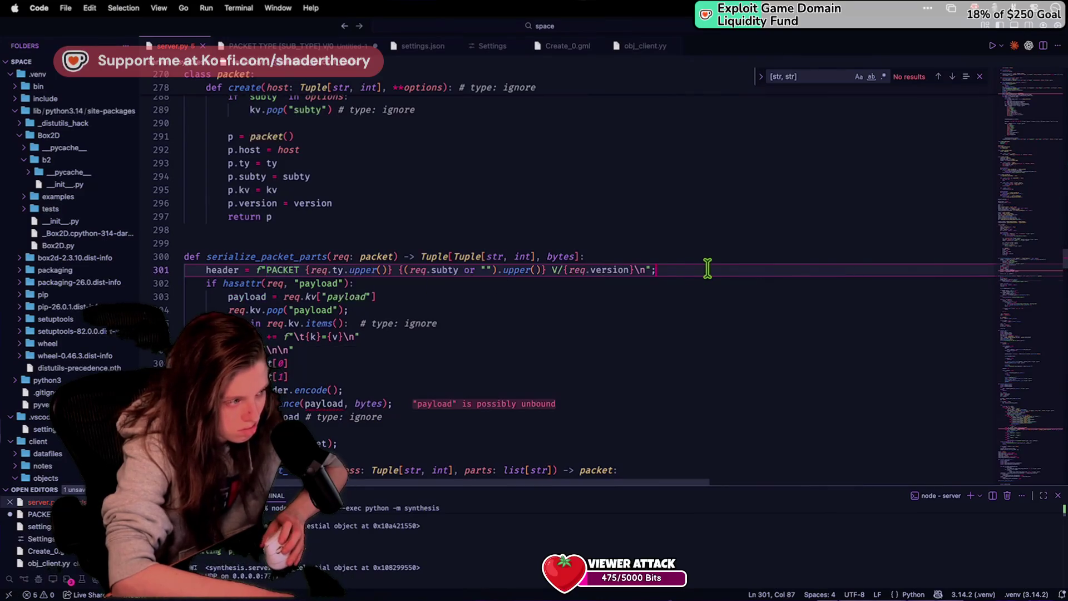
key("Return")
type("payload = [")
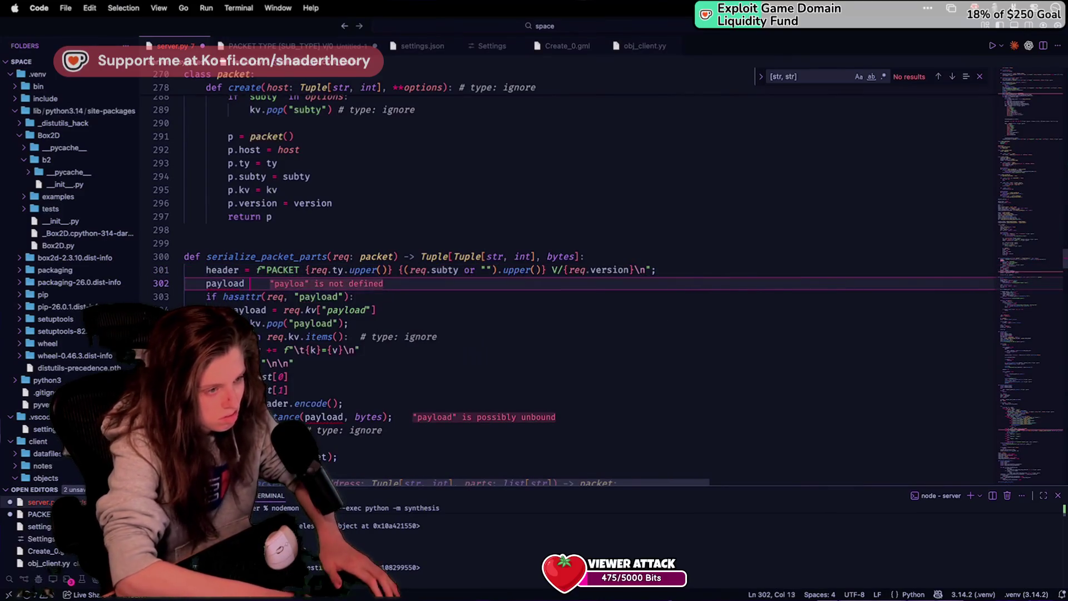
key("cmd+s")
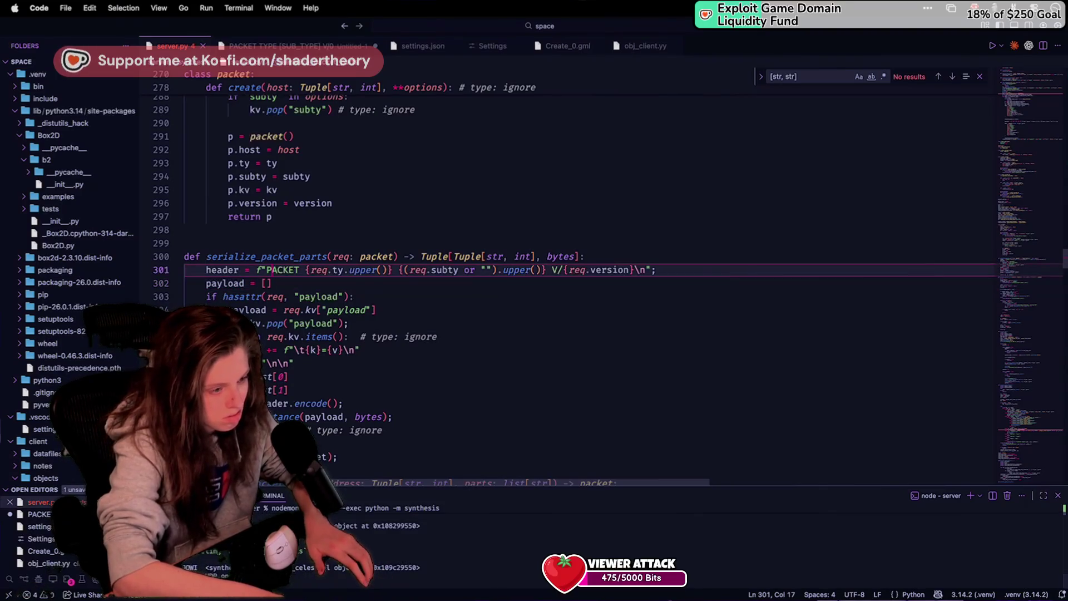
Step: Wrap the empty default so it reads payload = bytes([])
left_click(515, 190)
left_click(328, 282)
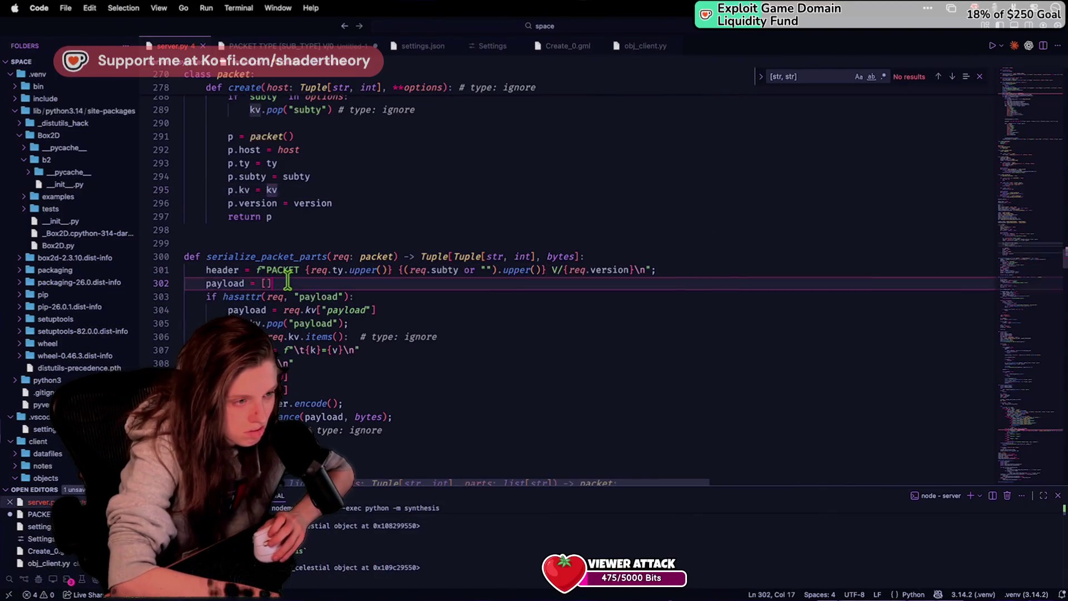
type("bytes(")
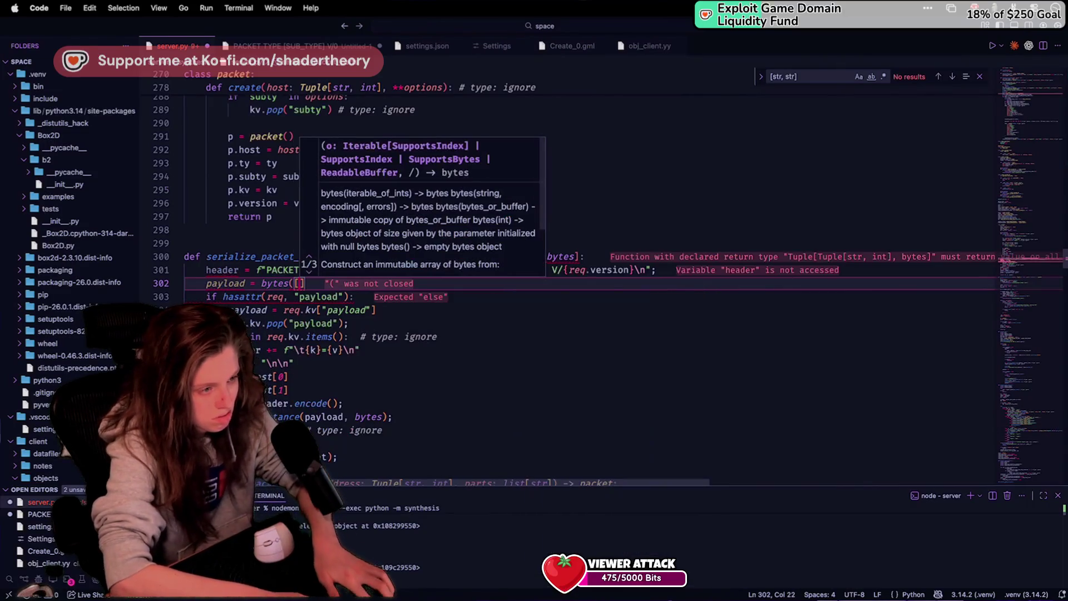
key("End")
type(")")
Step: Wrap req.kv["payload"] in bytes(...) with a # type: ignore comment and save server.py
left_click(283, 309)
type("bytes(")
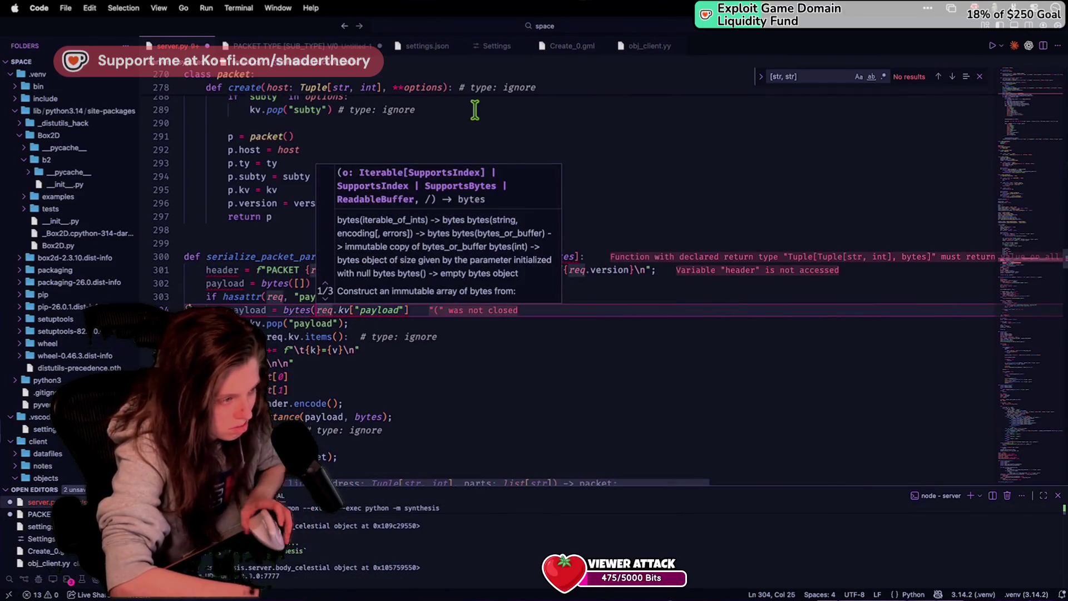
left_click(422, 310)
type(")")
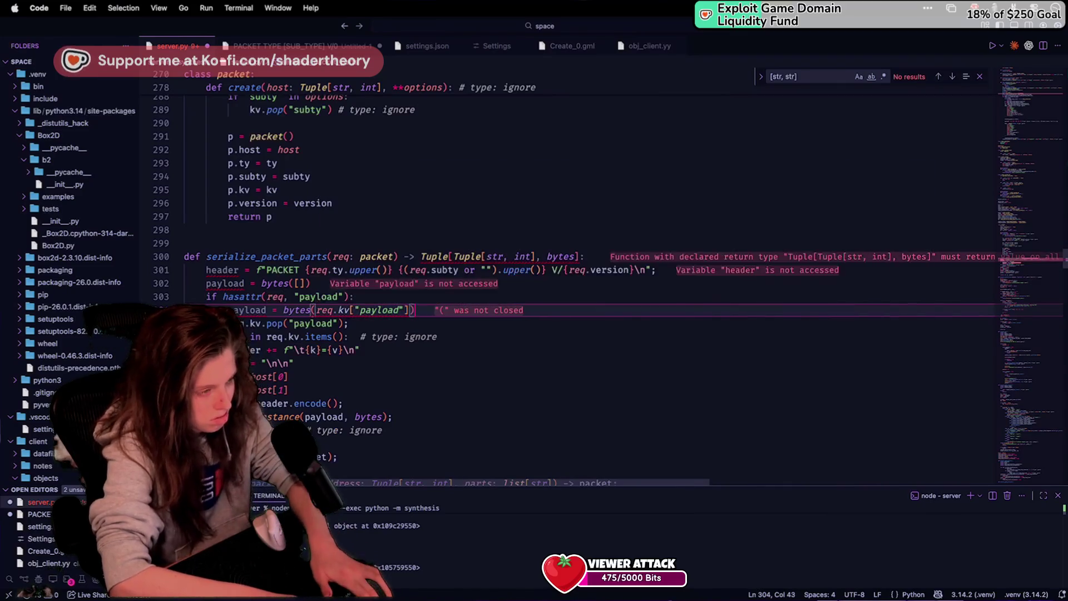
type(" # type: ignore")
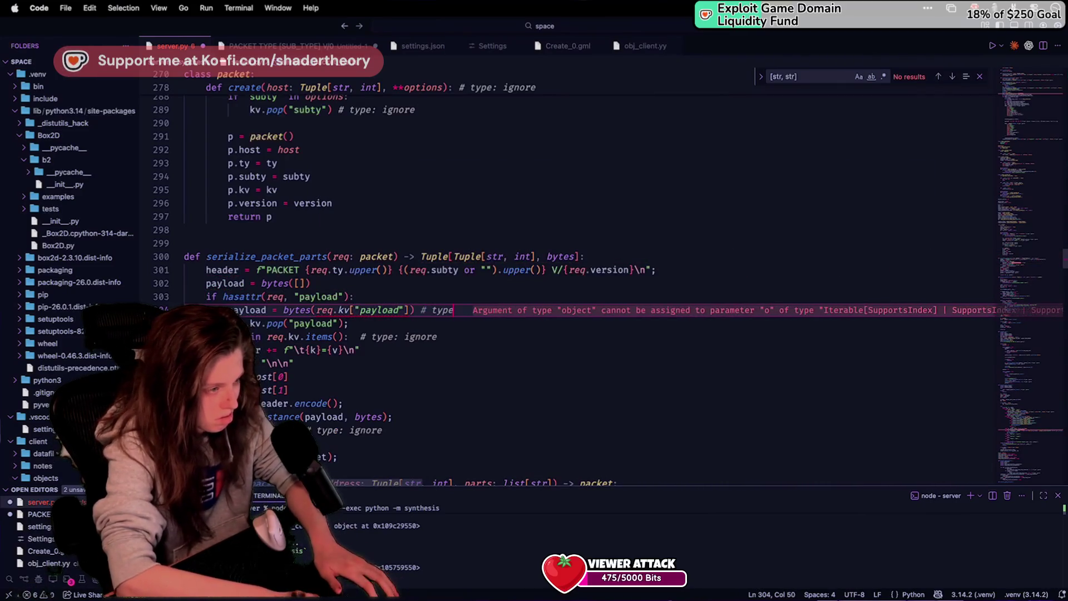
key("super+s")
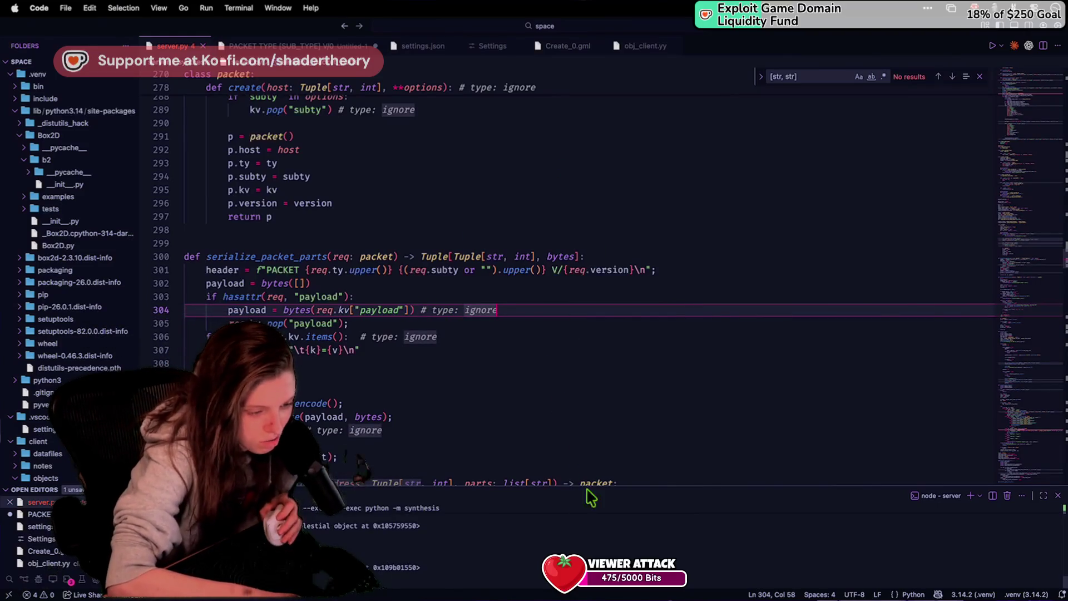
key("super+Tab")
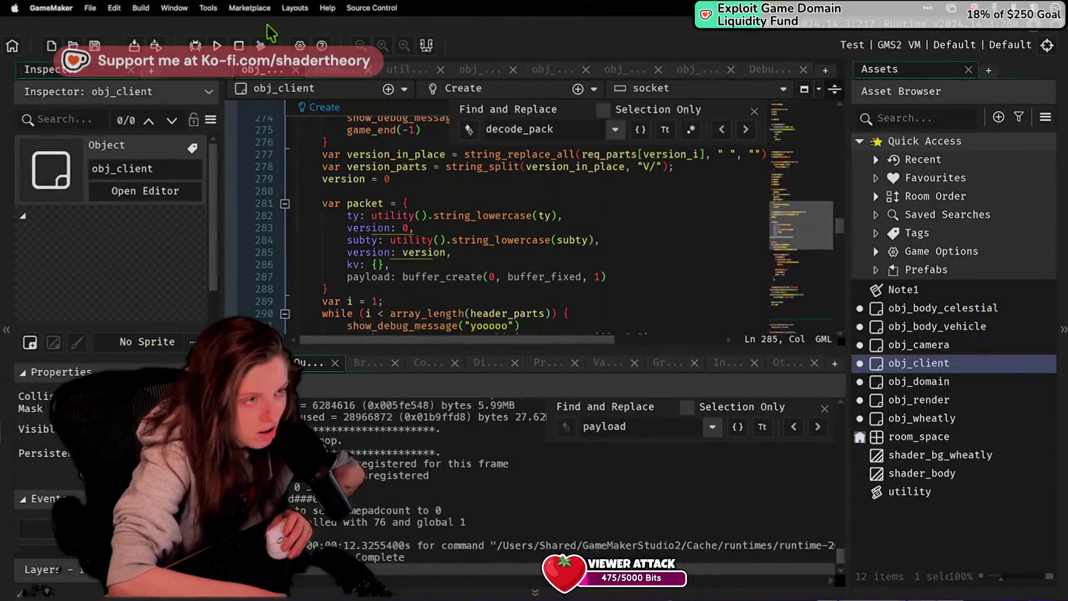
Step: Relaunch the GameMaker client against the updated server, then bring server.py back in a split editor
left_click(217, 45)
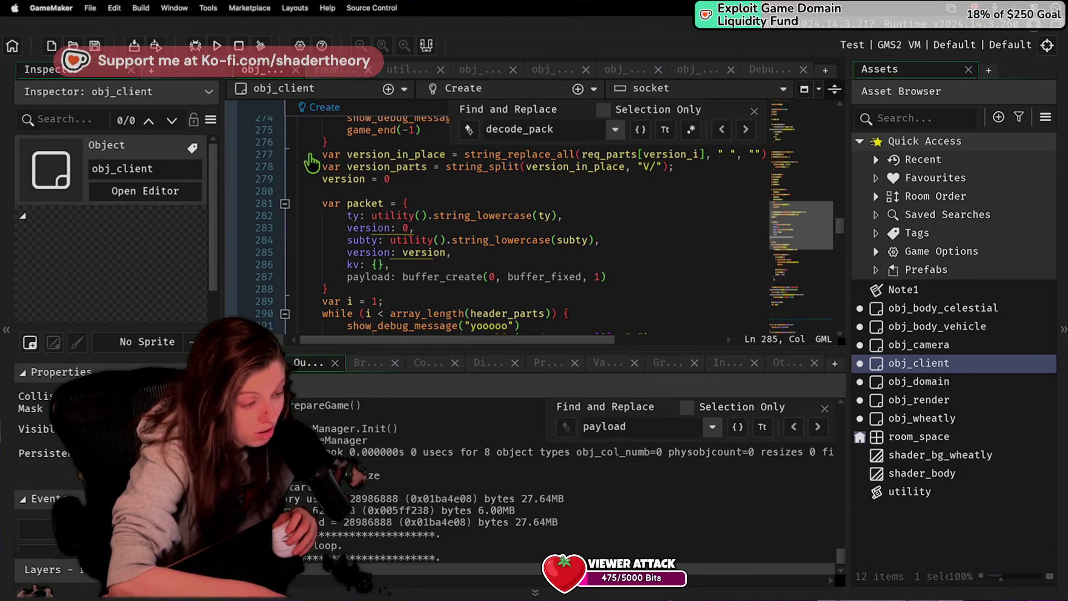
key("super+Tab")
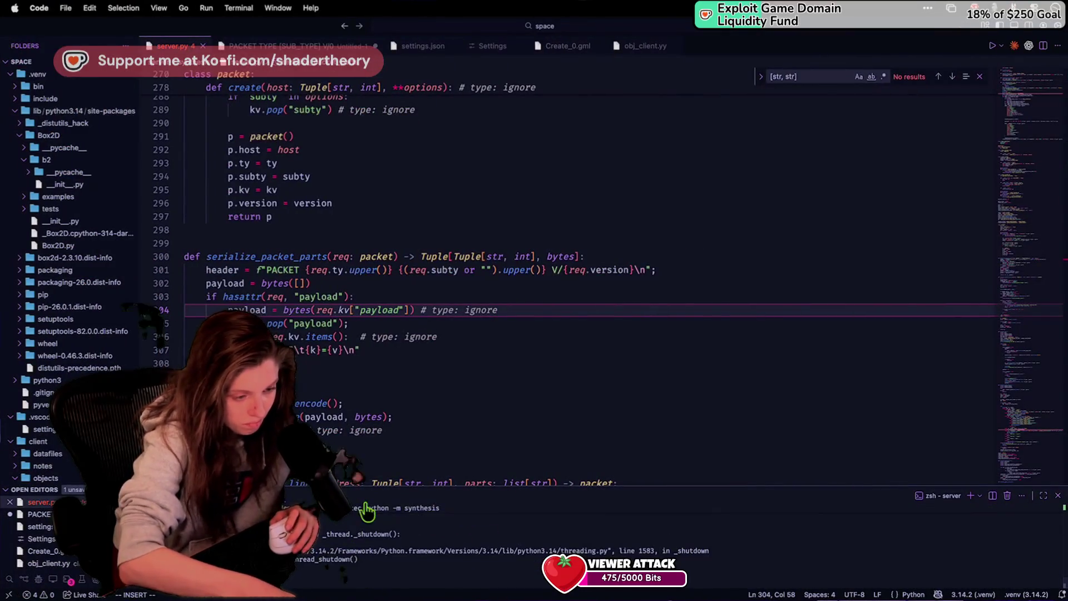
key("super+Tab")
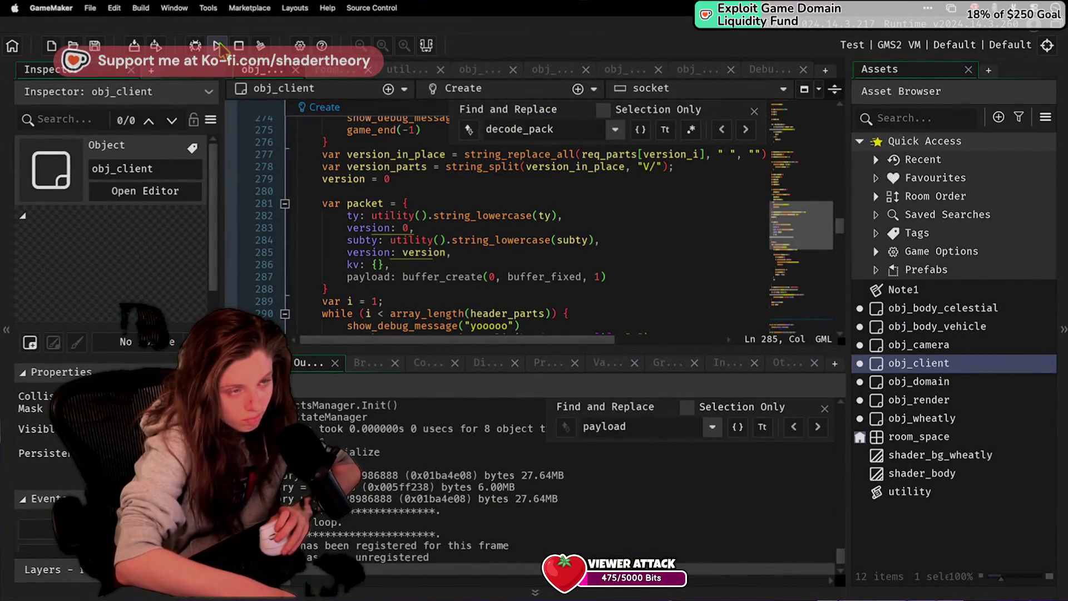
key("super+Tab")
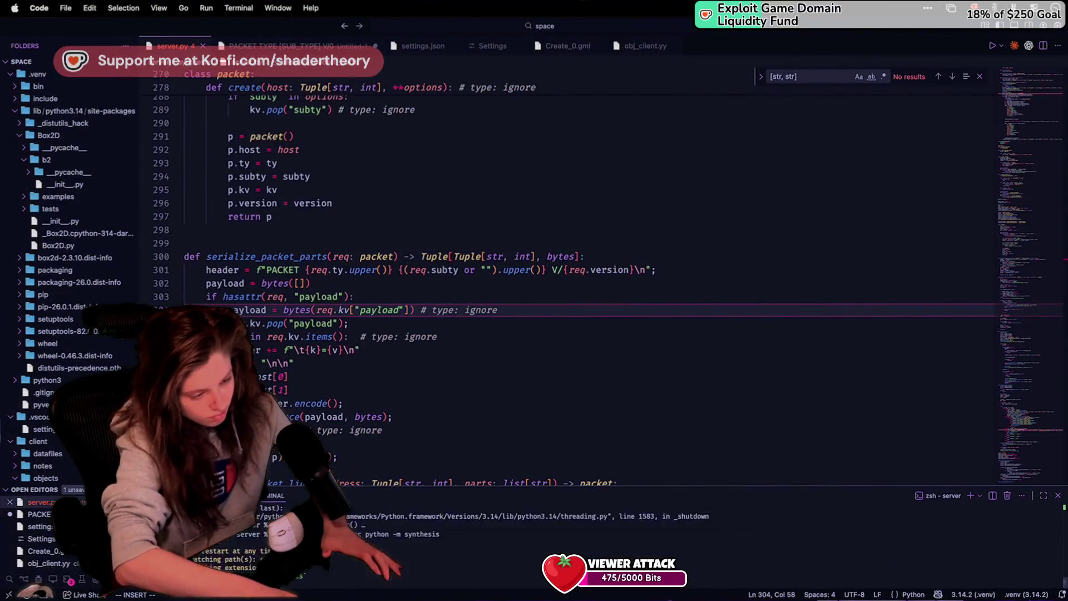
key("super+Tab")
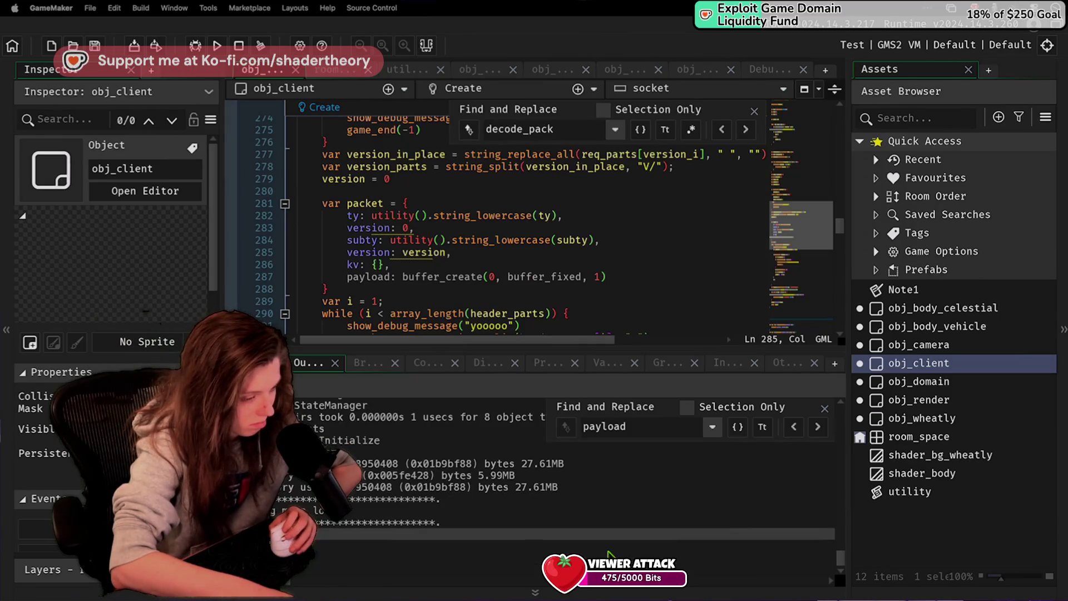
key("super+Tab")
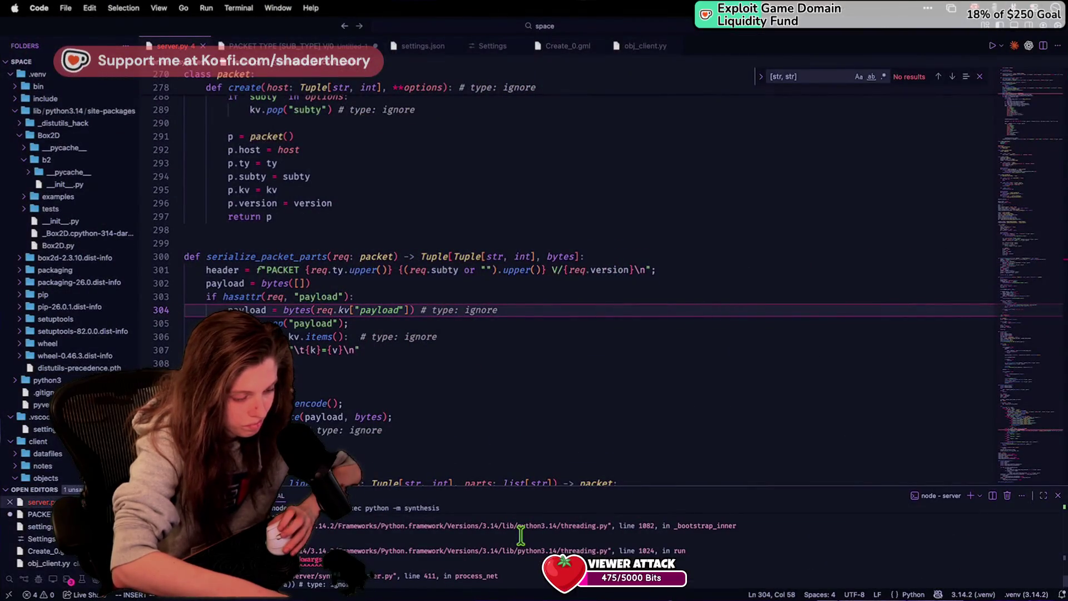
left_click(527, 203)
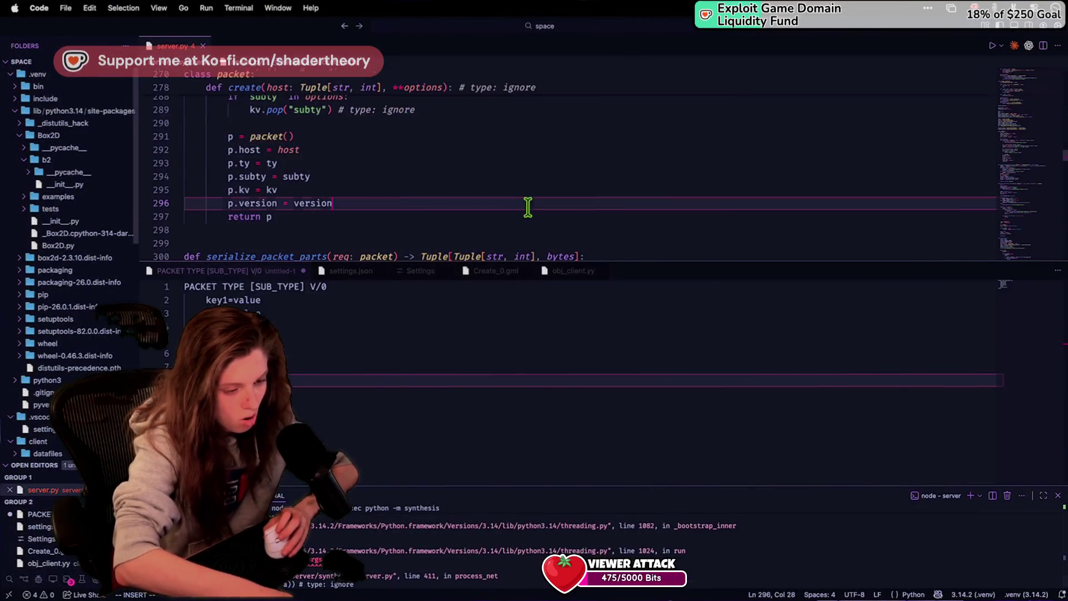
Step: At server.py line 411, change sock.sendto(s.encode(), a) to sock.sendto(s, a)
left_click(369, 579, "super")
mouse_move(403, 171)
left_mouse_down()
mouse_move(189, 171)
mouse_move(349, 171)
left_mouse_up()
type("s")
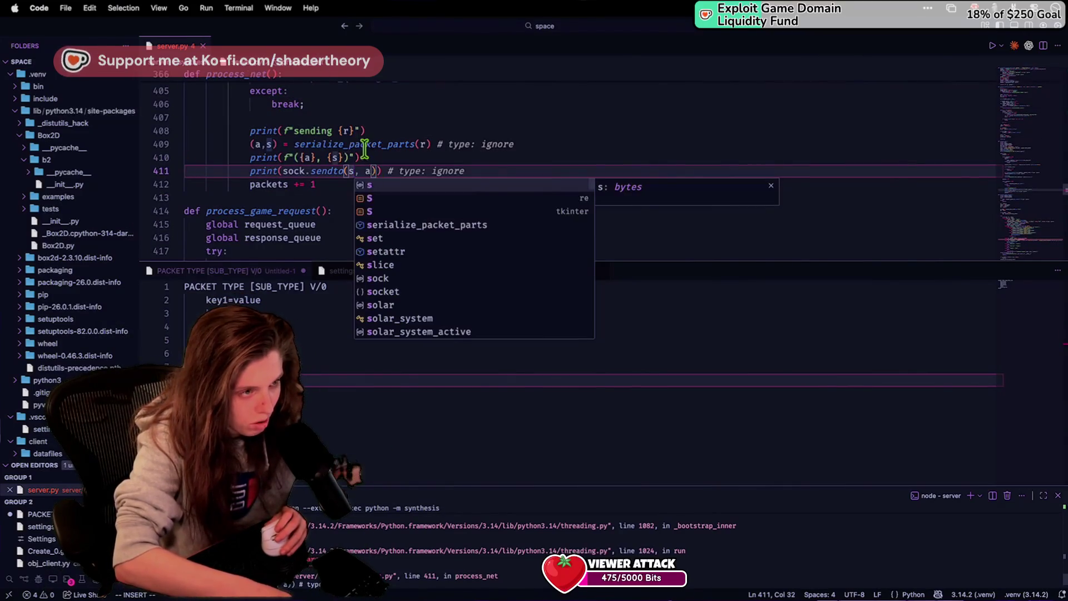
scroll(364, 147, "up", 3)
left_click(367, 150)
mouse_move(500, 229)
left_mouse_down()
mouse_move(467, 235)
mouse_move(408, 465)
mouse_move(489, 541)
left_mouse_up()
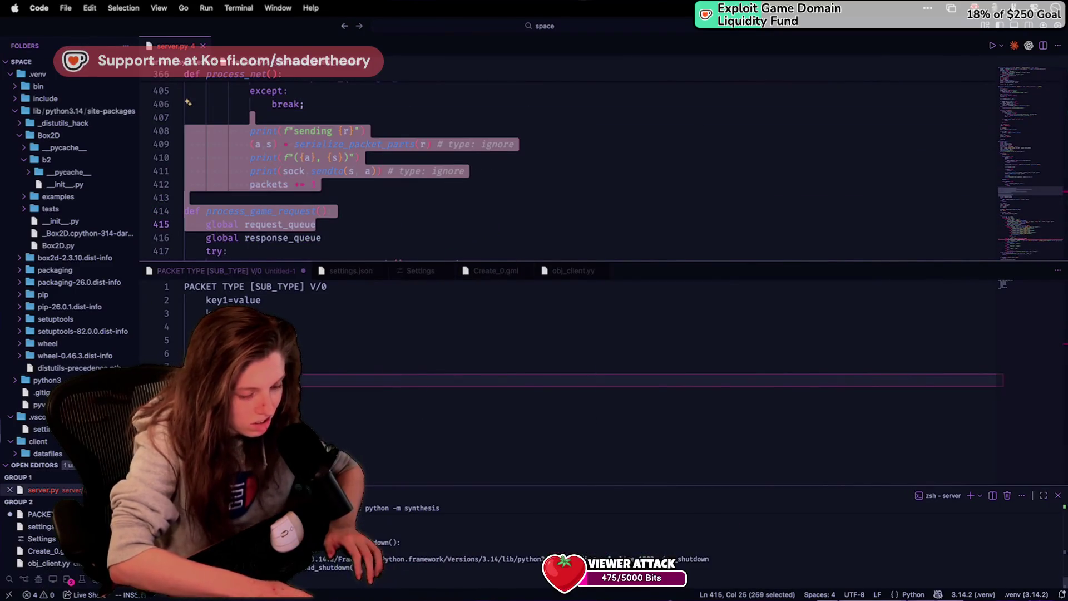
key("ctrl+Left")
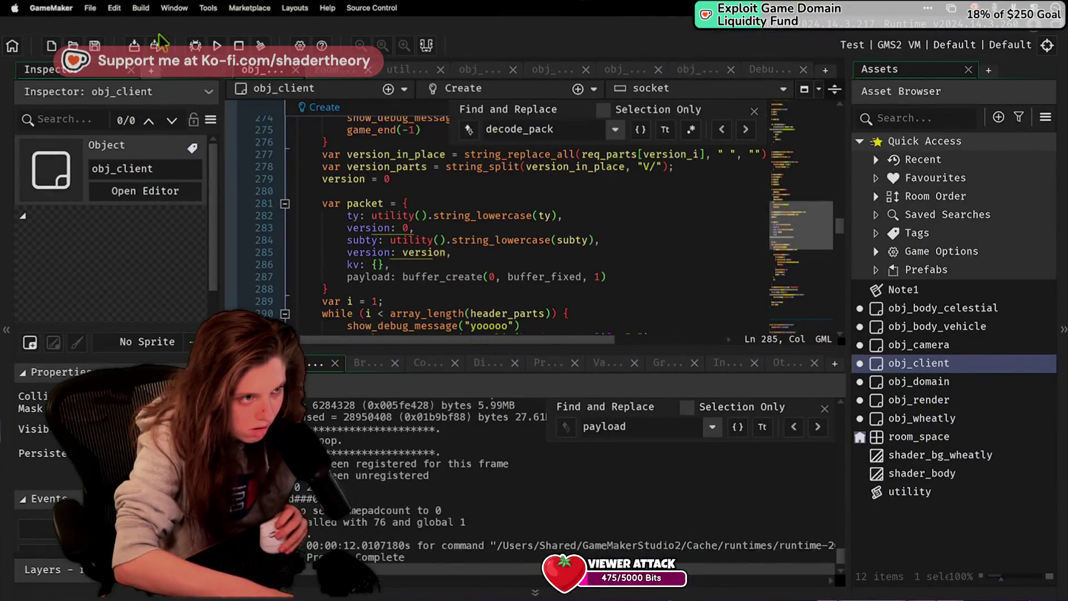
Step: Rerun the client and find the Output packet line showing payload : ref buffer with data "binary"
left_click(218, 46)
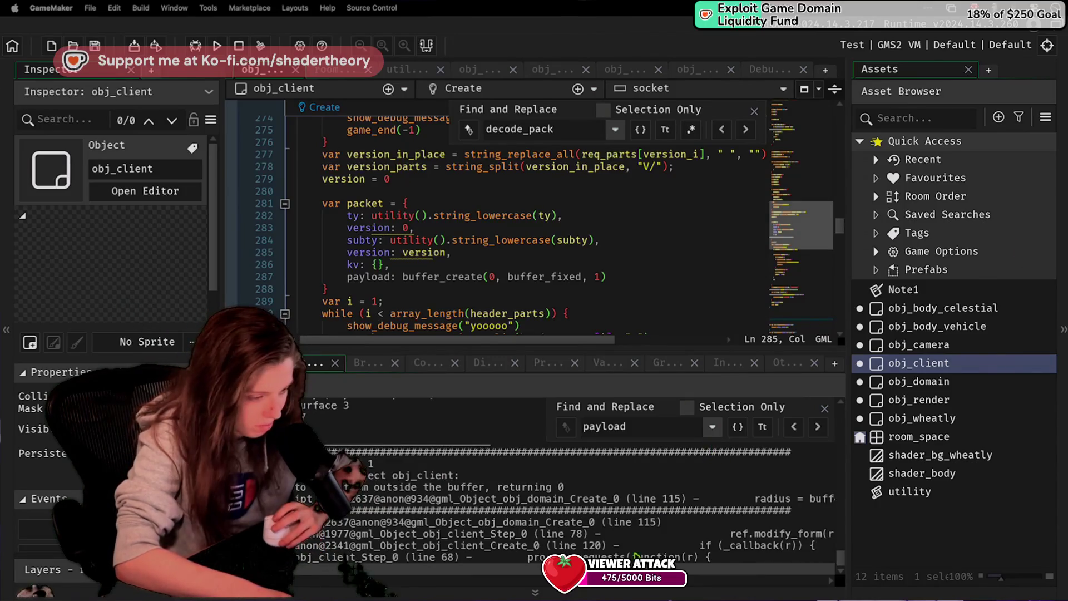
scroll(652, 548, "up", 3)
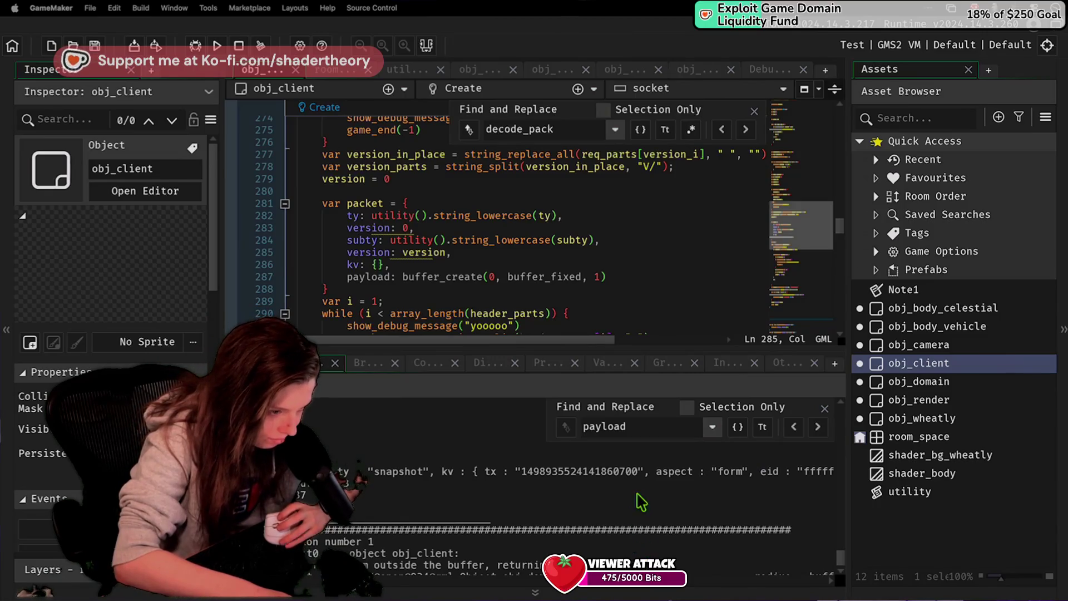
left_click_drag(685, 471, 905, 469)
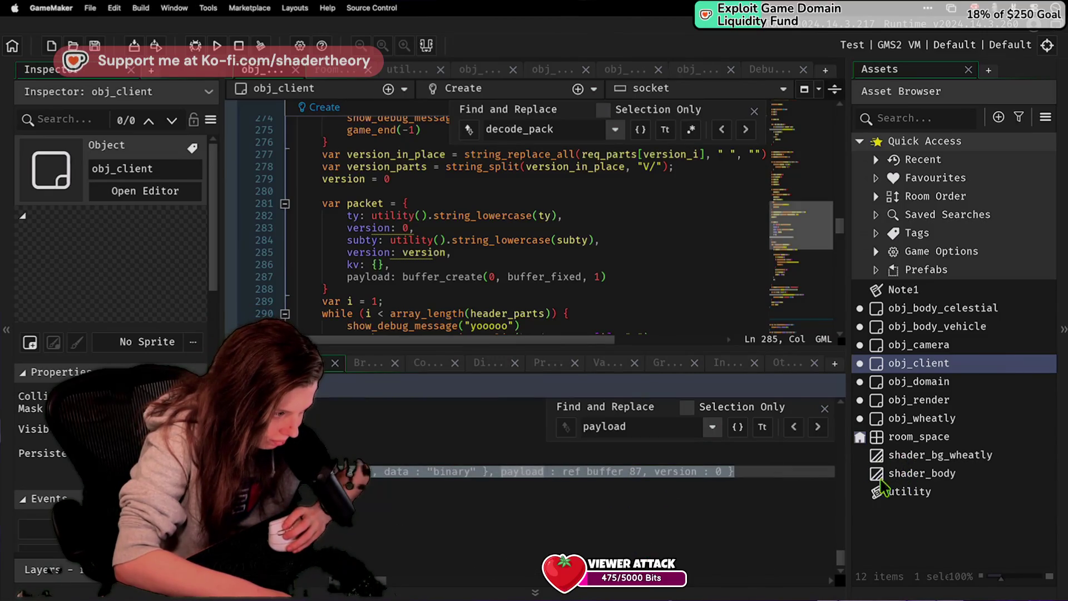
mouse_move(544, 474)
left_mouse_down()
mouse_move(394, 466)
mouse_move(819, 469)
mouse_move(467, 464)
mouse_move(476, 484)
mouse_move(479, 475)
left_mouse_up()
scroll(479, 473, "down", 5)
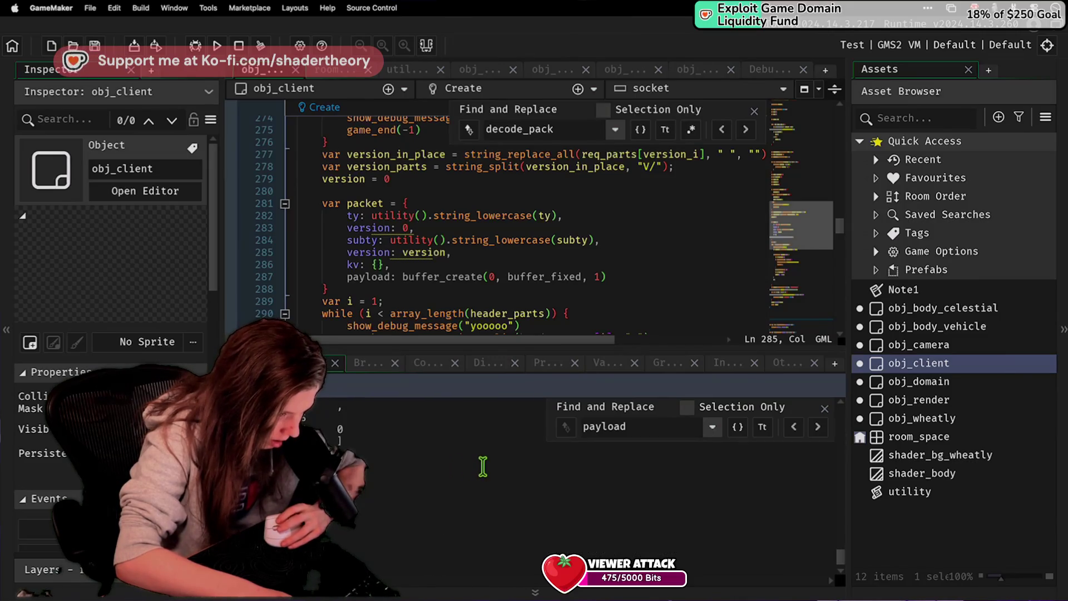
scroll(389, 460, "up", 3)
left_click(396, 553)
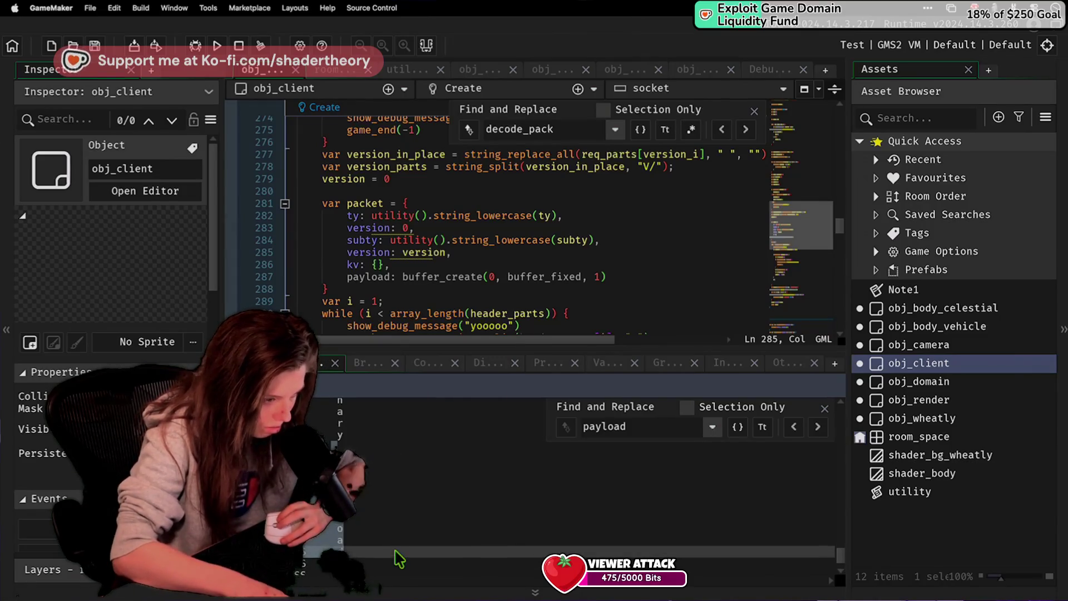
Step: Replace the search term with SSSSS, starting from the packet struct's closing brace
left_click(570, 314)
left_click(638, 291)
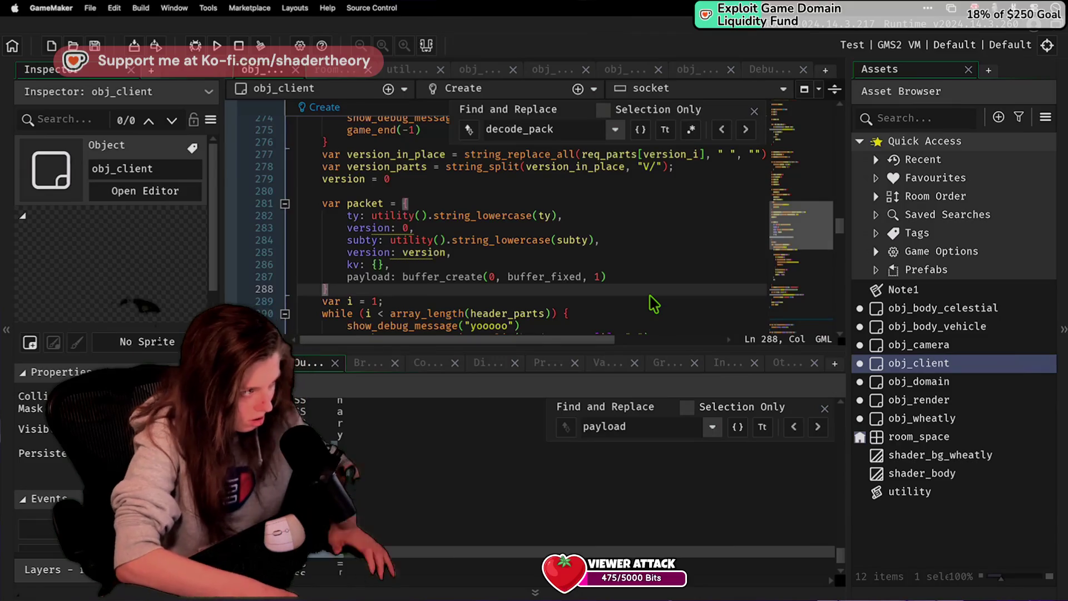
left_click(579, 130)
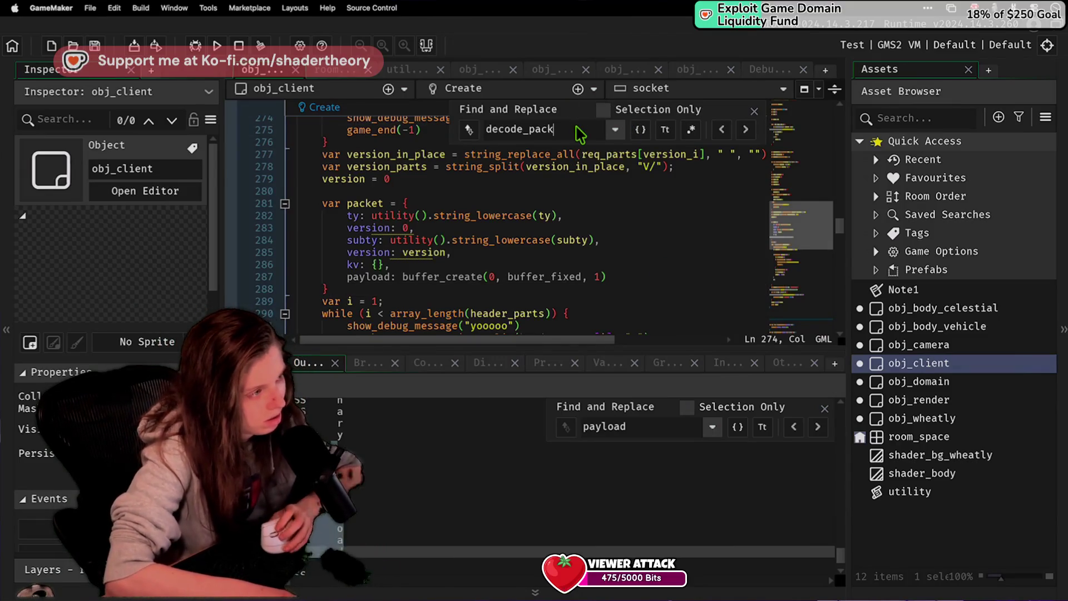
key("ctrl+a")
type("SSSSS")
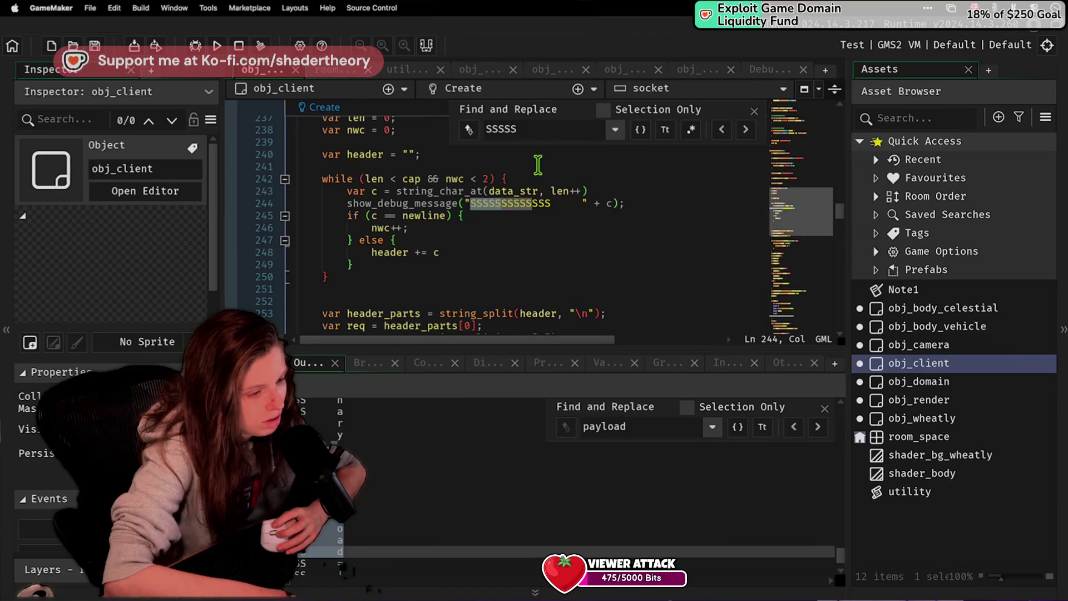
Step: Inspect several lines of the binary debug output, then put the caret on obj_client Create line 252
left_click(368, 459)
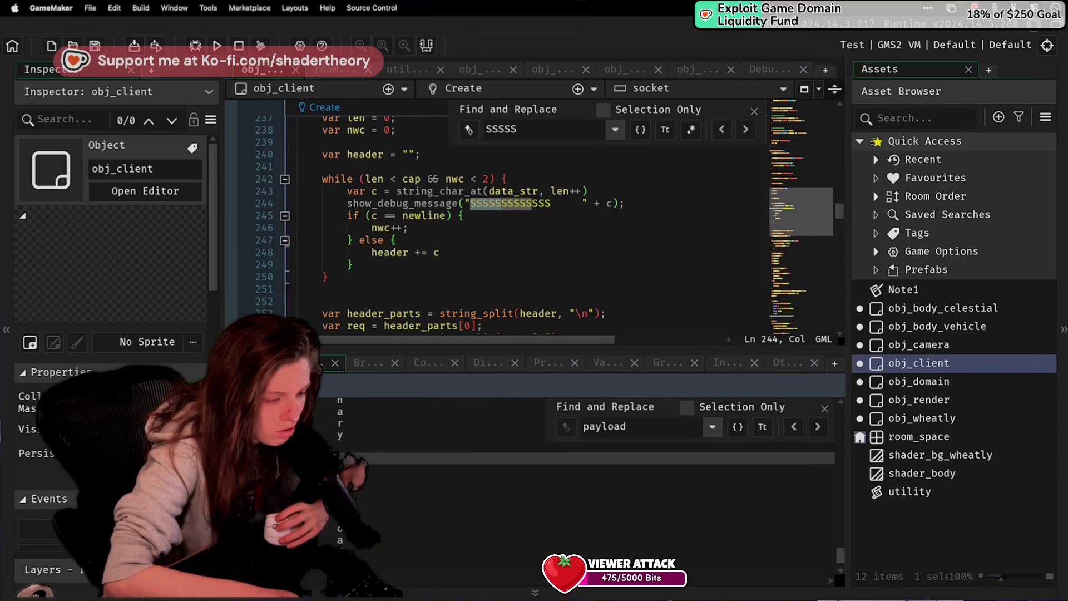
left_click(367, 470)
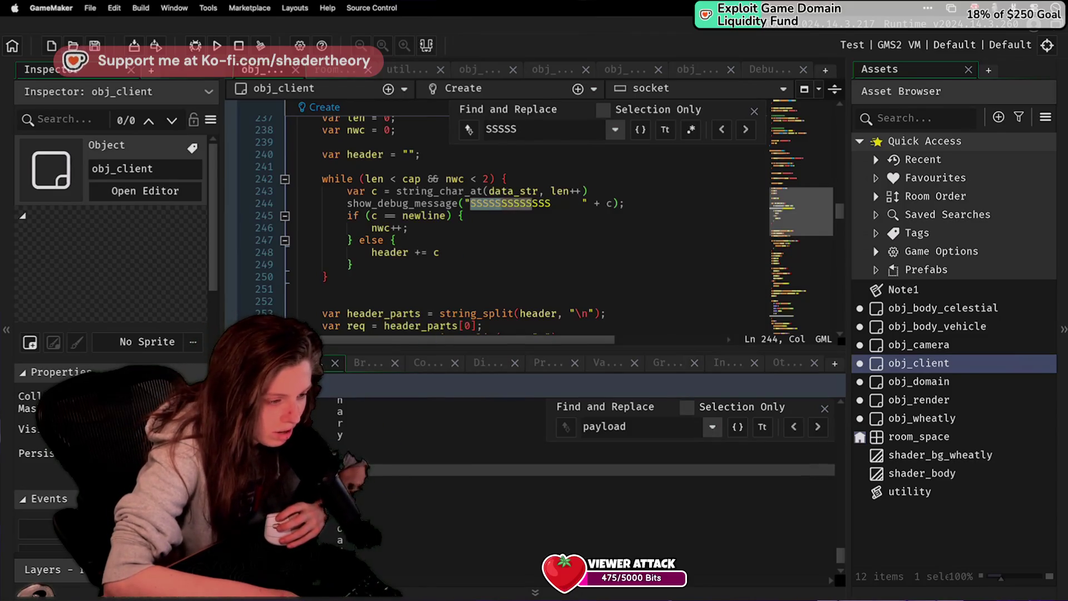
left_click(346, 445)
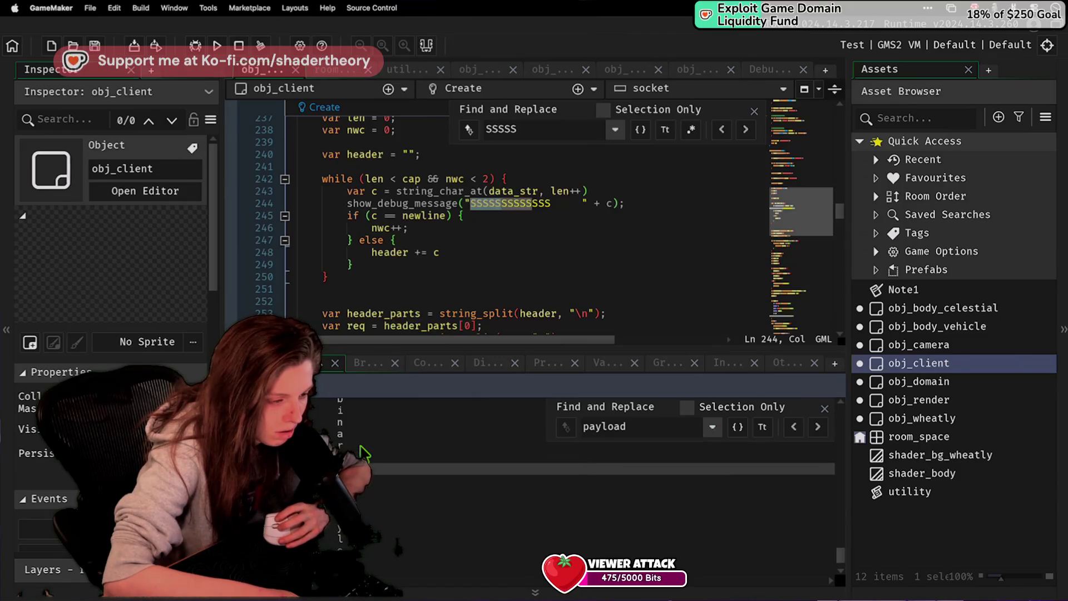
left_click(362, 457)
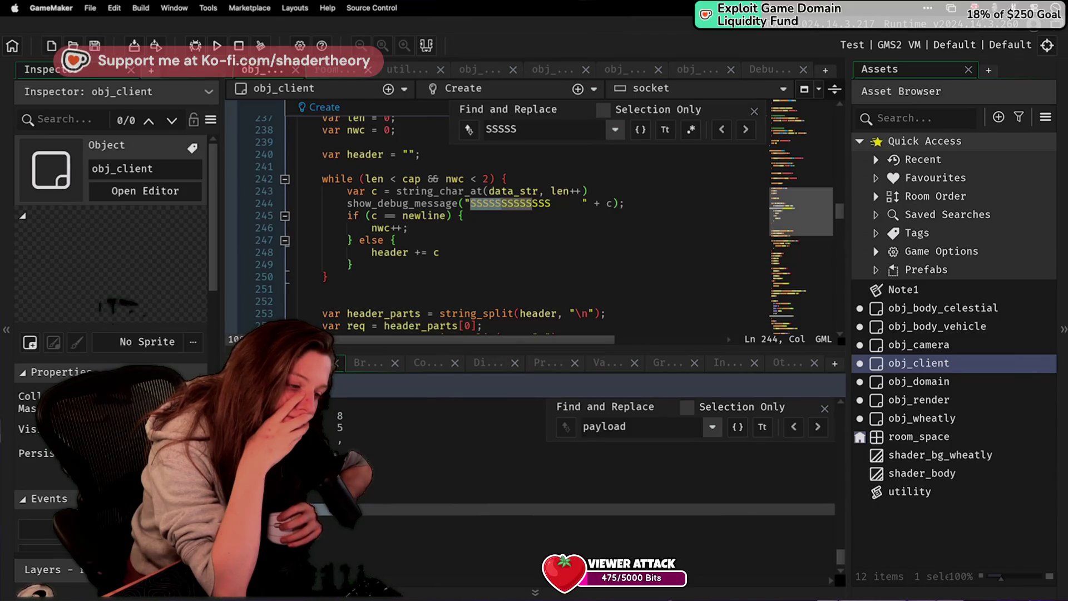
left_click(555, 299)
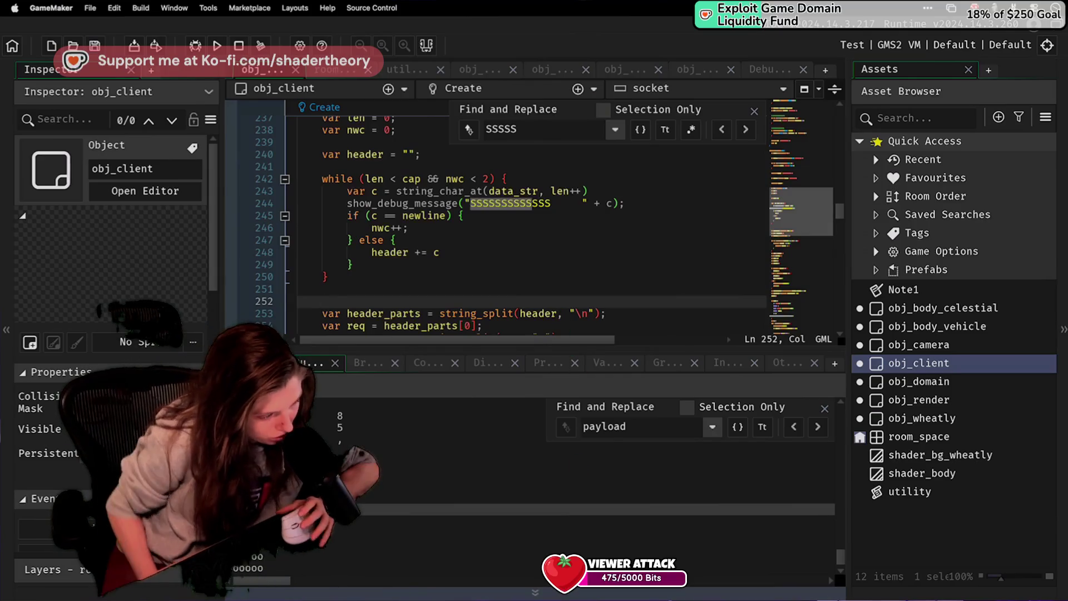
key("super+Tab")
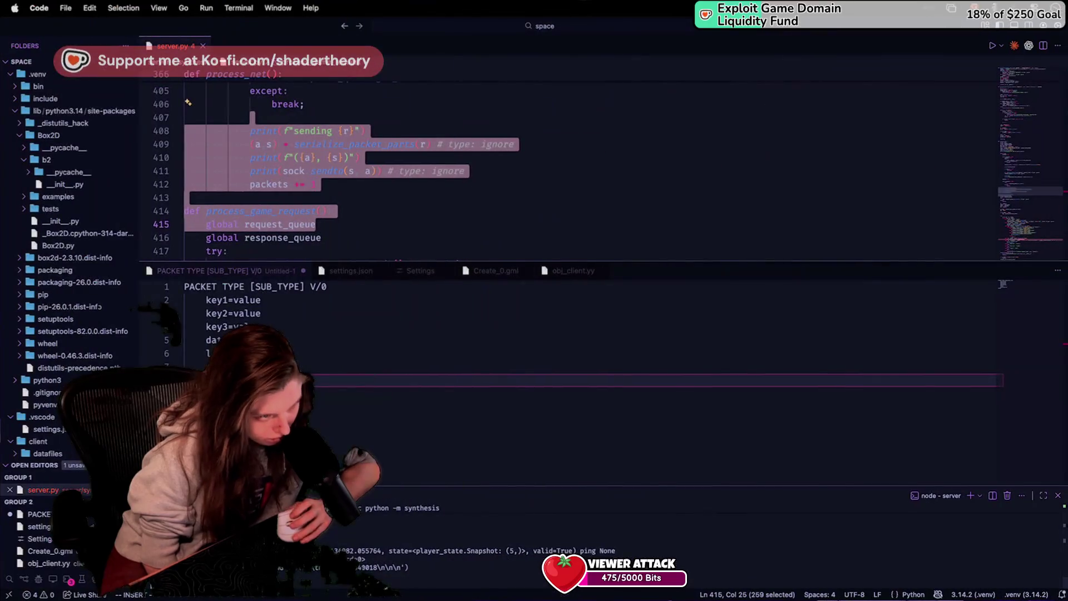
Step: Scroll server.py up to serialize_packet_parts and put the caret at the end of line 308
left_click(271, 238)
scroll(313, 218, "up", 10)
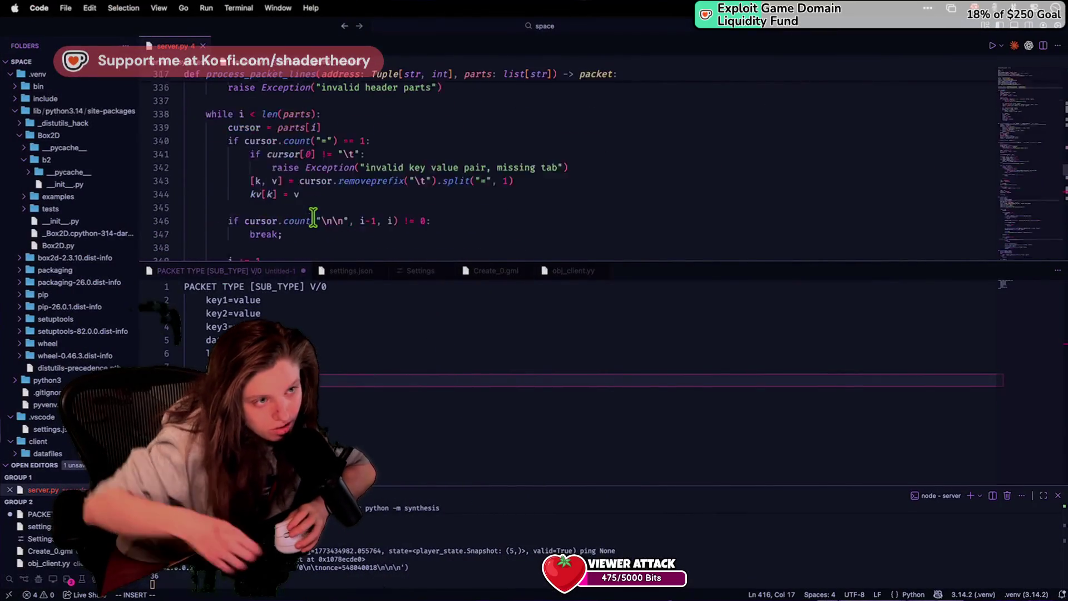
scroll(313, 218, "up", 15)
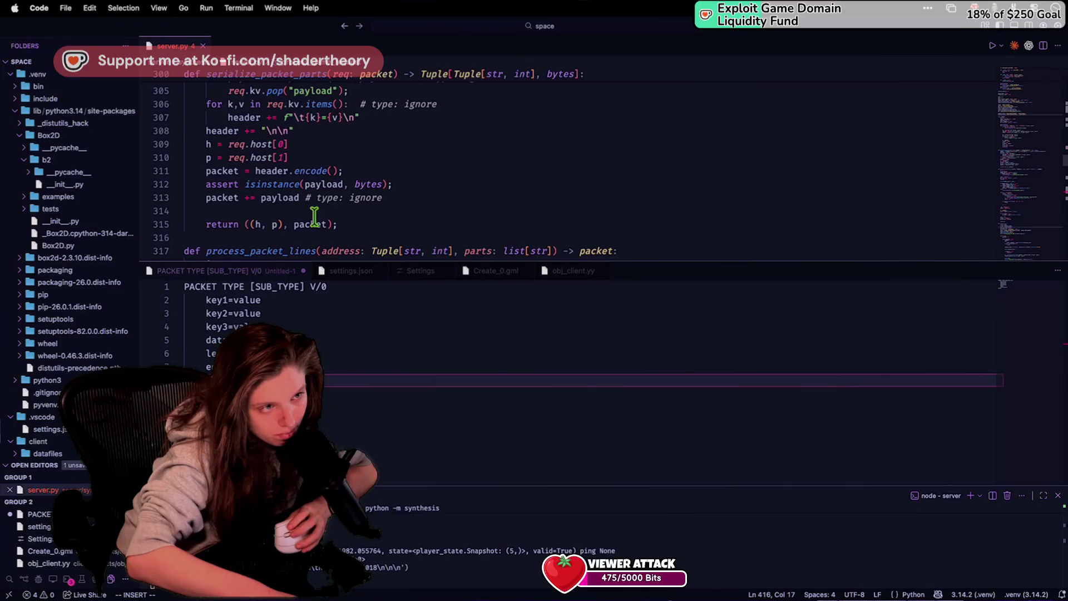
scroll(315, 217, "up", 2)
scroll(314, 216, "down", 1)
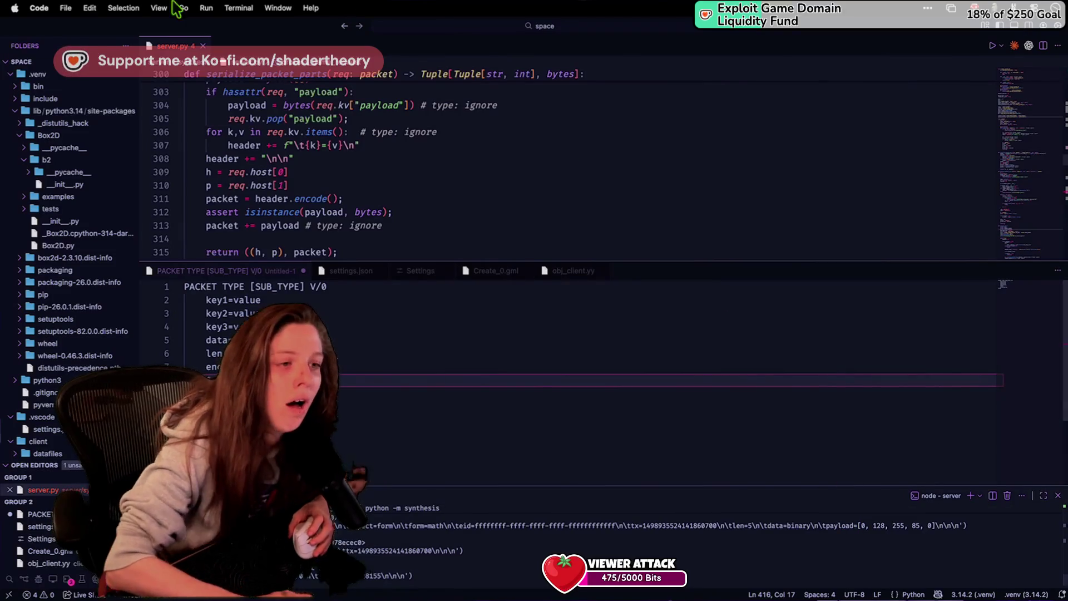
left_click(425, 159)
scroll(392, 149, "up", 1)
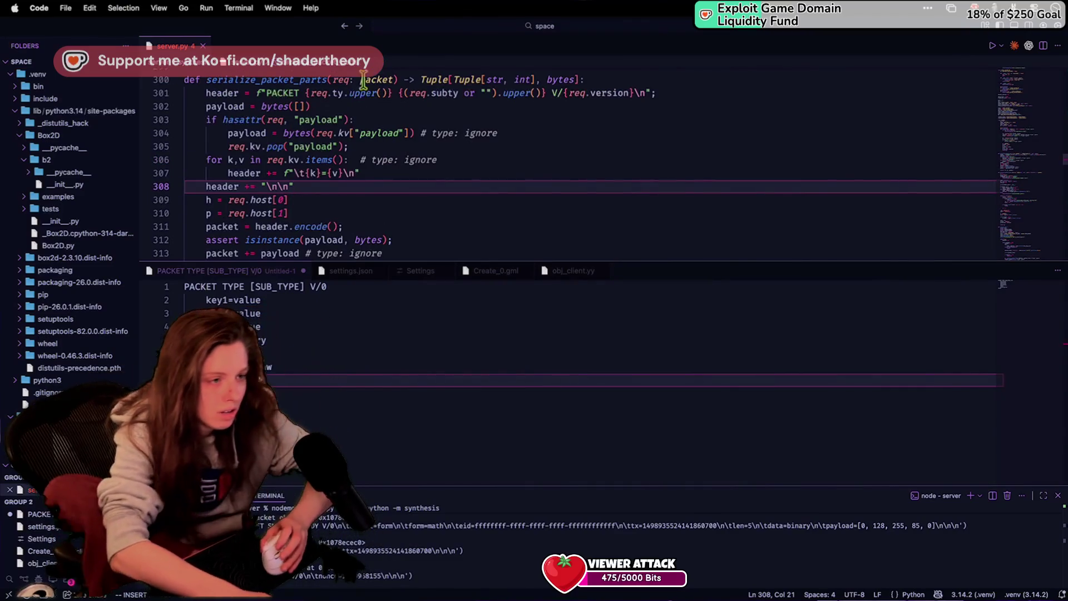
Step: Search server.py for "packet" and bring up the packet class, placing the caret after its kv field
key("super+f")
type("packet")
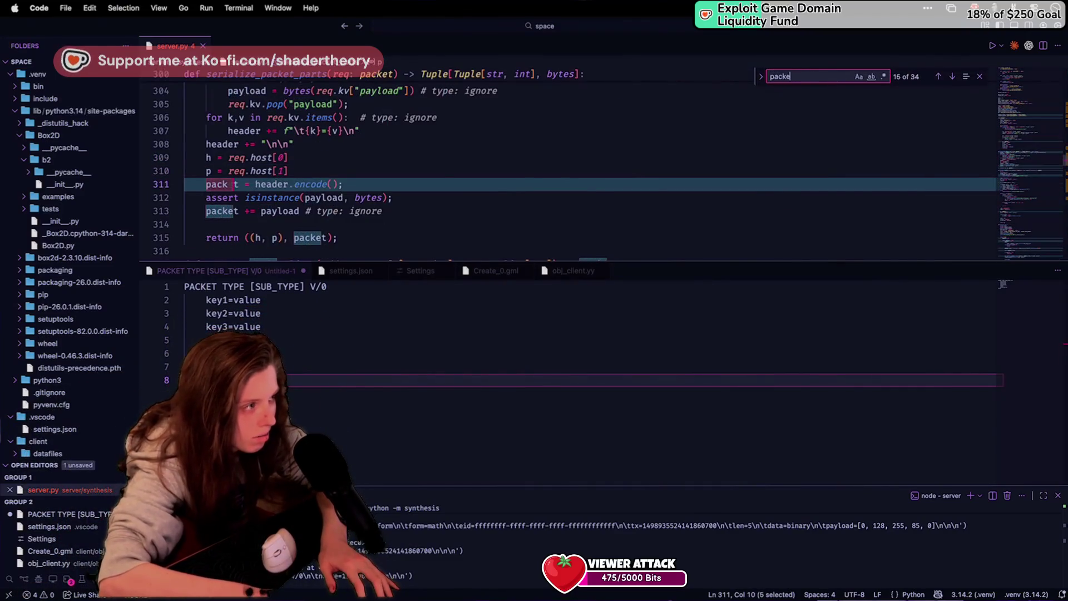
key("Return")
key("Return")
key("Return")
key("Return")
key("Return")
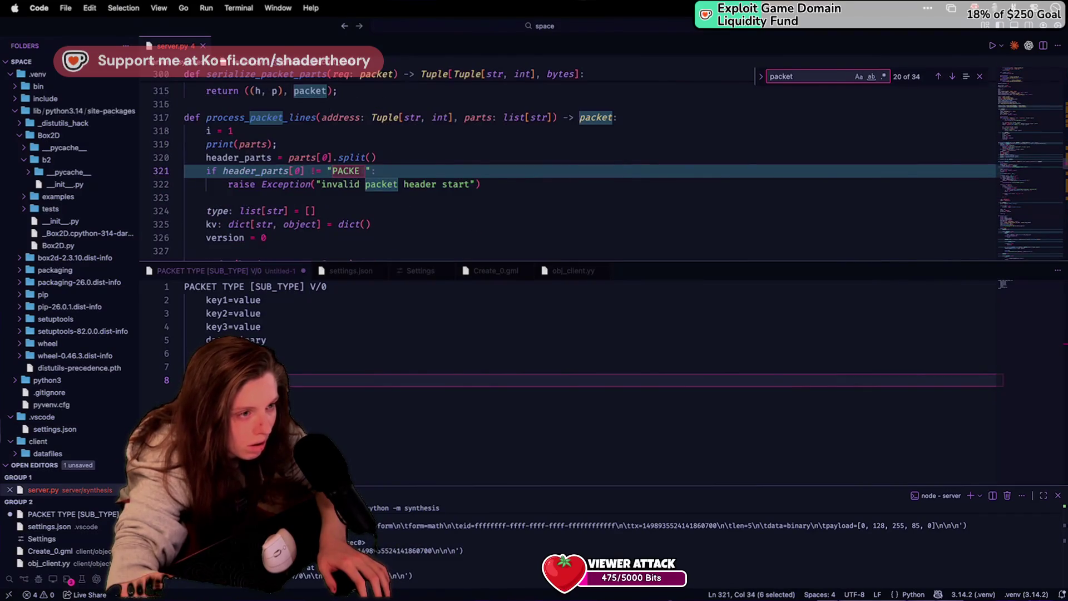
key("shift+Return")
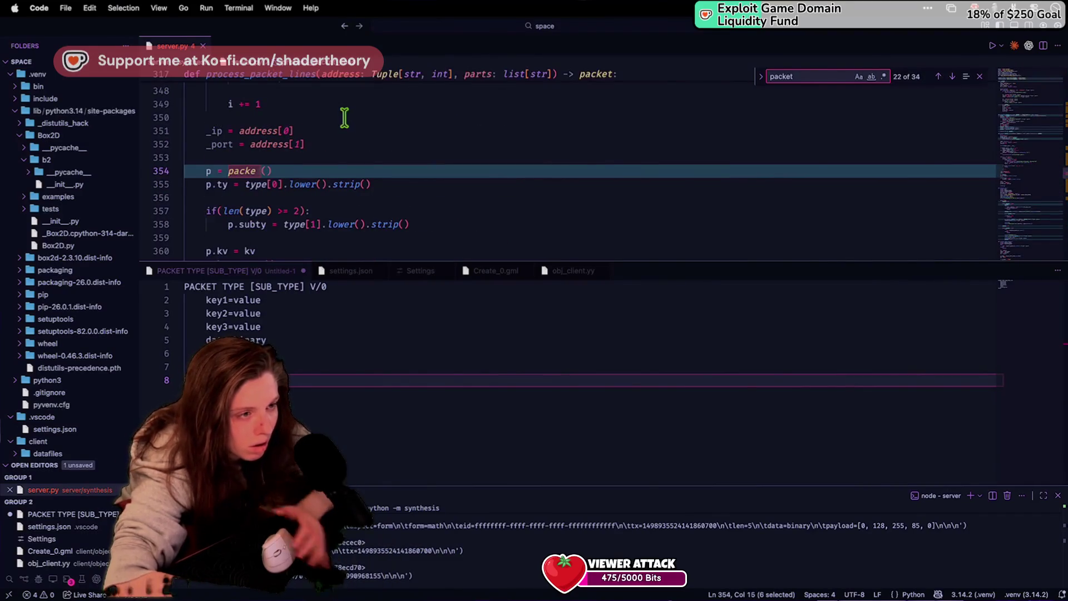
left_click(247, 170, "super")
scroll(247, 170, "down", 10)
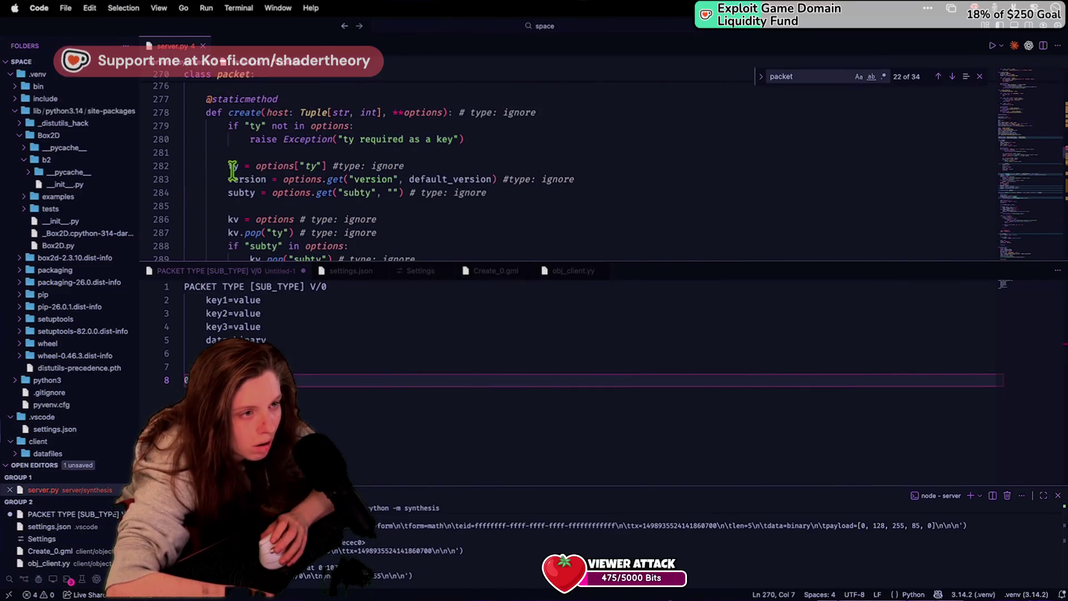
scroll(232, 171, "down", 2)
scroll(233, 171, "up", 6)
scroll(234, 172, "down", 8)
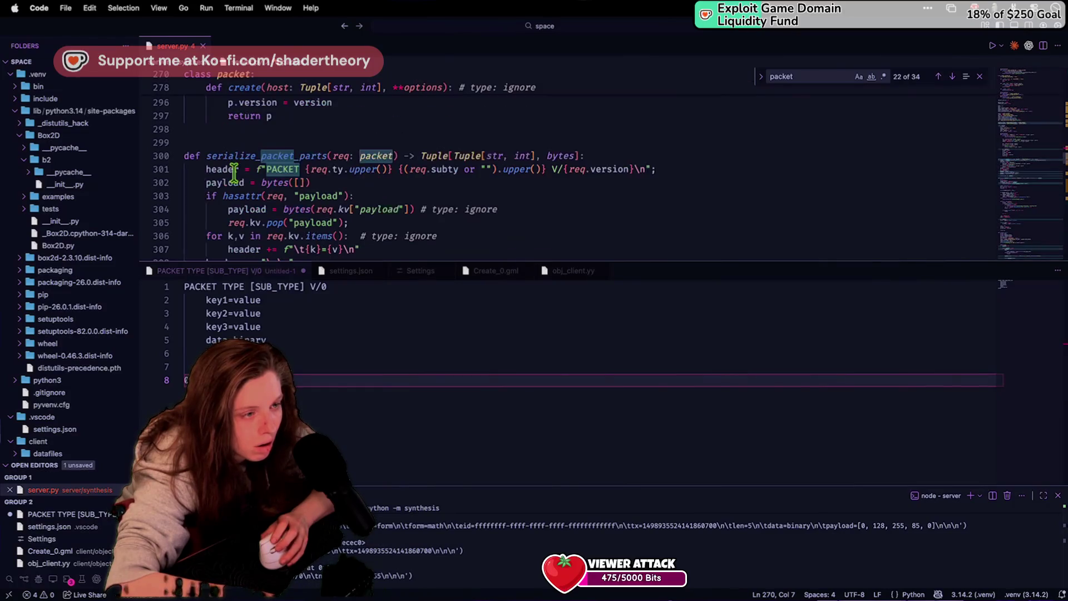
scroll(233, 173, "down", 3)
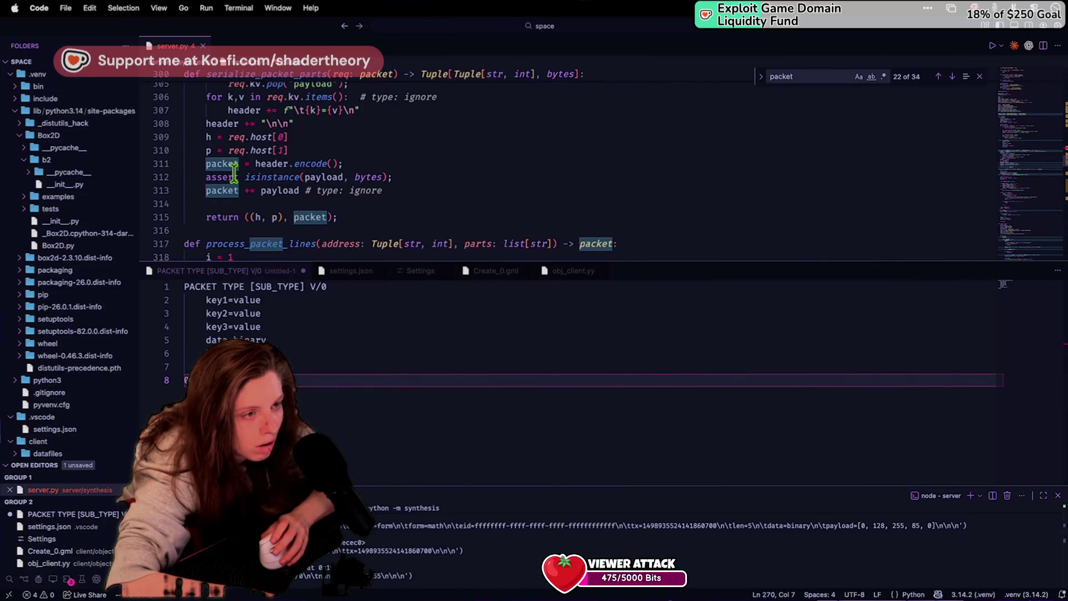
scroll(234, 176, "up", 1)
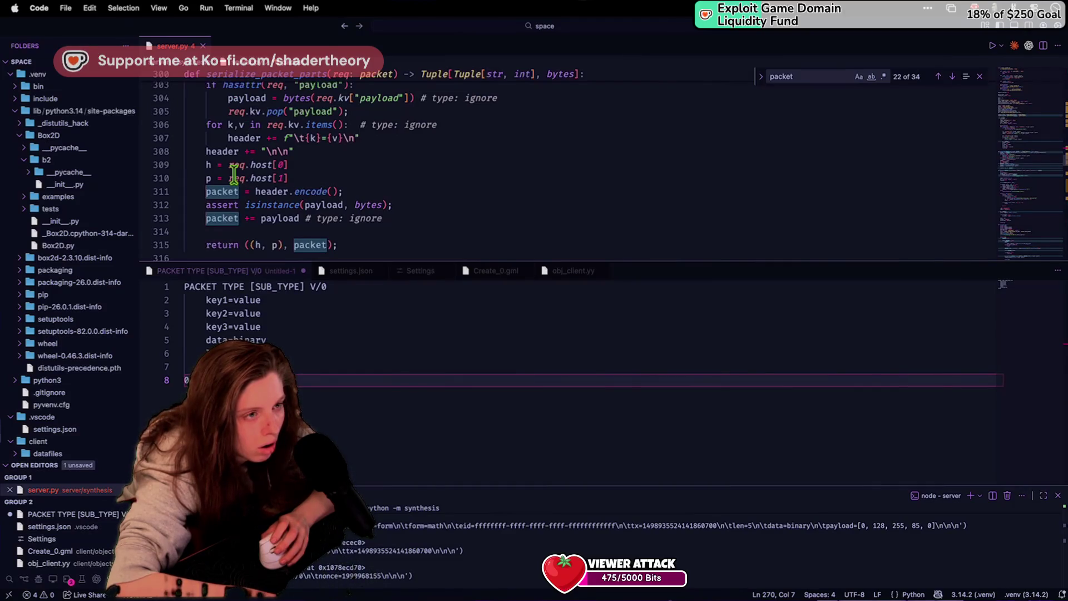
scroll(234, 176, "up", 1)
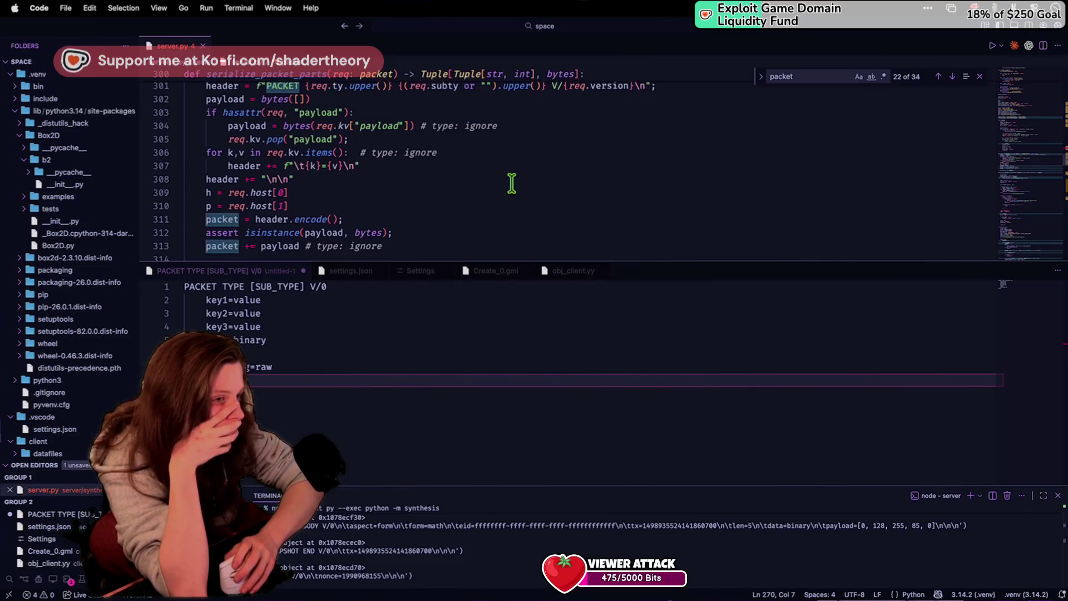
scroll(512, 182, "up", 1)
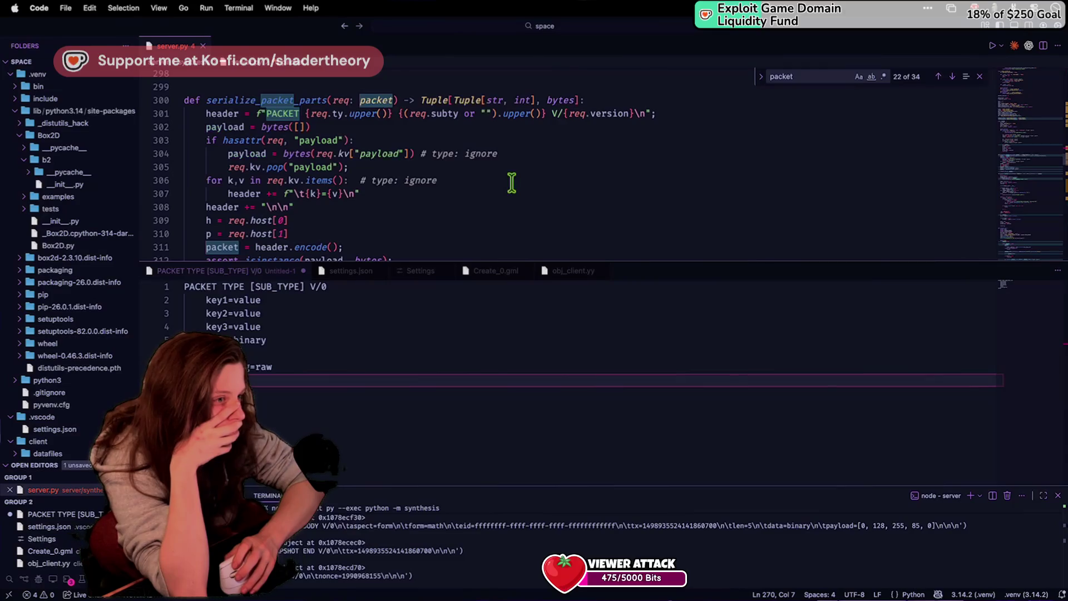
scroll(511, 182, "up", 10)
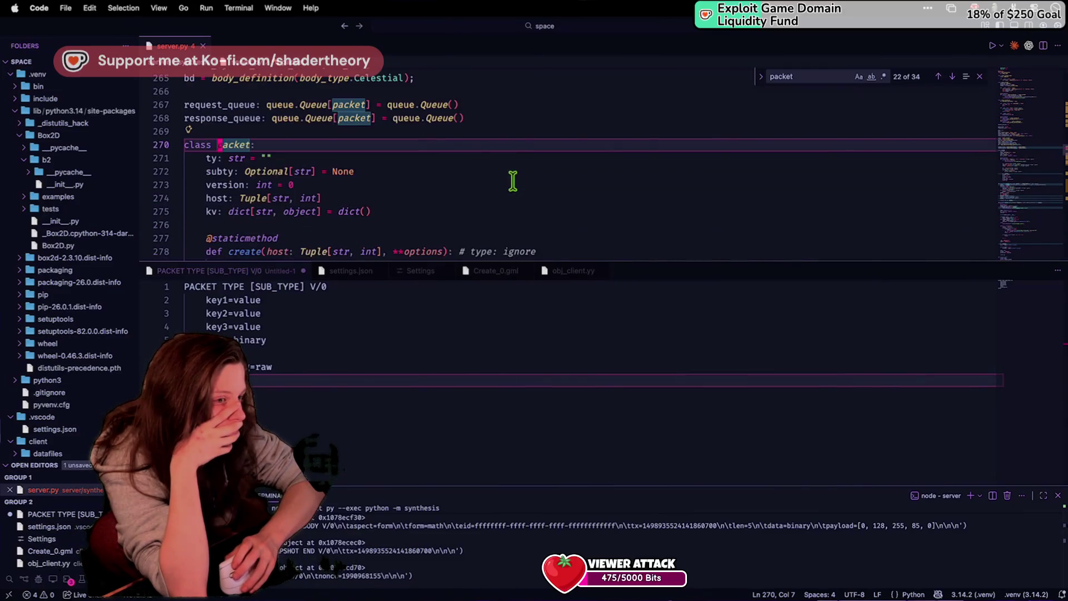
type("p")
left_click(450, 206)
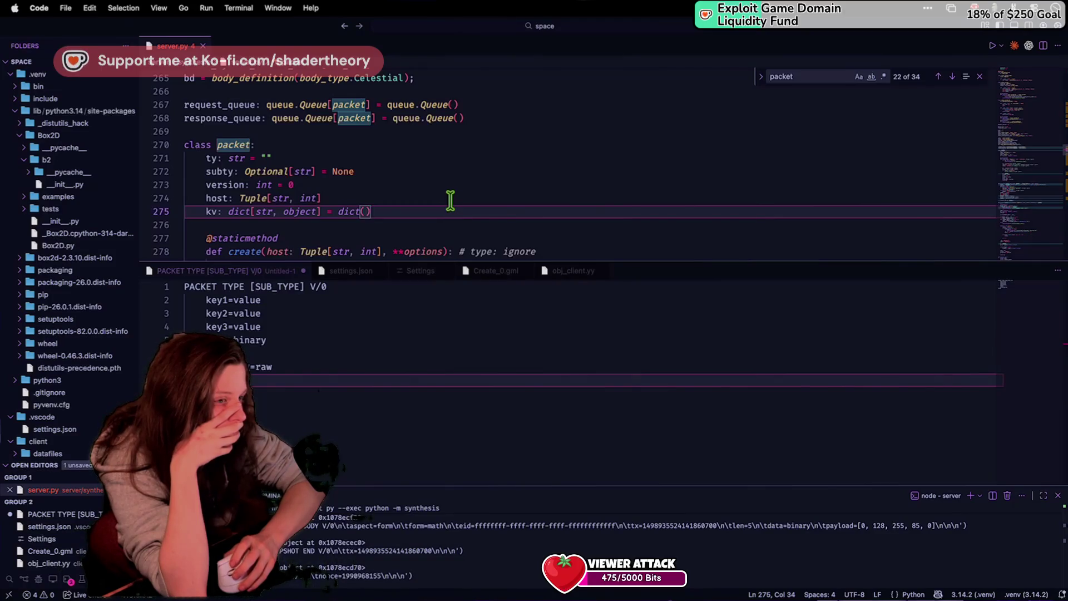
Step: Add a payload: Optional[bytes] = None field to the packet class
key("Return")
type("payload: Optional[")
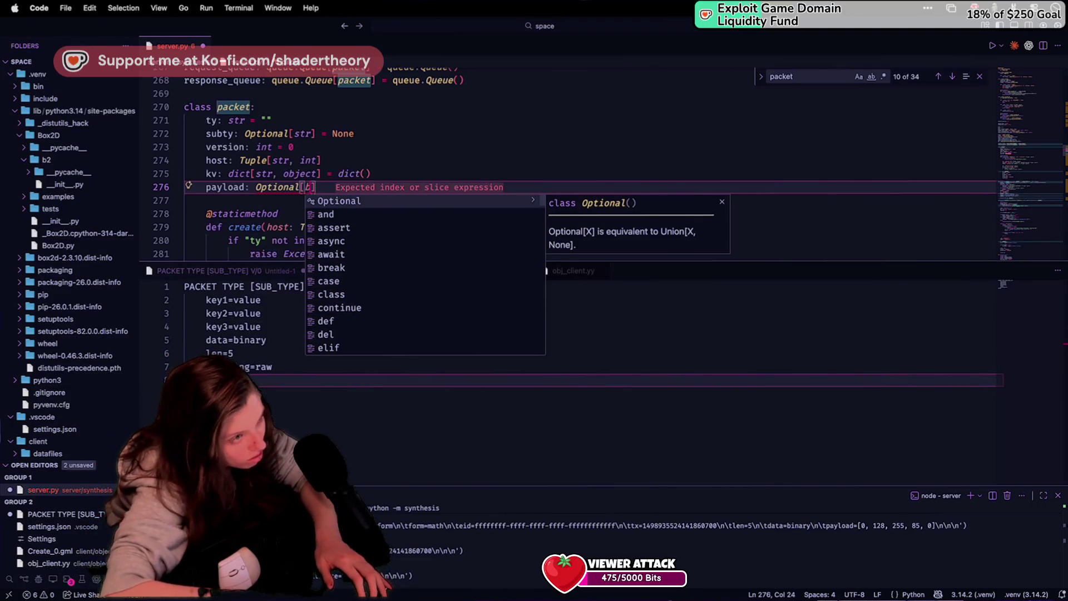
type("bytes")
key("Escape")
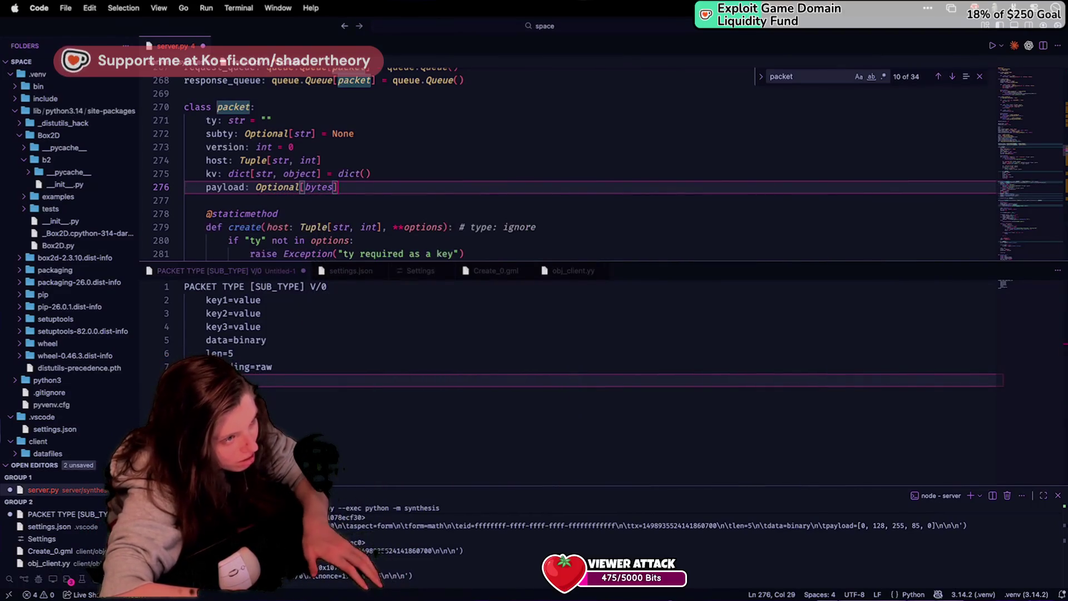
type("= None")
key("ctrl+s")
Step: Change the hasattr check in serialize_packet_parts to if req.payload is not None
scroll(336, 133, "down", 5)
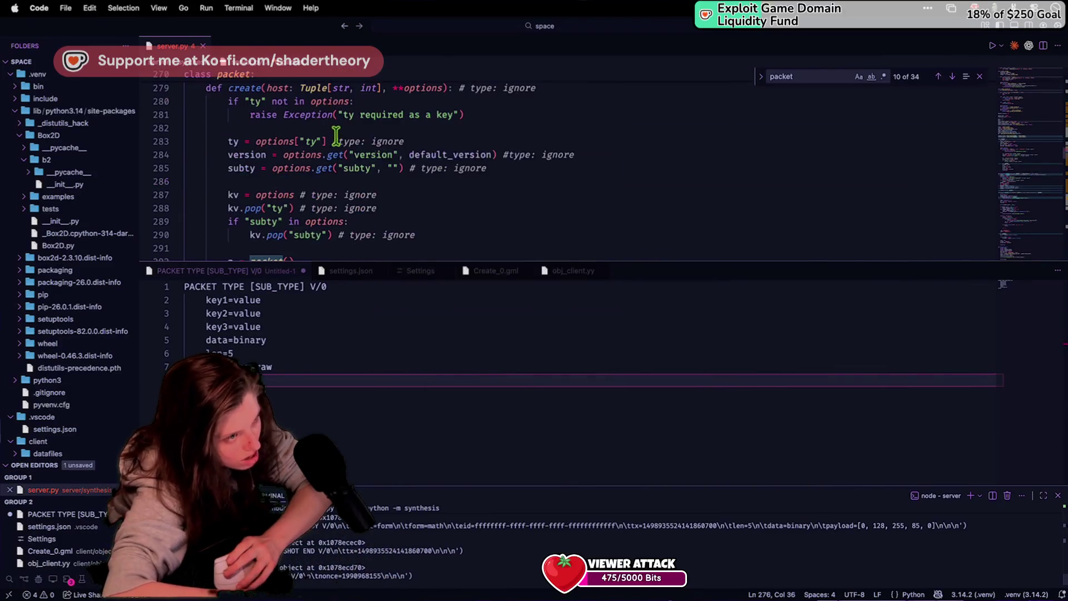
scroll(336, 134, "down", 7)
scroll(324, 146, "up", 1)
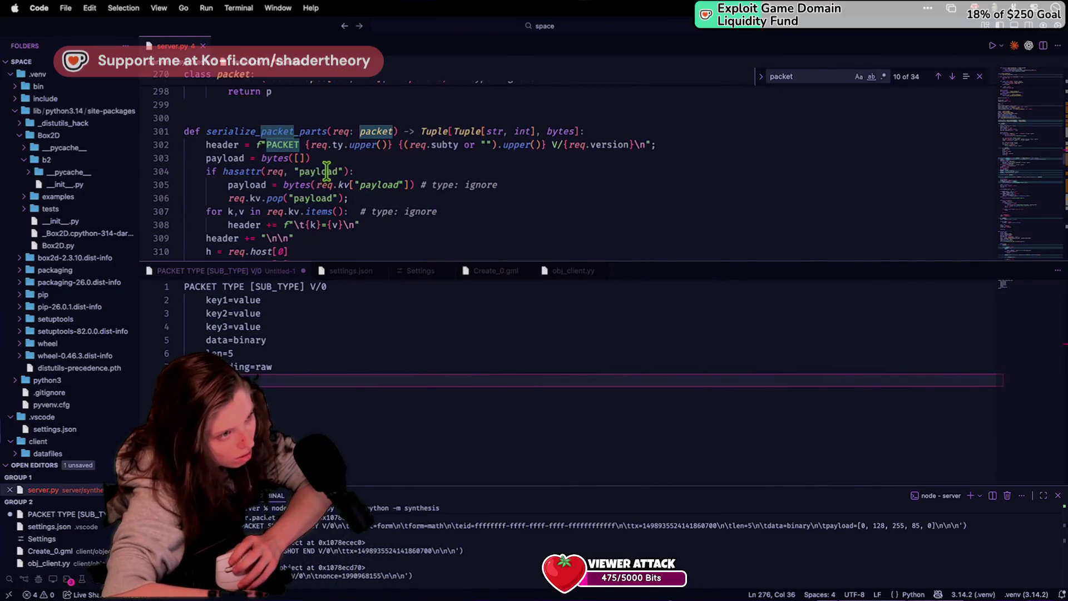
mouse_move(348, 171)
left_mouse_down()
mouse_move(206, 171)
mouse_move(224, 171)
left_mouse_up()
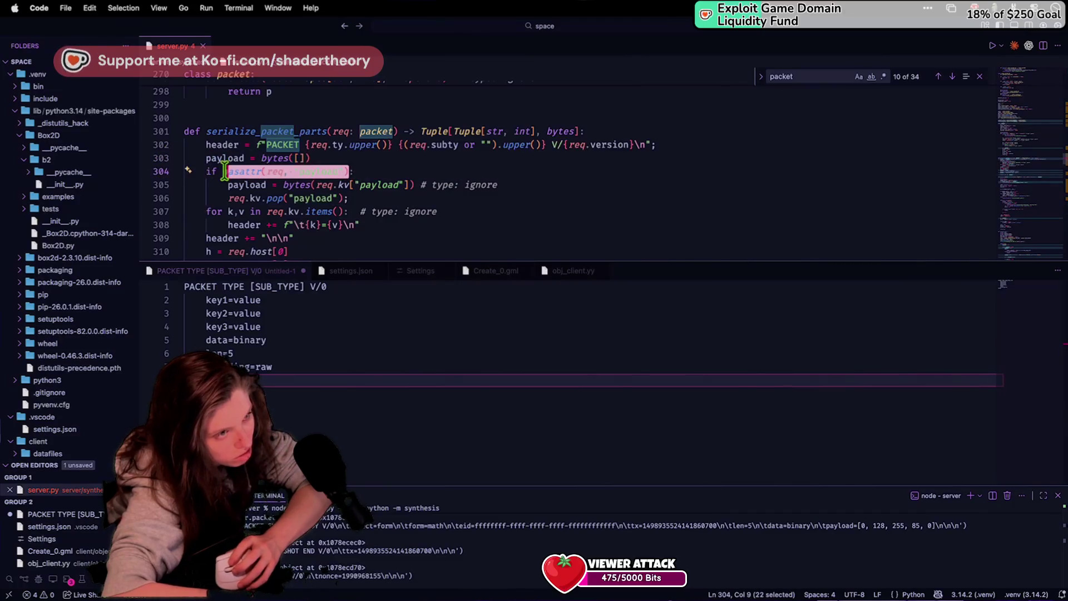
type("req.")
key("BackSpace")
type(".payload is not ")
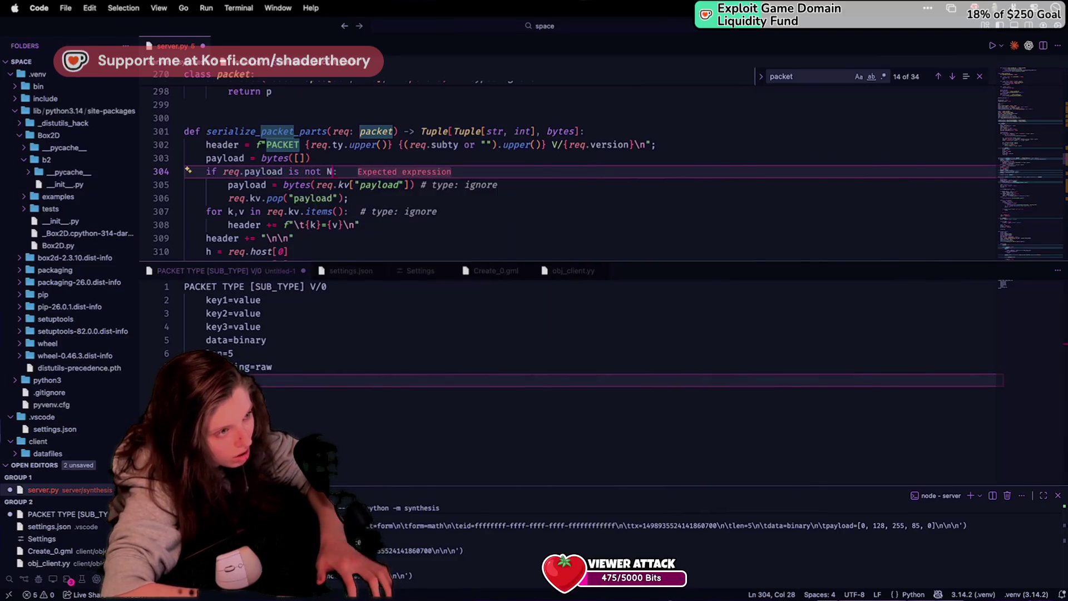
type("None")
left_click(261, 238)
key("super+s")
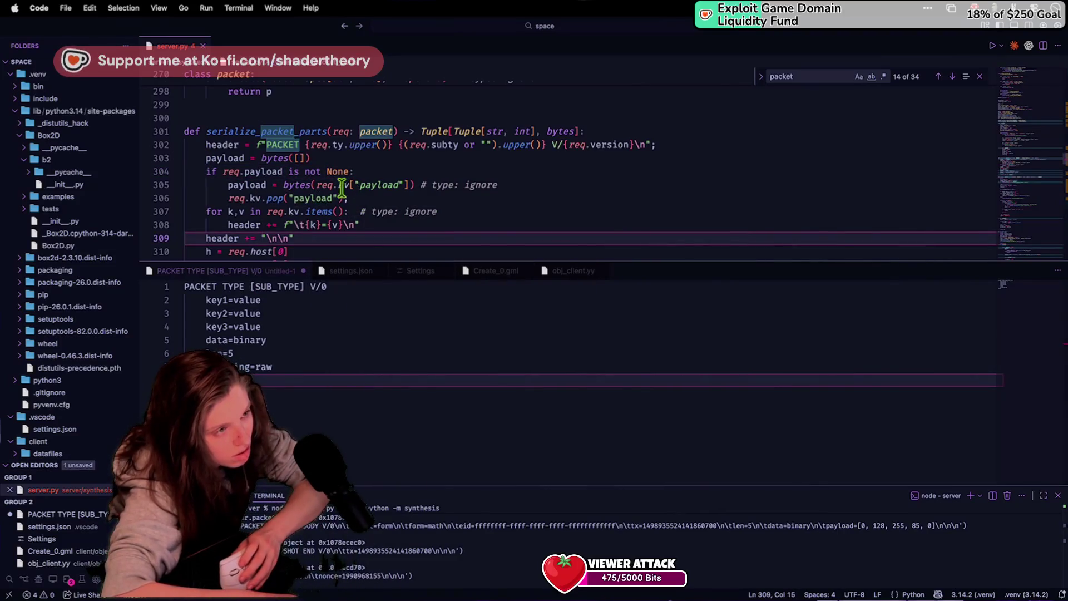
Step: Set payload = bytes(req.payload) and delete the line popping payload from kv
left_click_drag(339, 185, 415, 185)
type("pay")
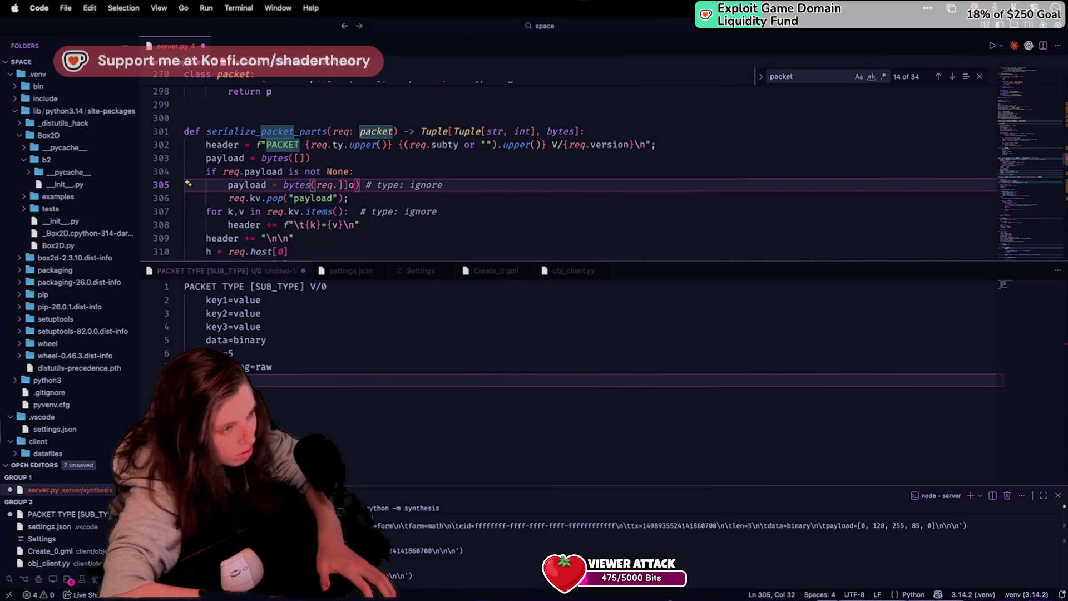
type("payload")
key("super+s")
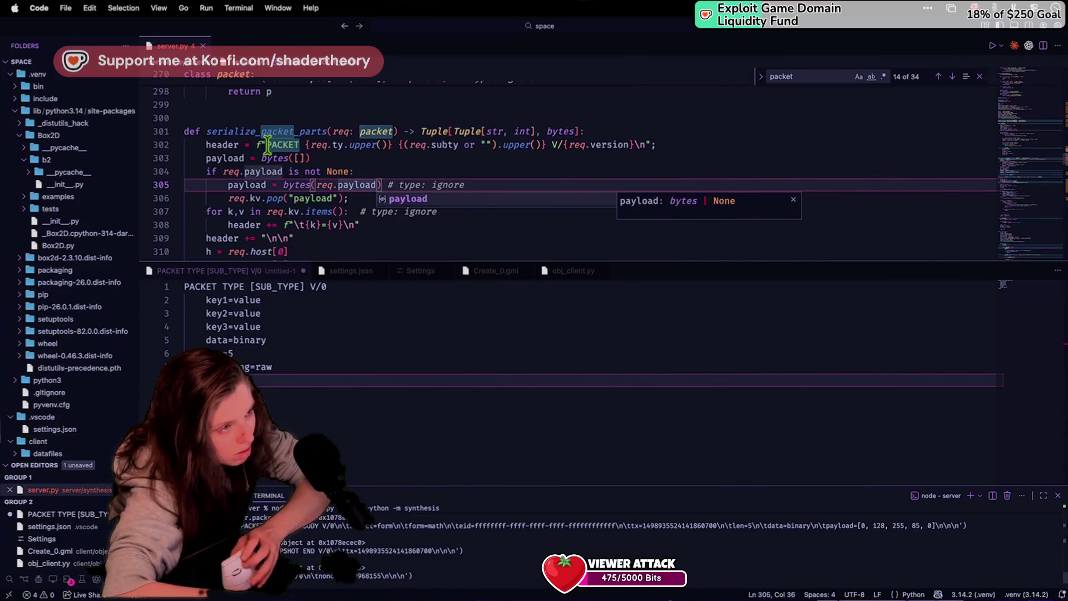
left_click(405, 198)
key("super+shift+k")
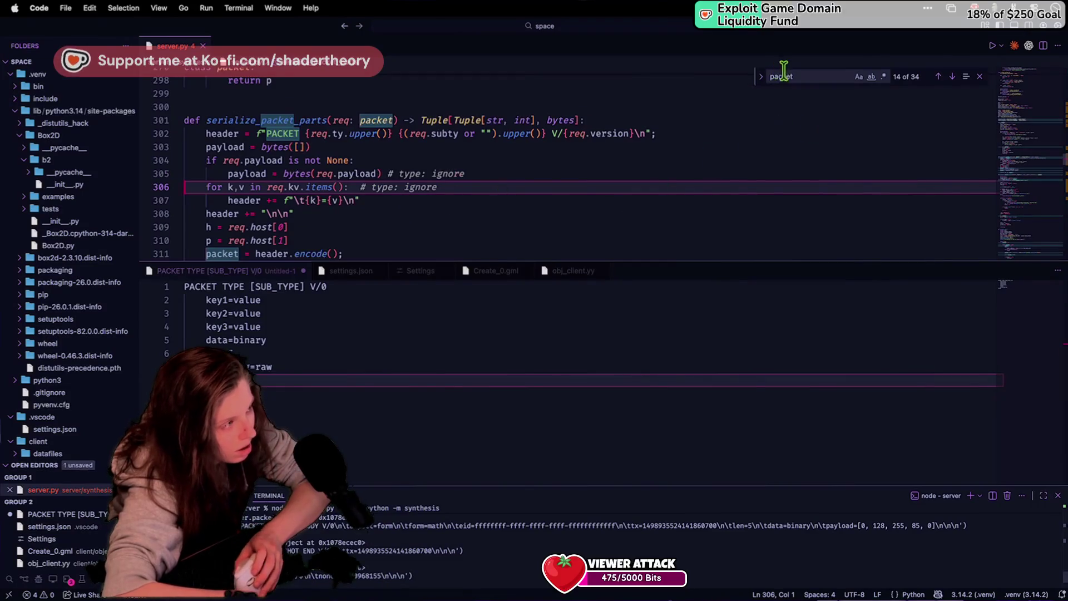
key("Up")
key("Up")
key("Up")
key("BackSpace")
key("BackSpace")
key("BackSpace")
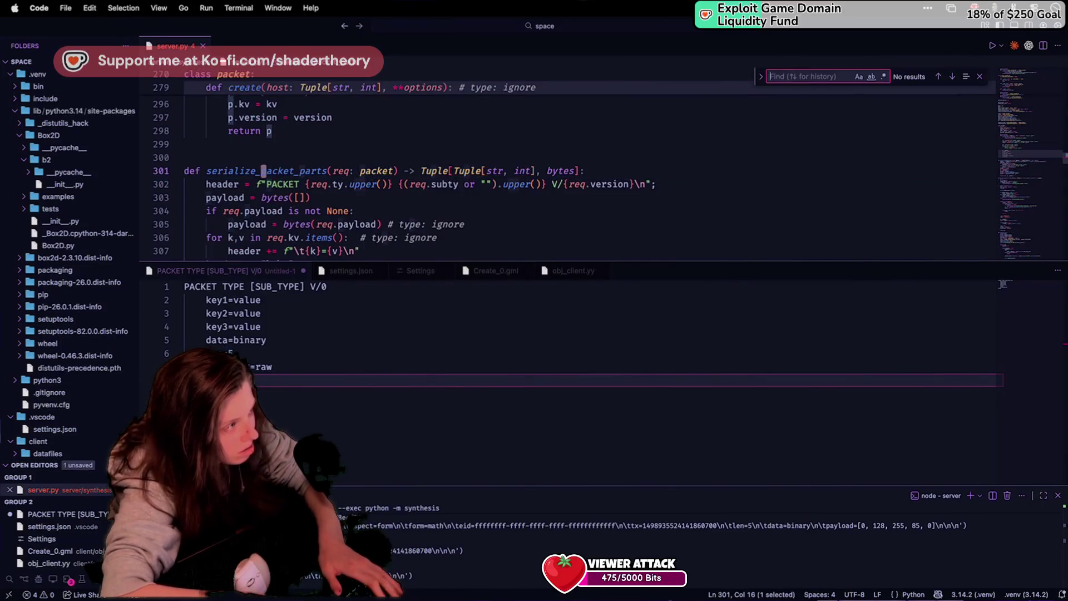
type("pay")
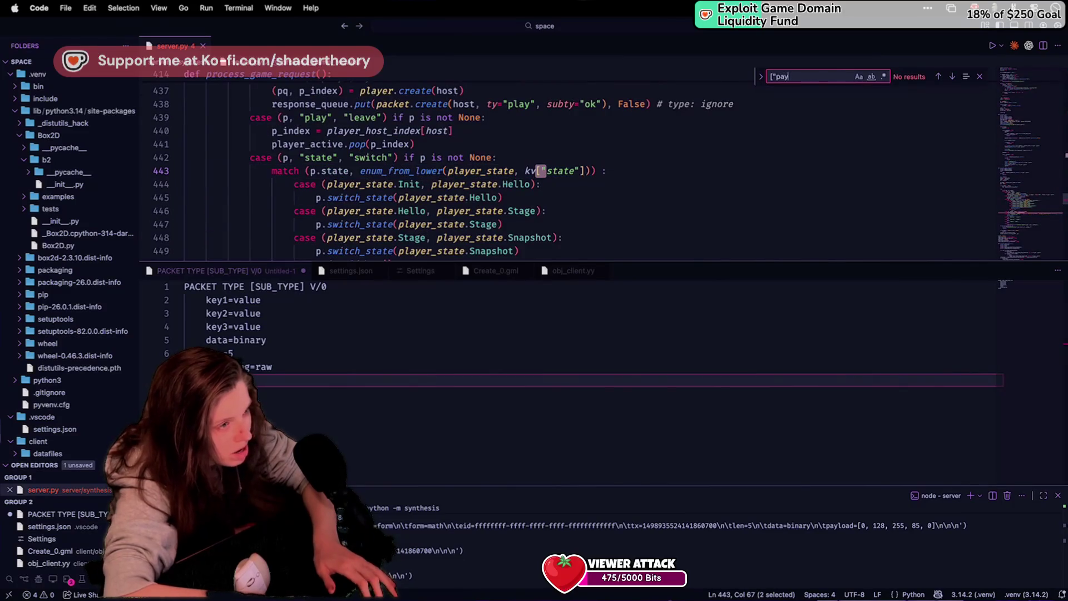
type("load")
key("Return")
key("Return")
key("Return")
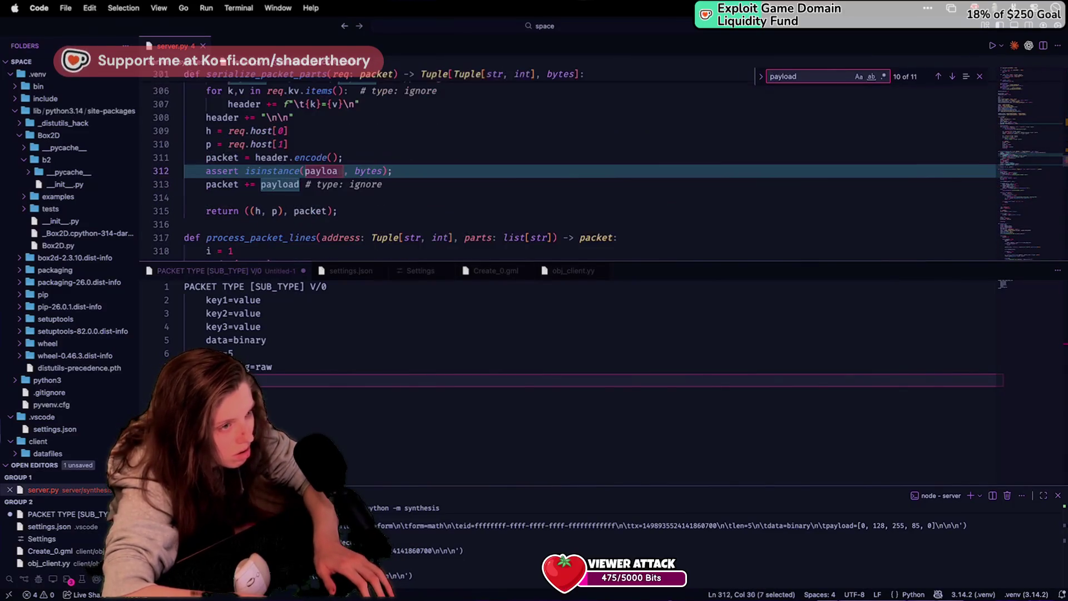
key("Return")
key("Return")
key("Return")
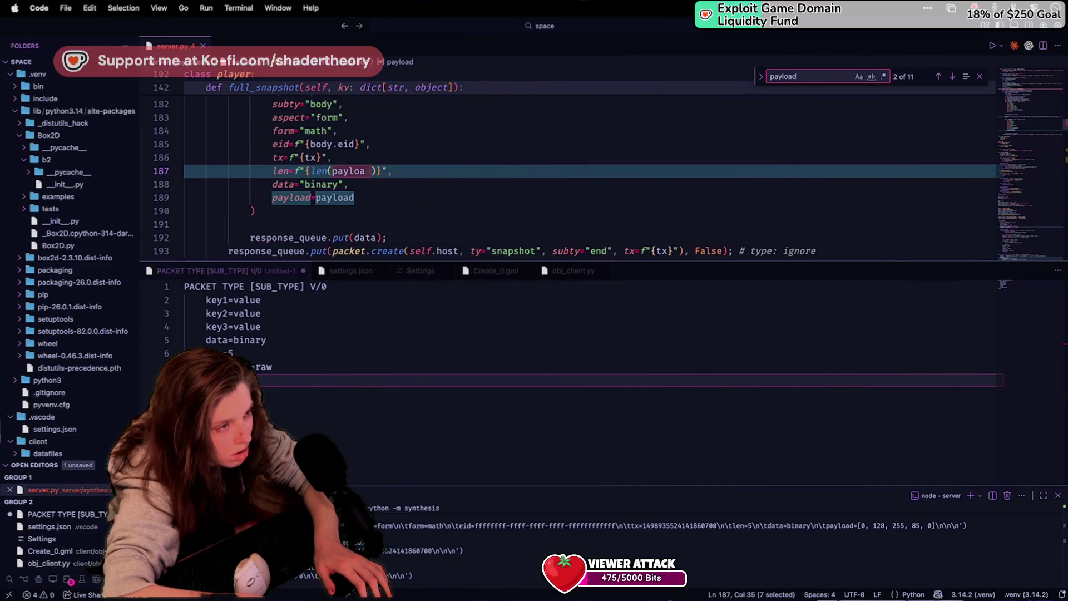
key("Return")
key("Return")
key("Return")
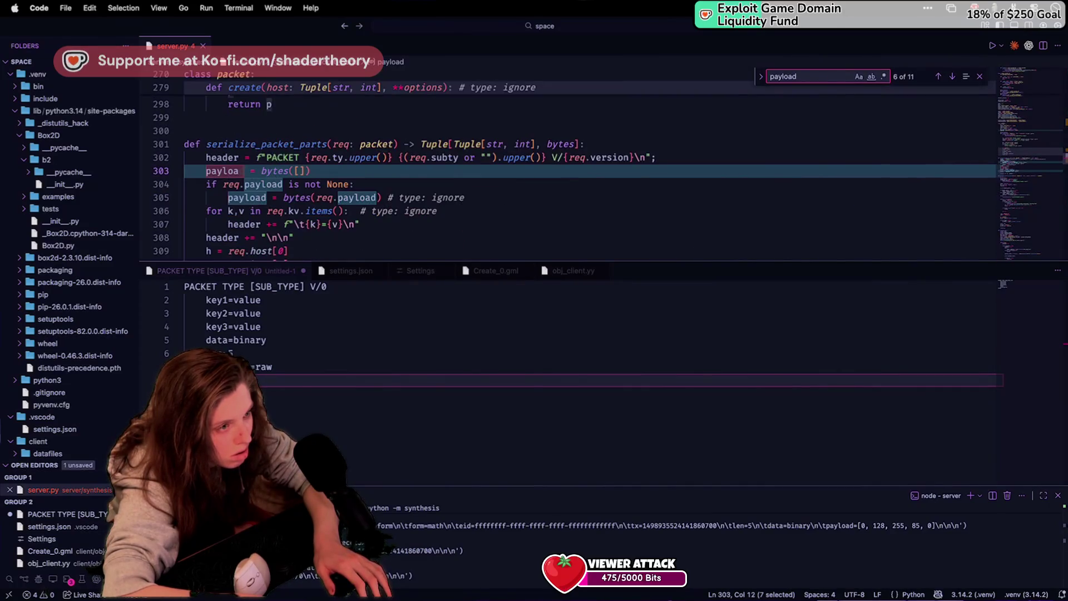
key("Return")
key("Return")
key("Return")
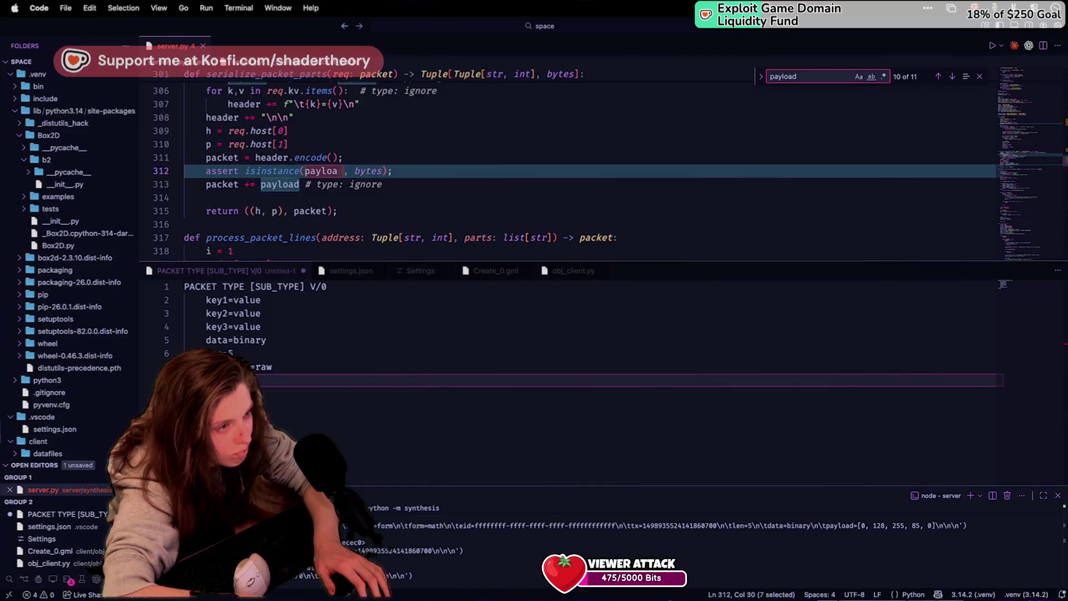
key("Return")
key("Return")
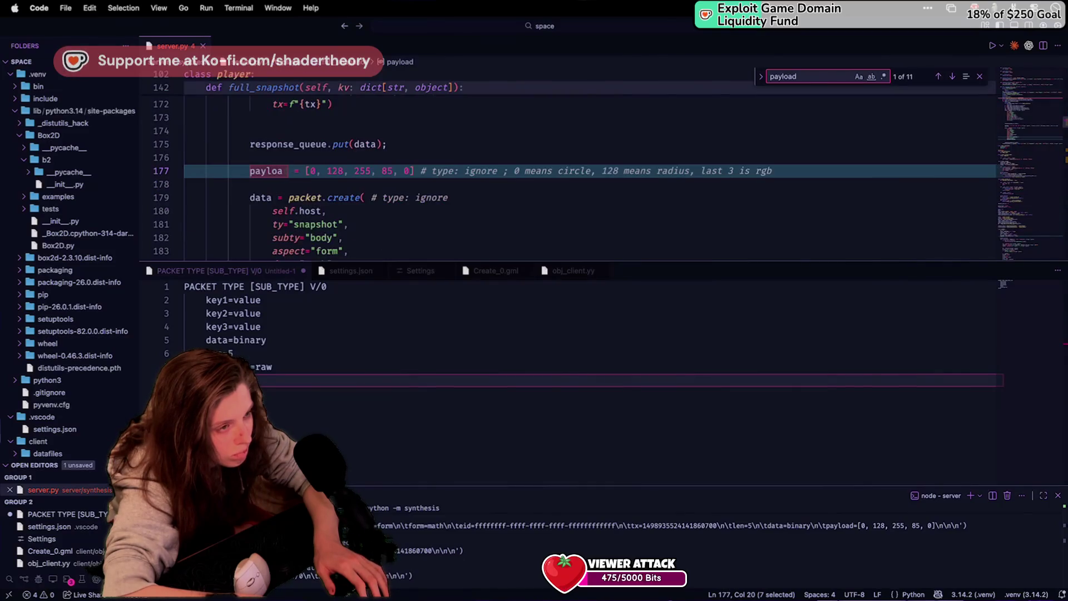
key("shift+Return")
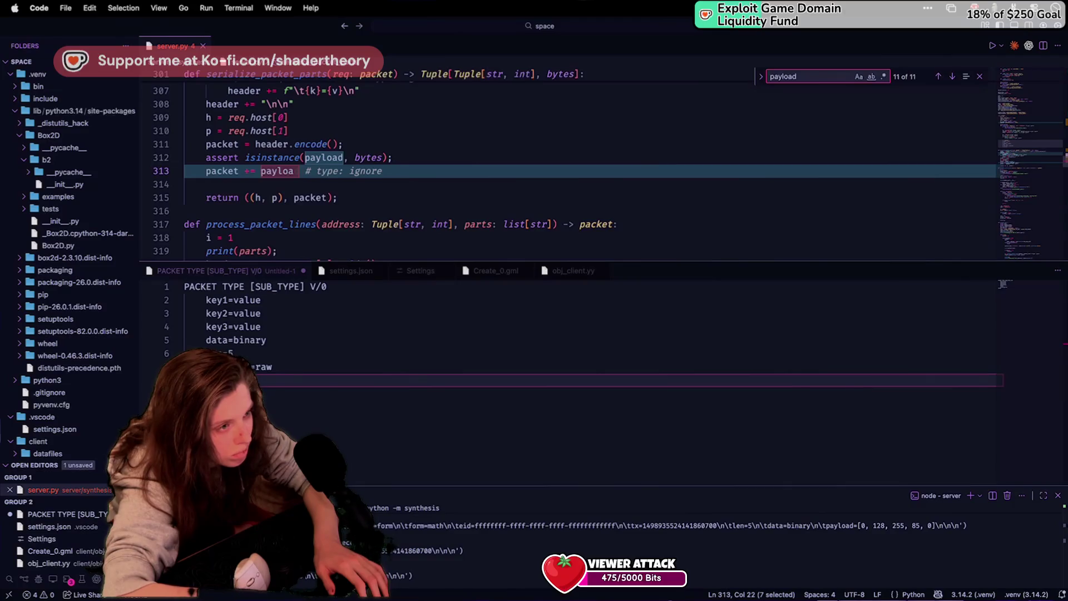
key("Return")
key("shift+Return")
key("shift+Return")
key("shift+Return")
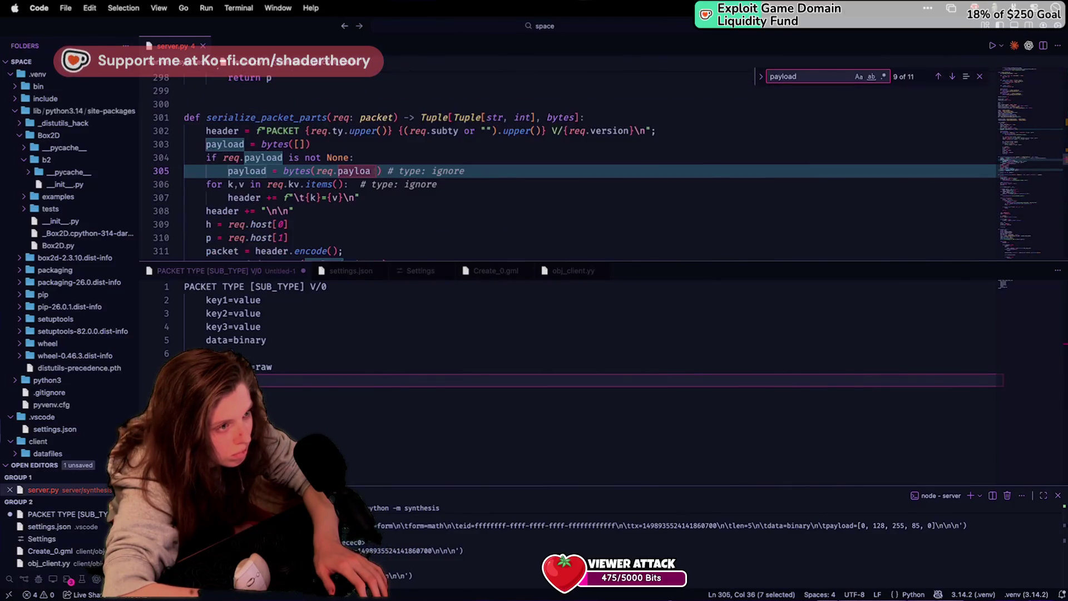
left_click(352, 211)
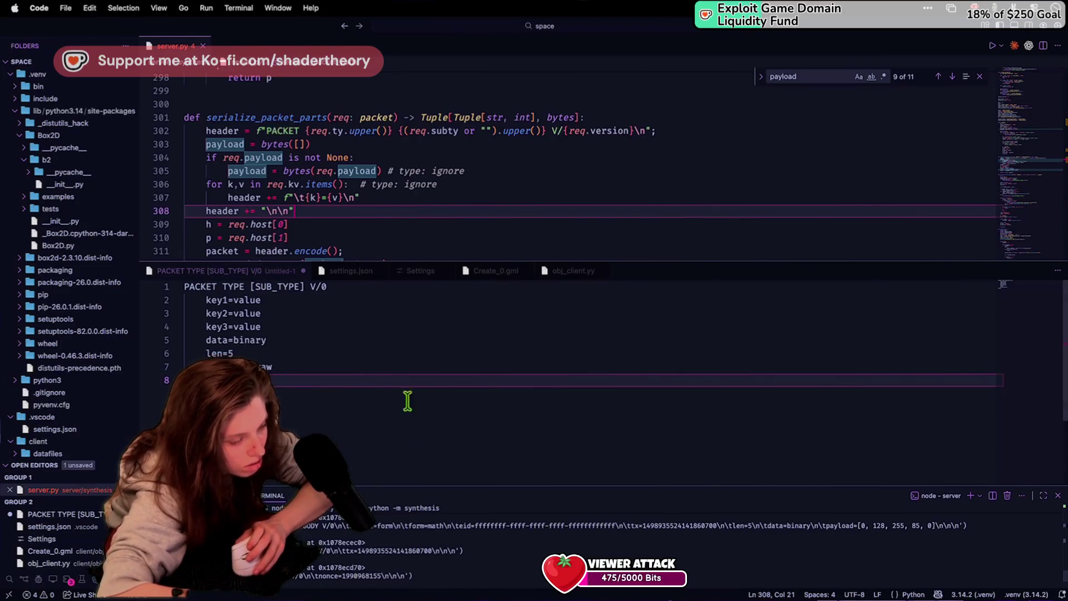
scroll(361, 135, "up", 6)
scroll(367, 147, "down", 2)
Step: Add 'p.payload = payload;' after the version assignment in packet.create and save server.py
left_click(354, 231)
key("Return")
type("p.pac")
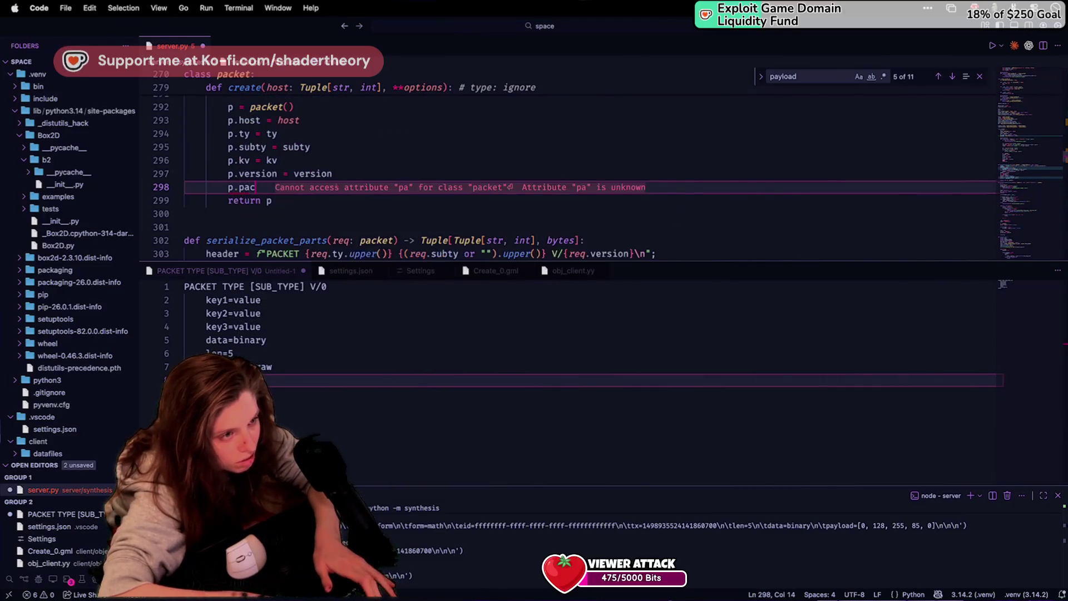
key("BackSpace")
type("yload = payload;")
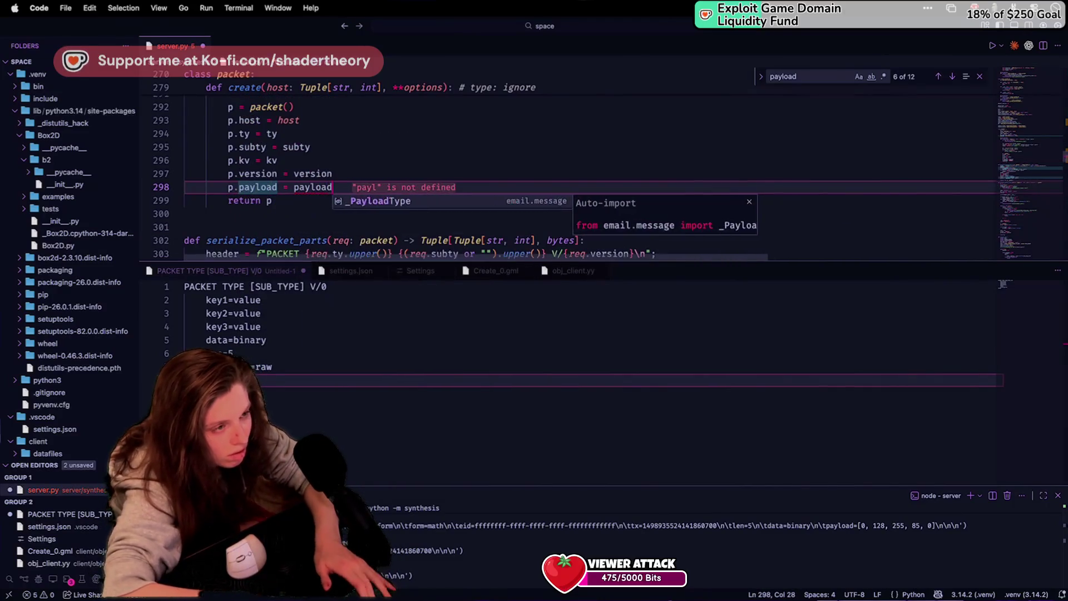
key("cmd+s")
Step: Remove a stray pasted req.kv.pop line, then duplicate the subty options line below itself
scroll(342, 208, "up", 5)
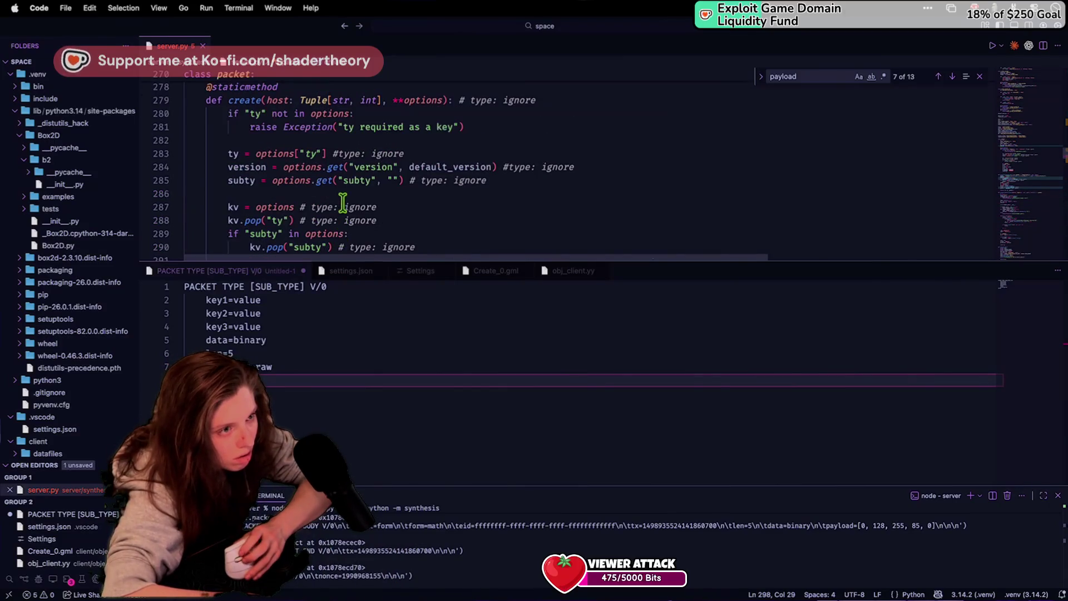
double_click(469, 180)
key("cmd+f")
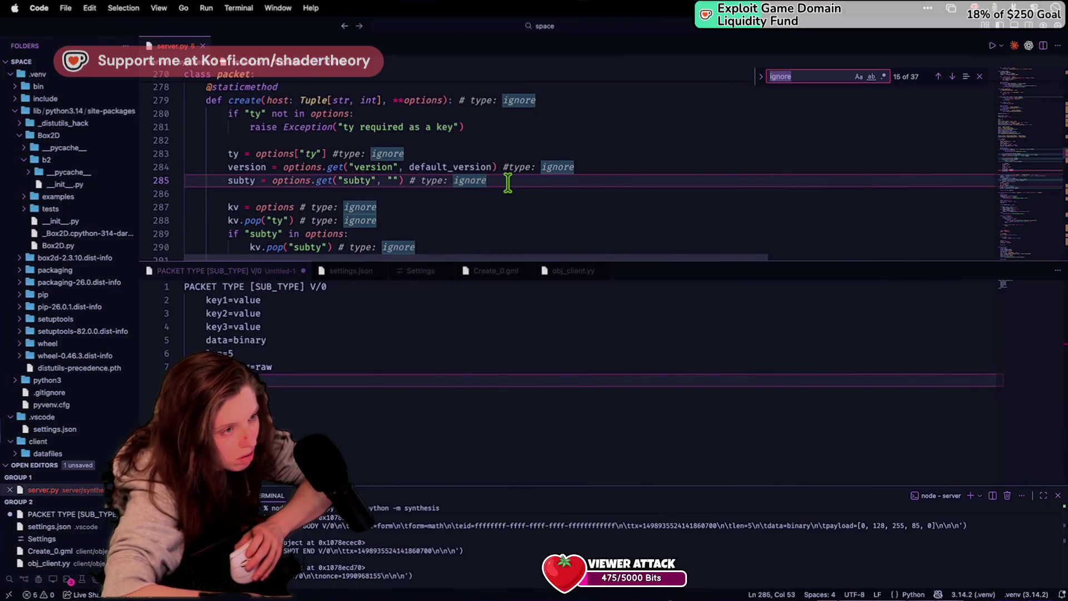
left_click(507, 181)
type("req.kv.pop(\"payload\");")
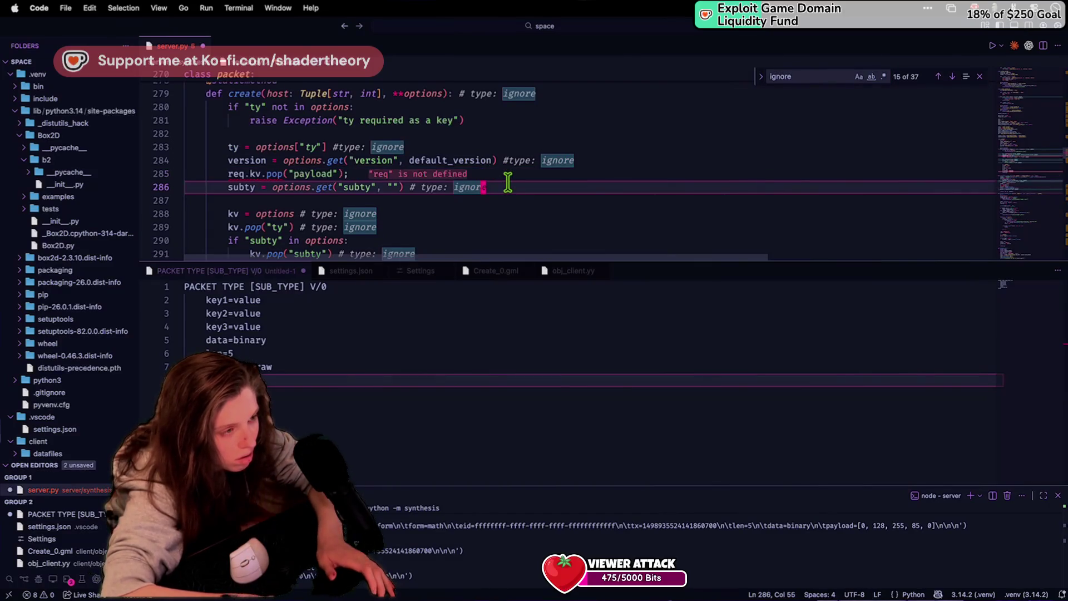
key("super+x")
key("super+f")
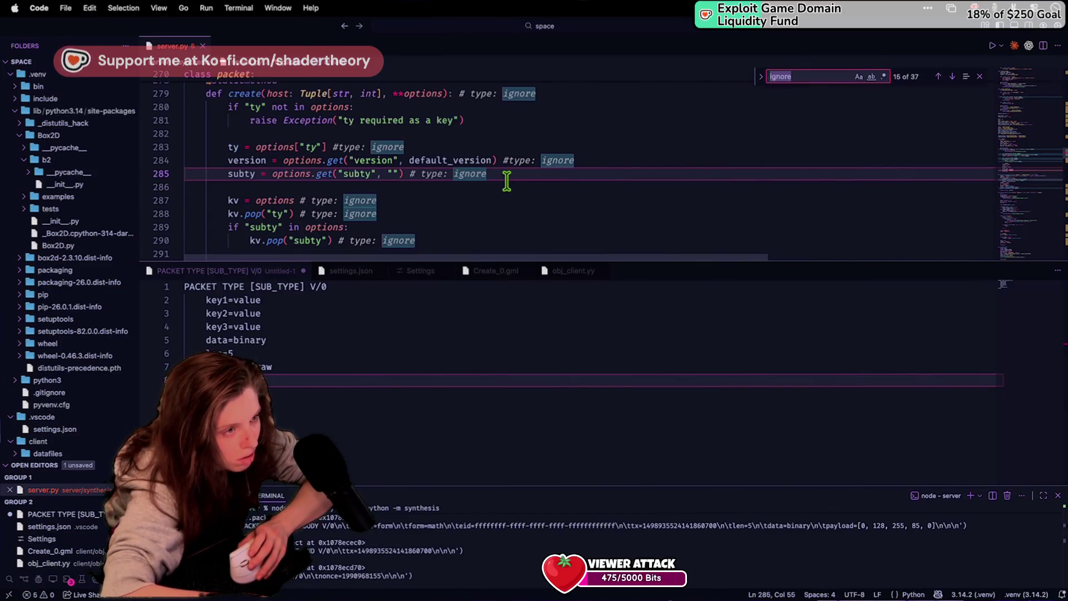
key("super+v")
left_click(507, 181)
key("Return")
left_click(503, 175)
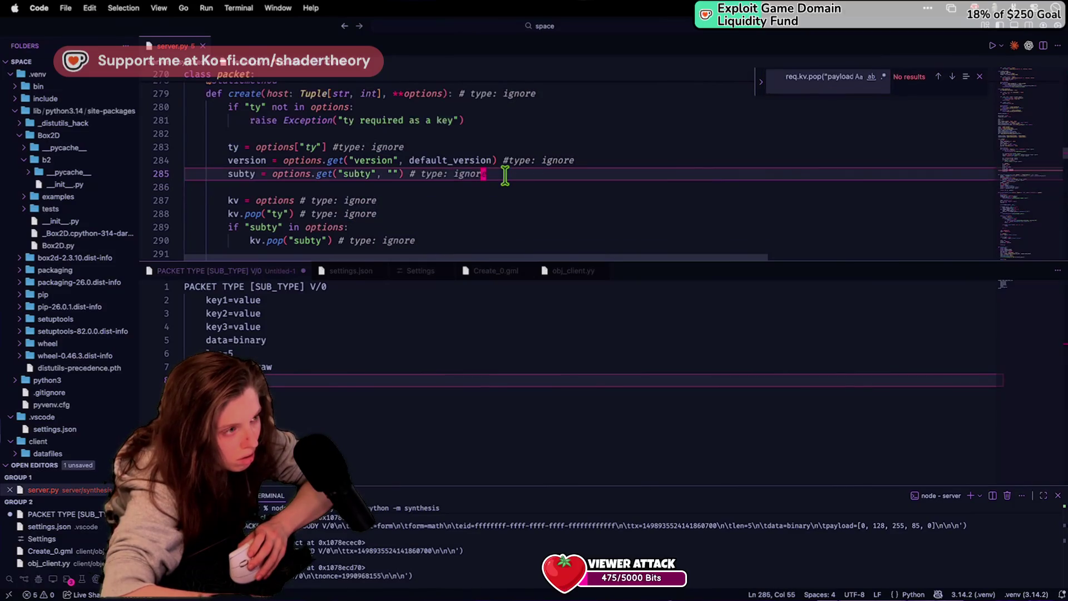
key("super+v")
key("super+z")
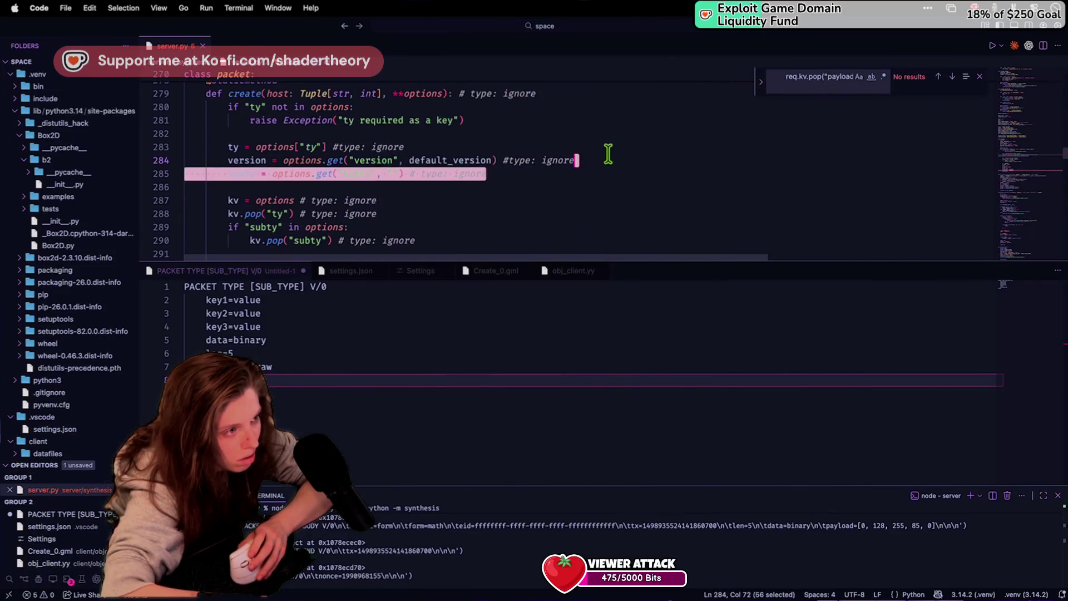
key("shift+Home")
key("shift+alt+Down")
Step: Rename the duplicated line's key and variable from subty to payload and save
double_click(356, 187)
key("BackSpace")
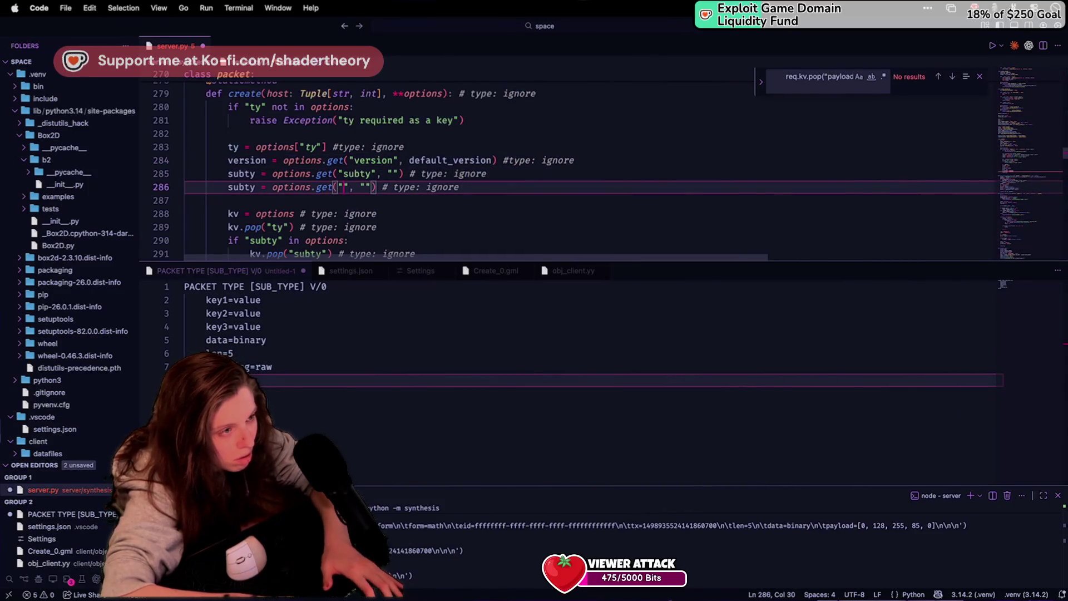
type("payload")
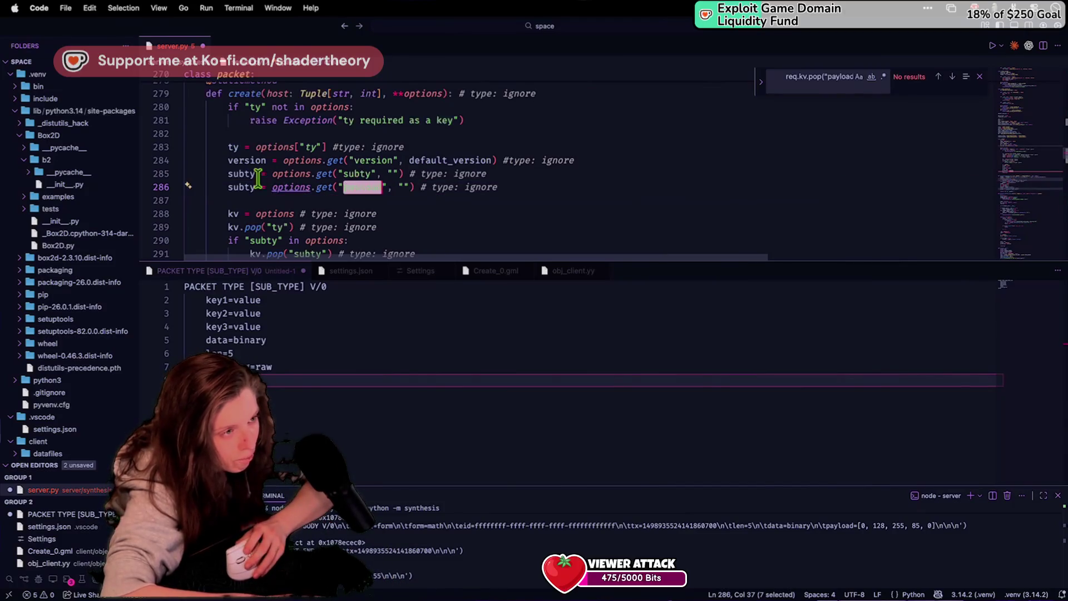
left_click(244, 188)
double_click(245, 188)
type("payload")
key("cmd+s")
Step: Change the payload option's default from an empty string to bytes([])
left_click(339, 160)
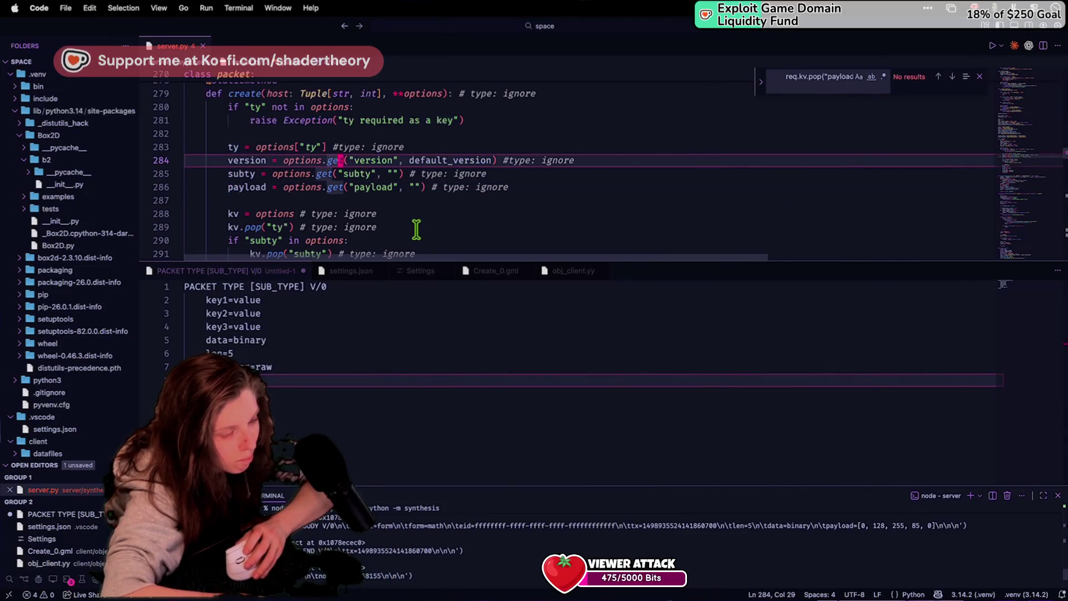
left_click(429, 188)
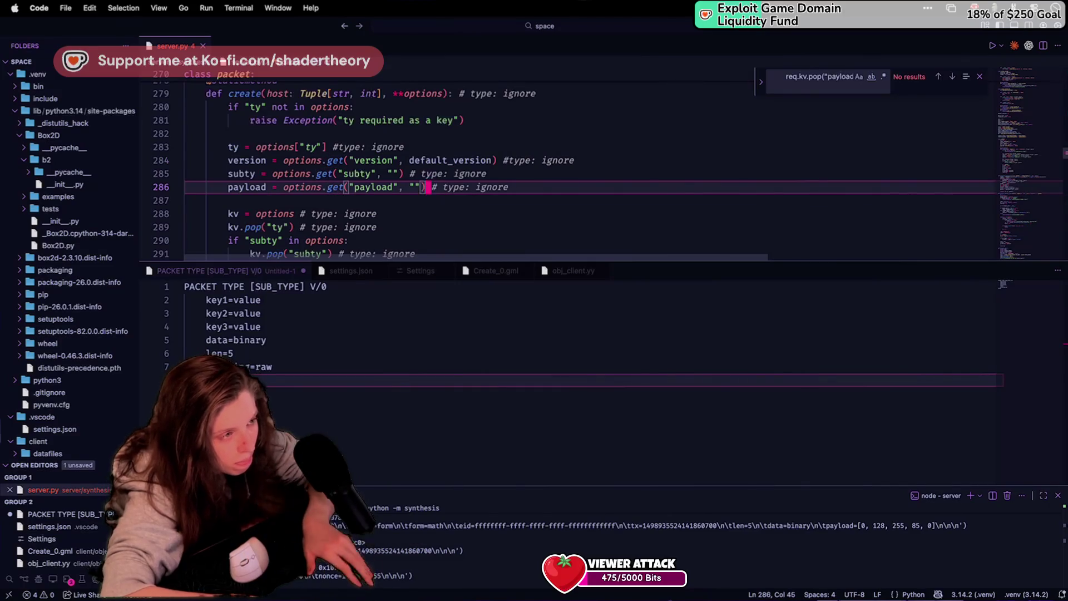
key("BackSpace")
key("BackSpace")
type("bytes")
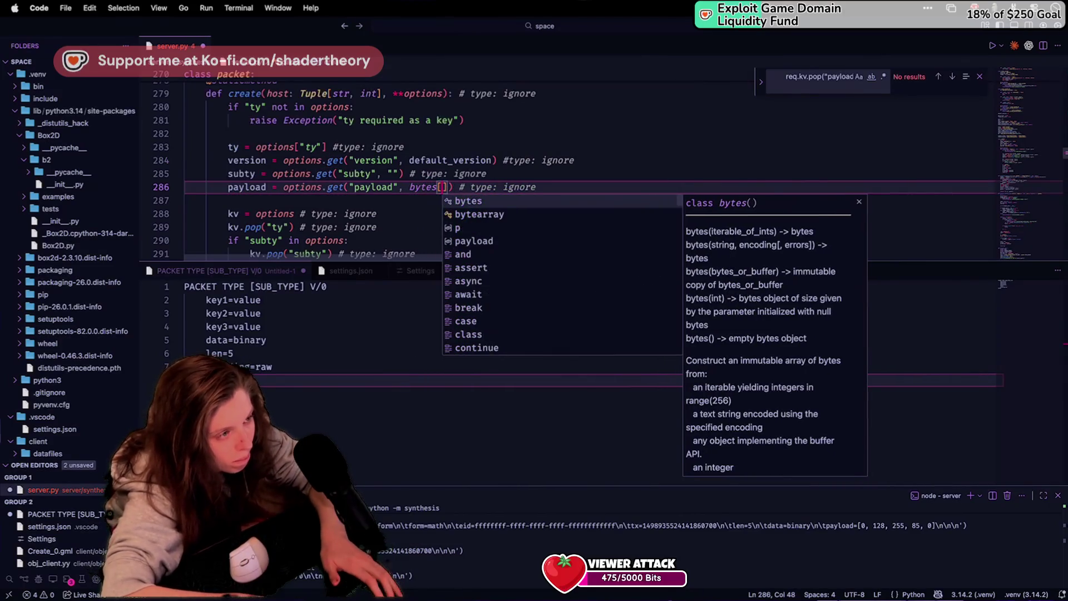
type("([")
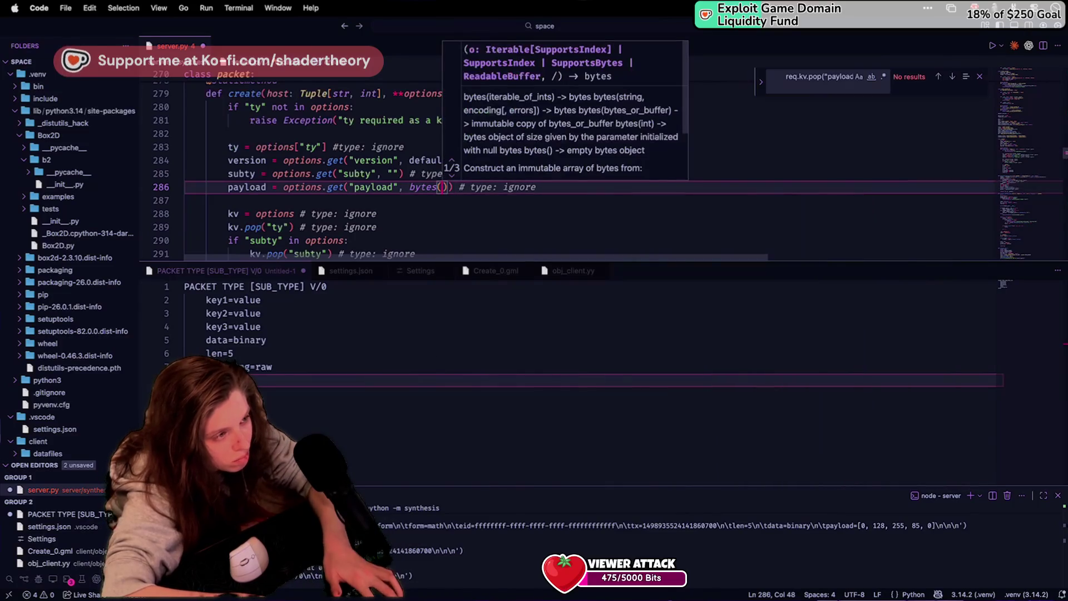
left_click(380, 160)
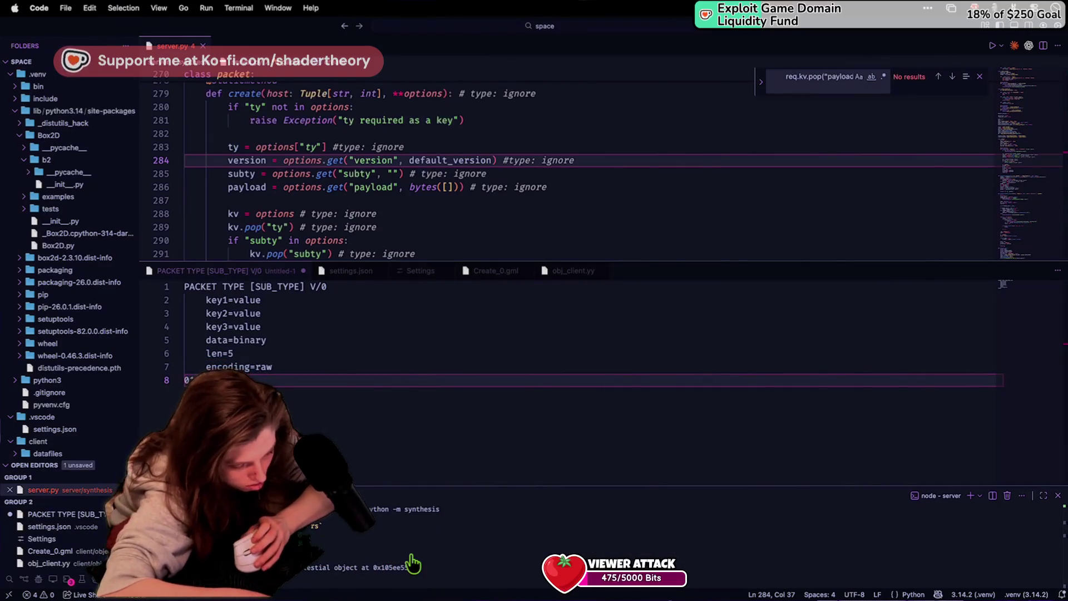
key("super+Tab")
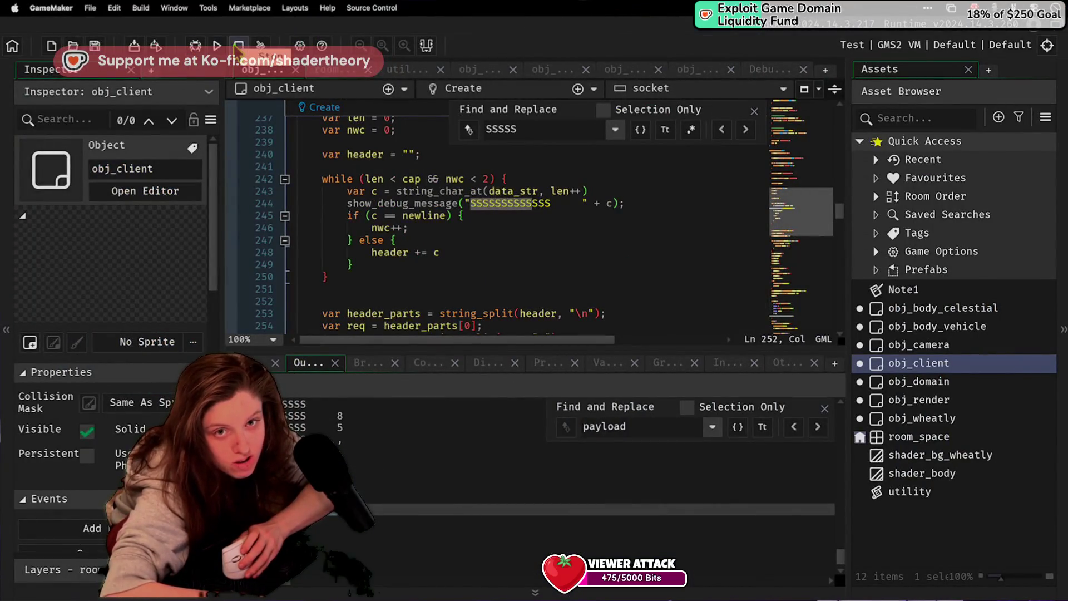
Step: Run the GameMaker project from the toolbar's play button to build and start the client
left_click(215, 47)
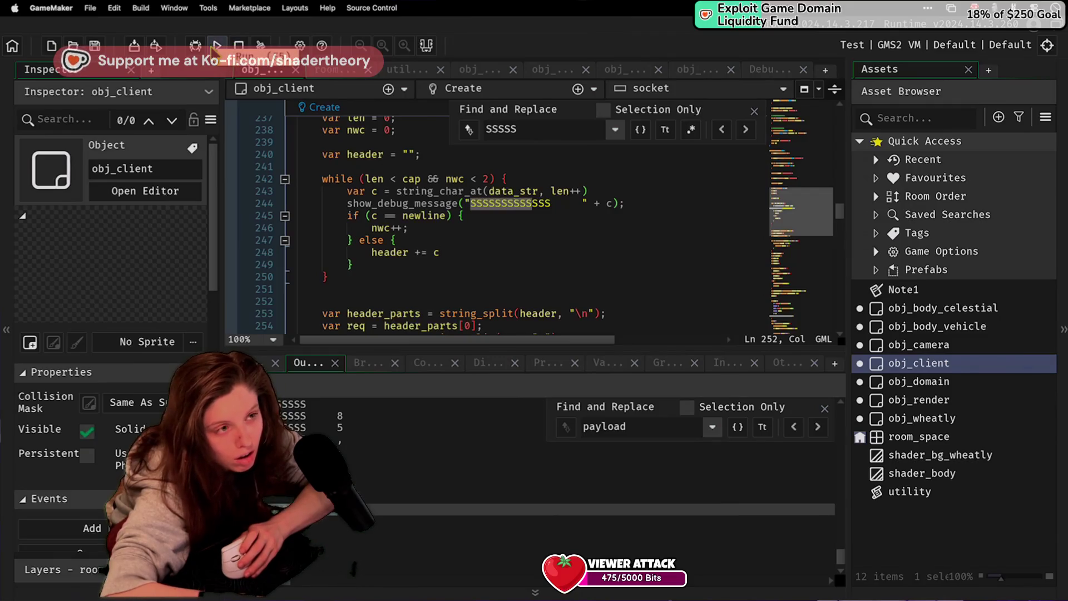
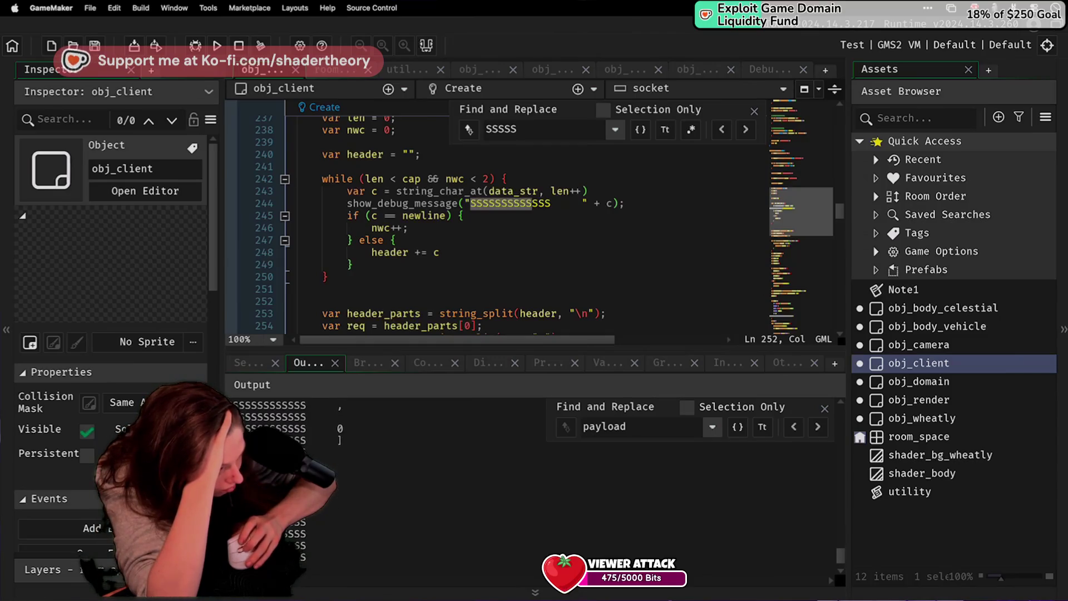
Step: Select and review several lines of debug output in the output log
mouse_move(358, 517)
left_mouse_down()
mouse_move(323, 410)
mouse_move(323, 524)
mouse_move(321, 513)
left_mouse_up()
scroll(321, 513, "up", 5)
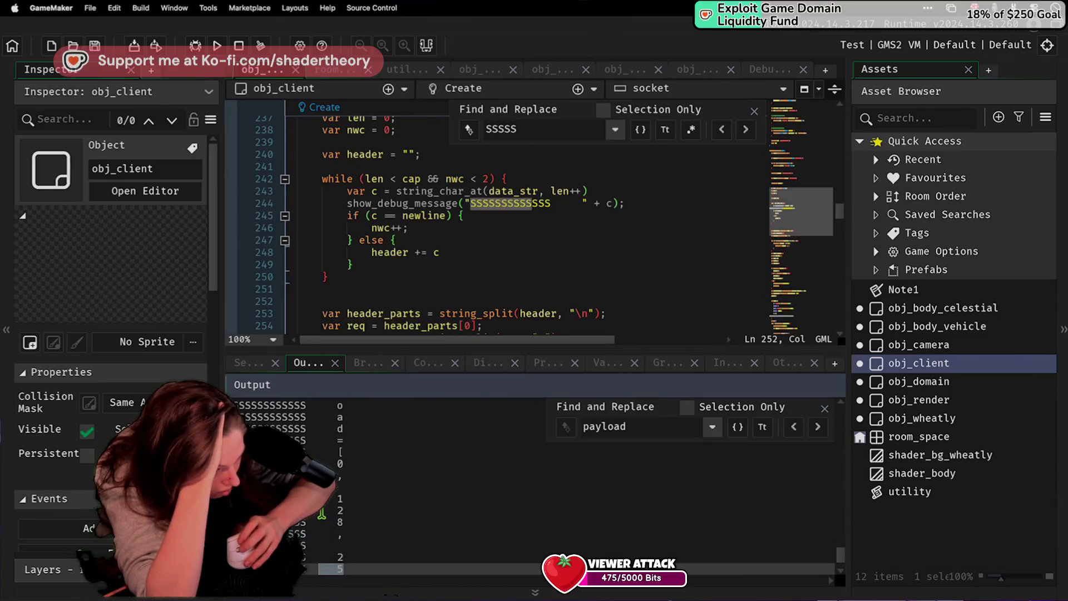
scroll(340, 516, "down", 5)
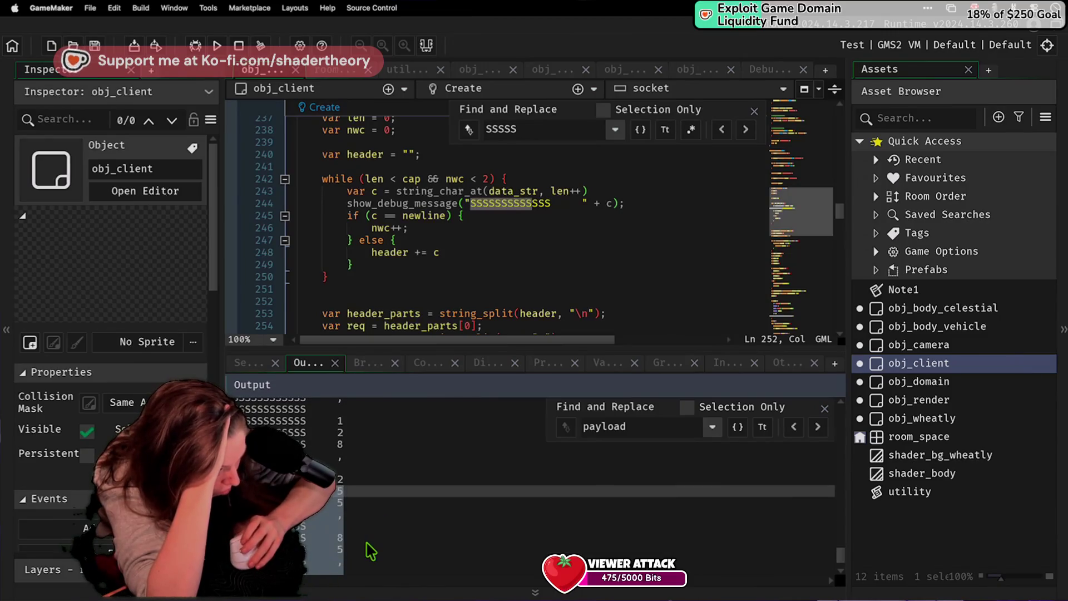
scroll(370, 551, "down", 4)
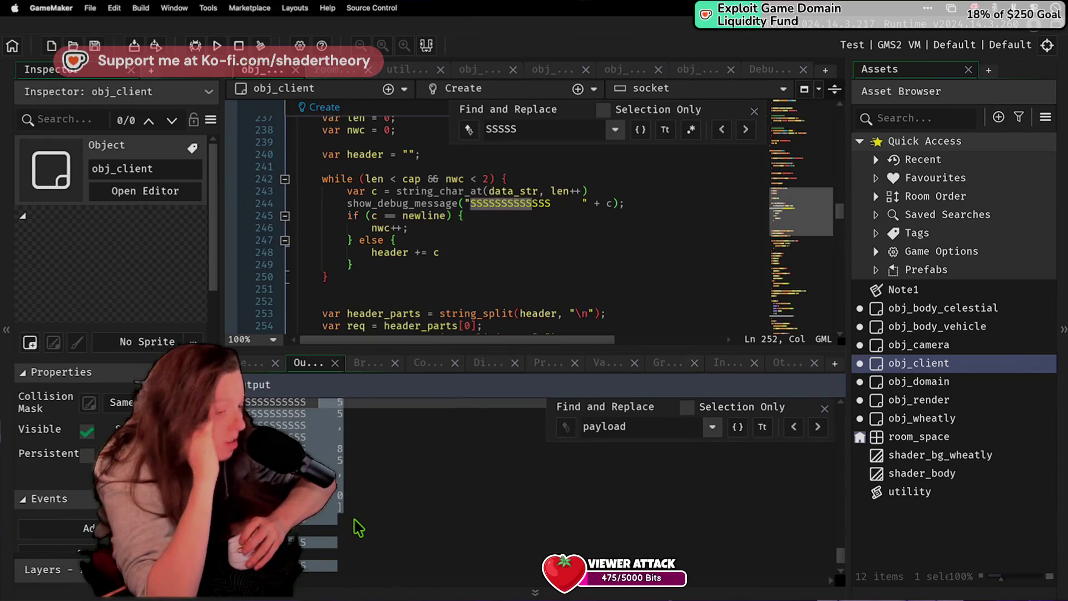
scroll(359, 527, "down", 4)
left_click(354, 523)
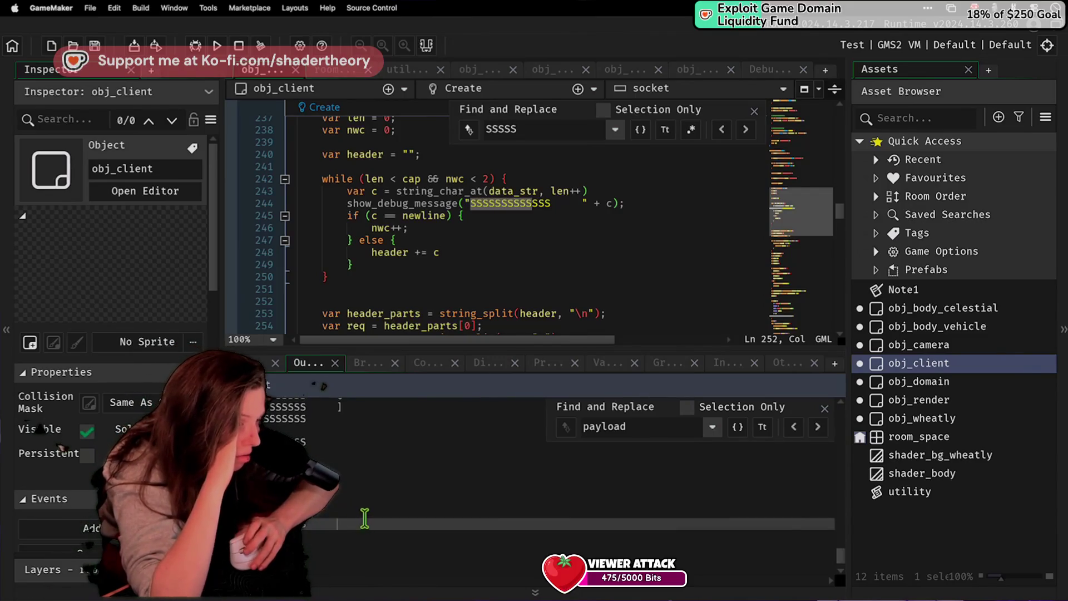
left_click_drag(336, 419, 348, 516)
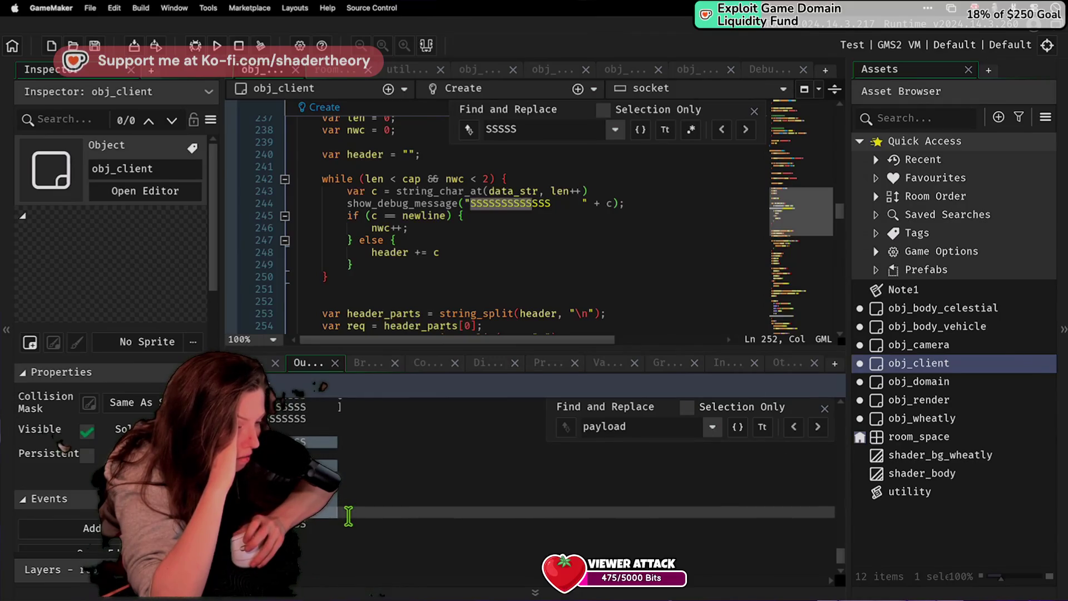
left_click_drag(325, 412, 355, 424)
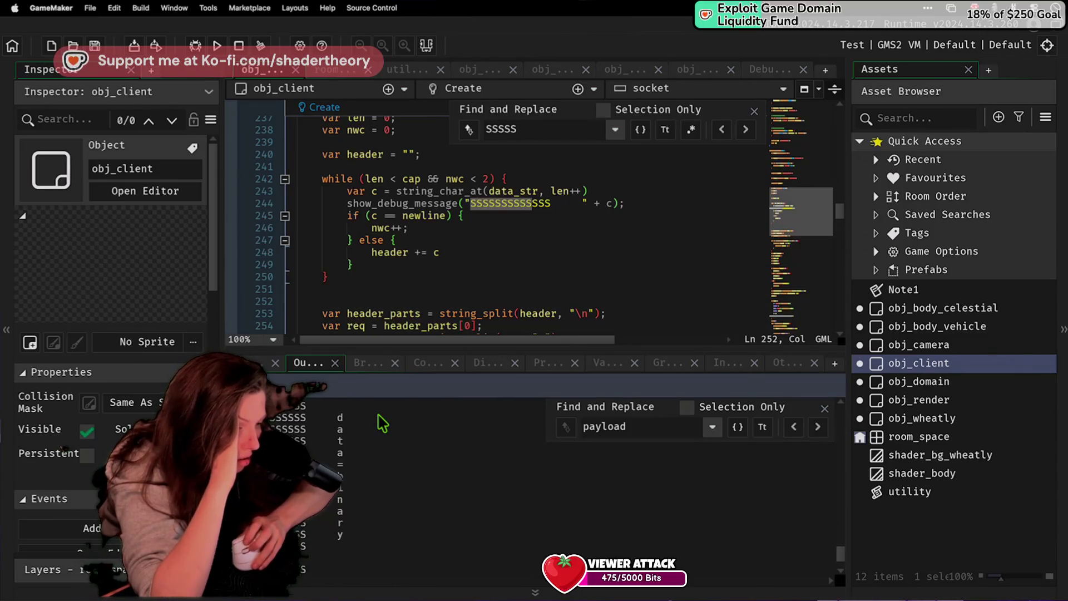
Step: Cut the header += c line out of the else branch
scroll(324, 287, "down", 4)
scroll(324, 286, "up", 10)
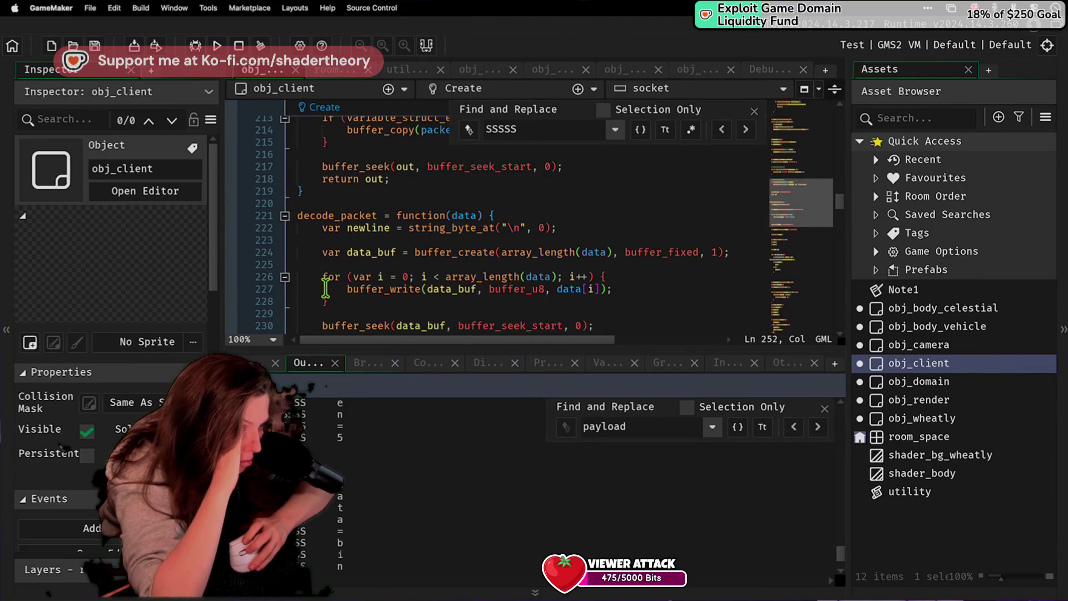
scroll(326, 288, "down", 6)
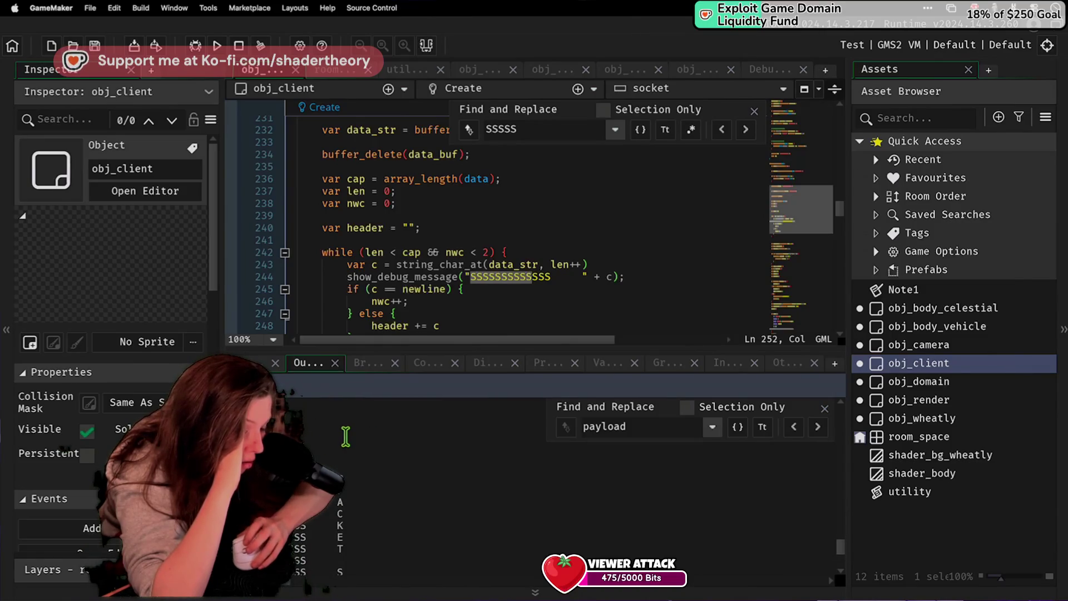
scroll(462, 271, "down", 6)
scroll(461, 271, "up", 10)
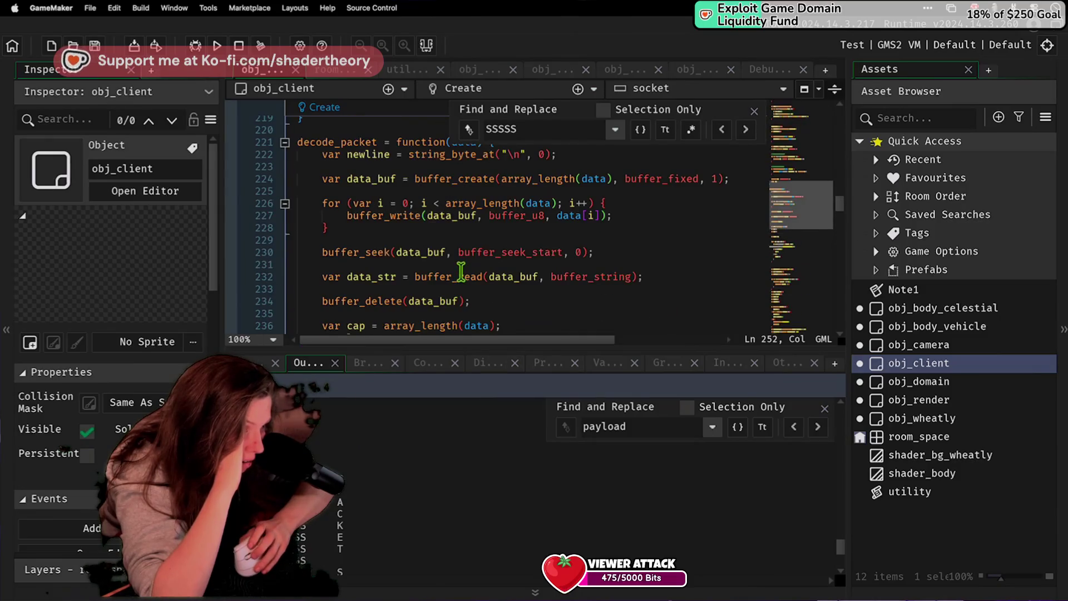
scroll(461, 271, "down", 6)
left_click(461, 274)
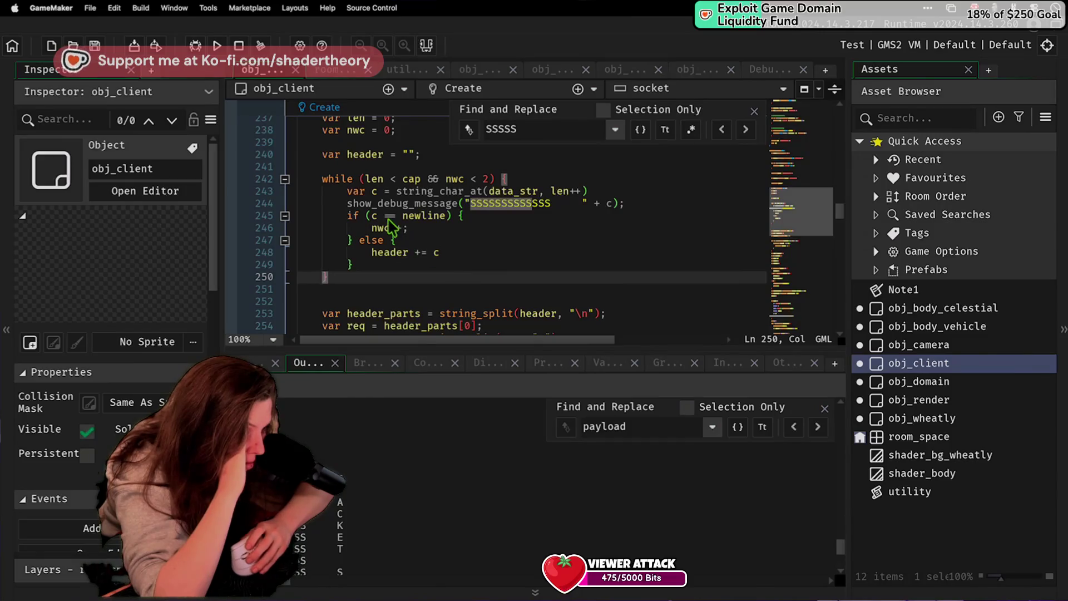
left_click(406, 256)
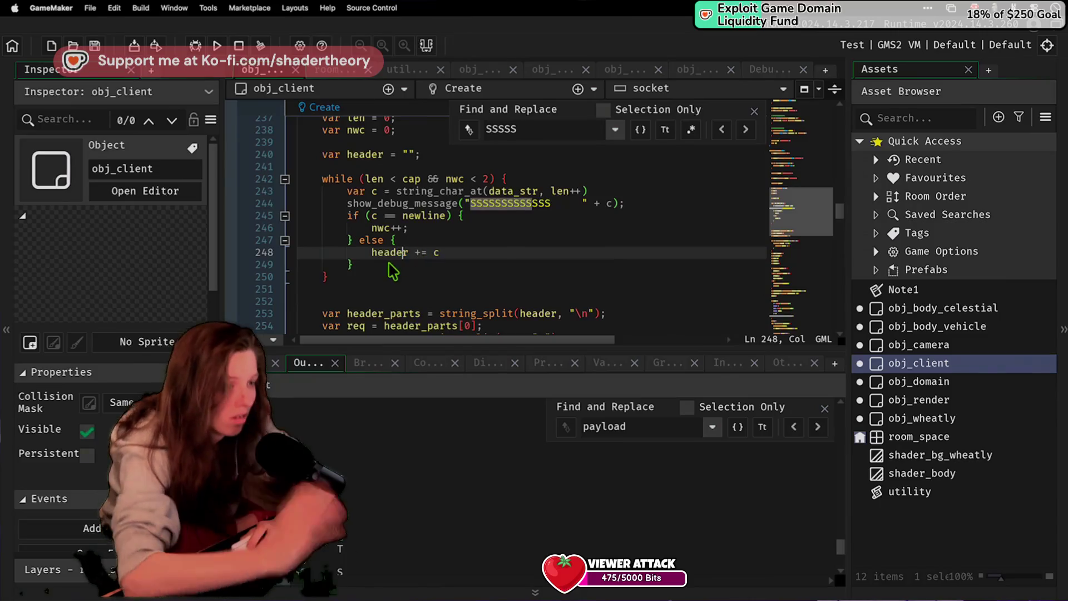
key("ctrl+d")
Step: Paste header += c after the else block, fix its indentation, and save
key("ctrl+v")
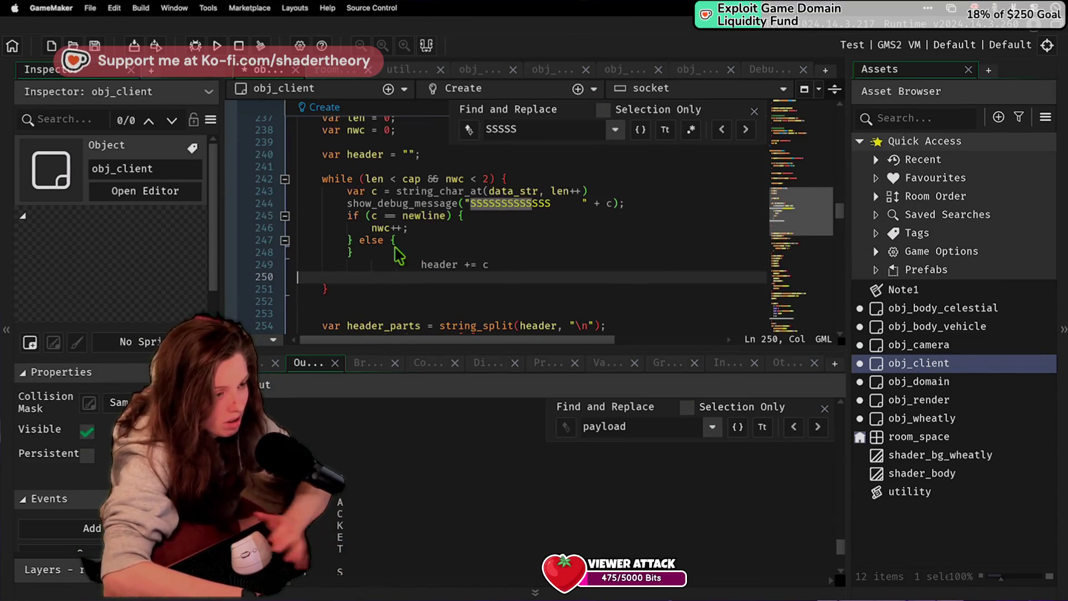
key("BackSpace")
key("BackSpace")
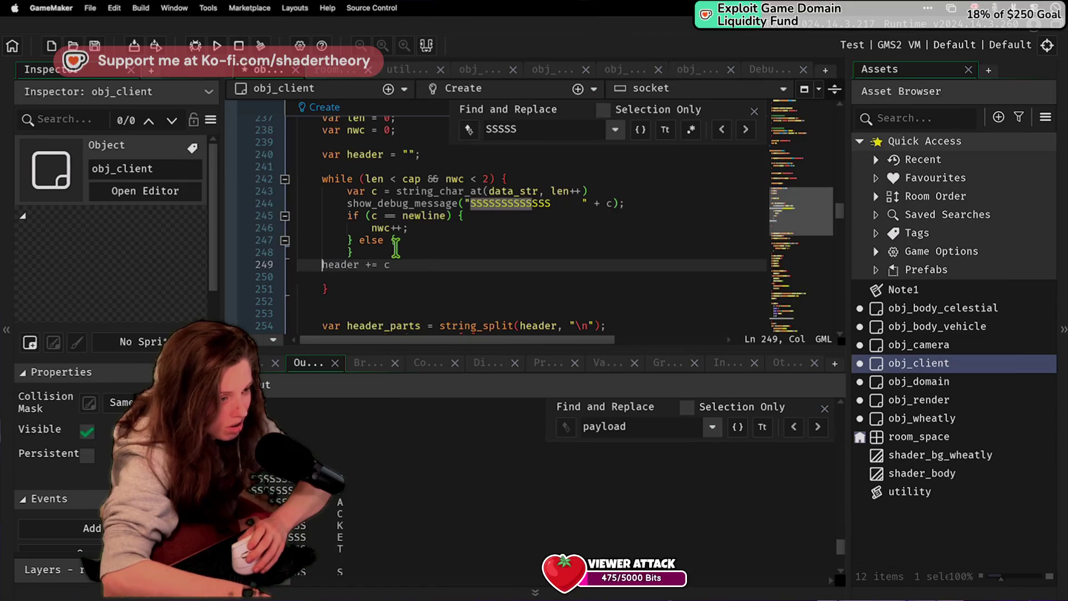
key("Tab")
key("ctrl+s")
Step: Delete the empty '} else {' braces and the blank line after header += c
left_click_drag(377, 248, 354, 240)
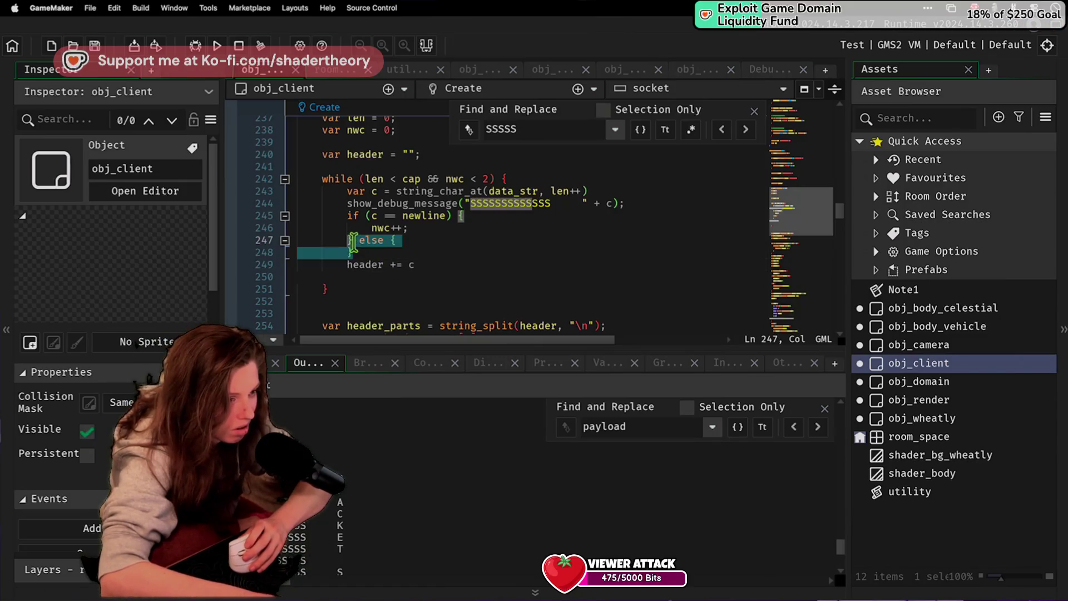
key("BackSpace")
key("Down")
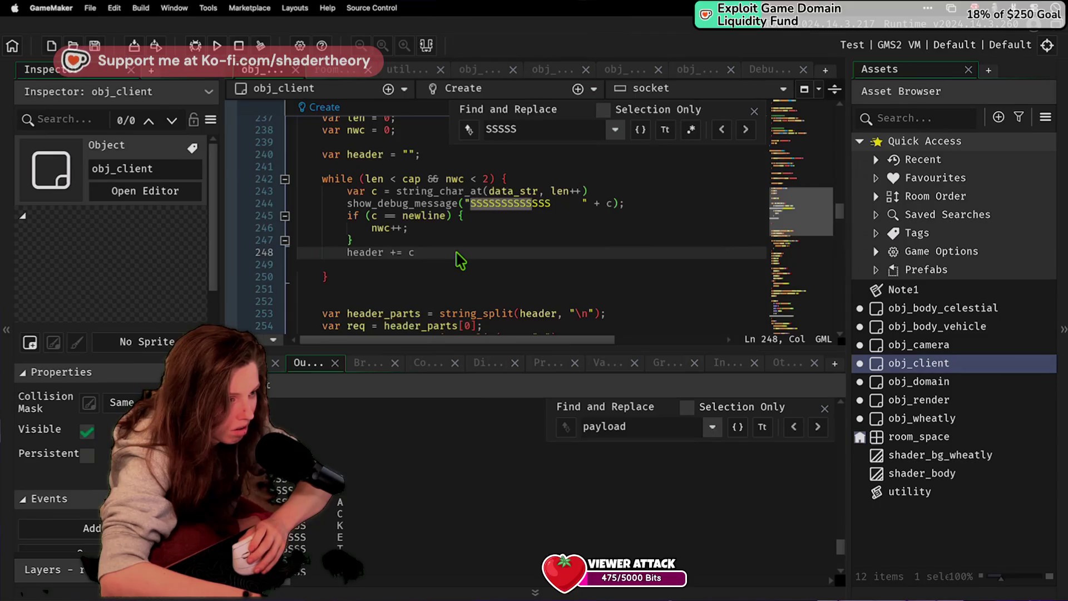
key("Down")
key("Delete")
scroll(456, 256, "up", 12)
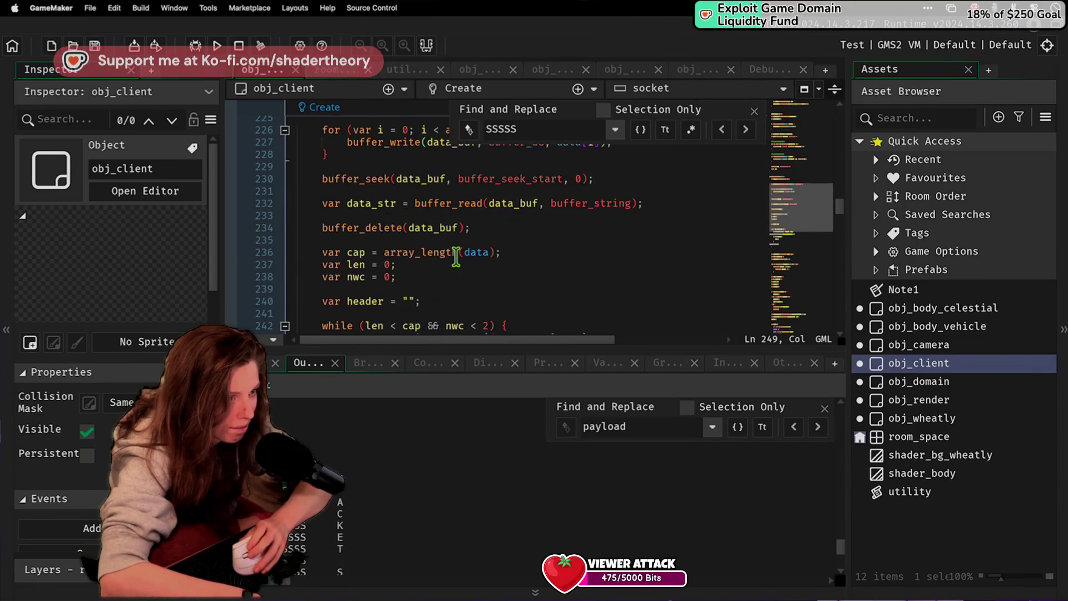
Step: Replace buffer_create(0, buffer_fixed, 1) in the payload field with bytes
scroll(455, 256, "down", 14)
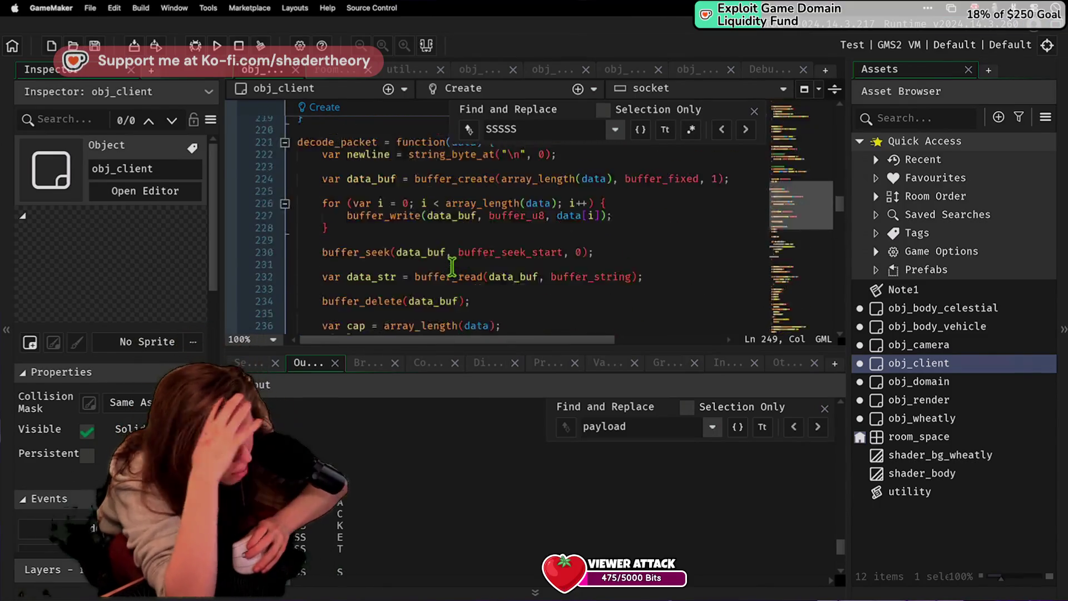
scroll(454, 267, "down", 10)
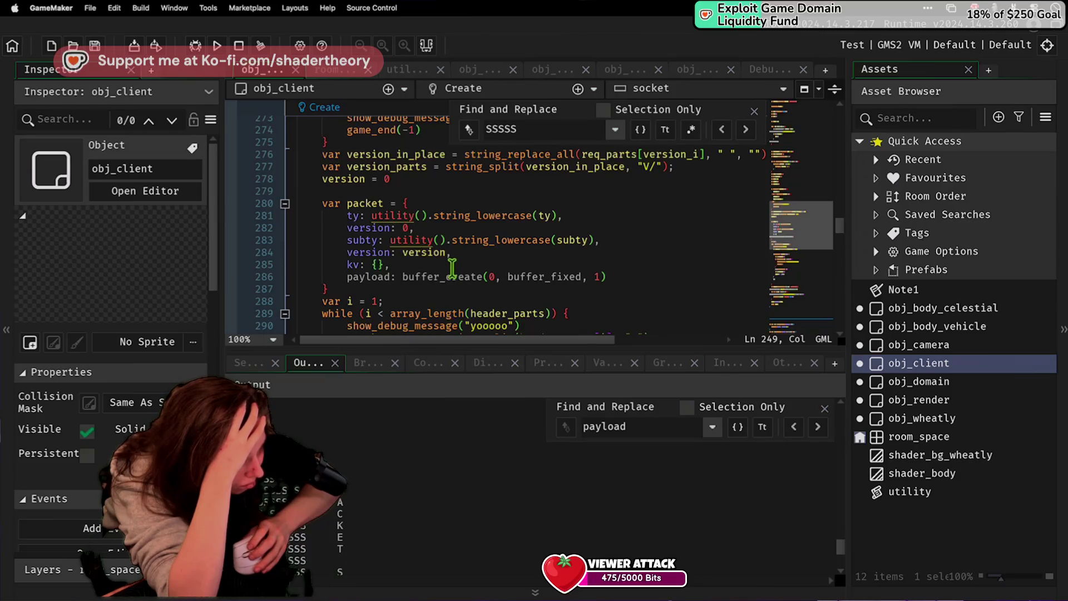
left_click_drag(402, 276, 606, 281)
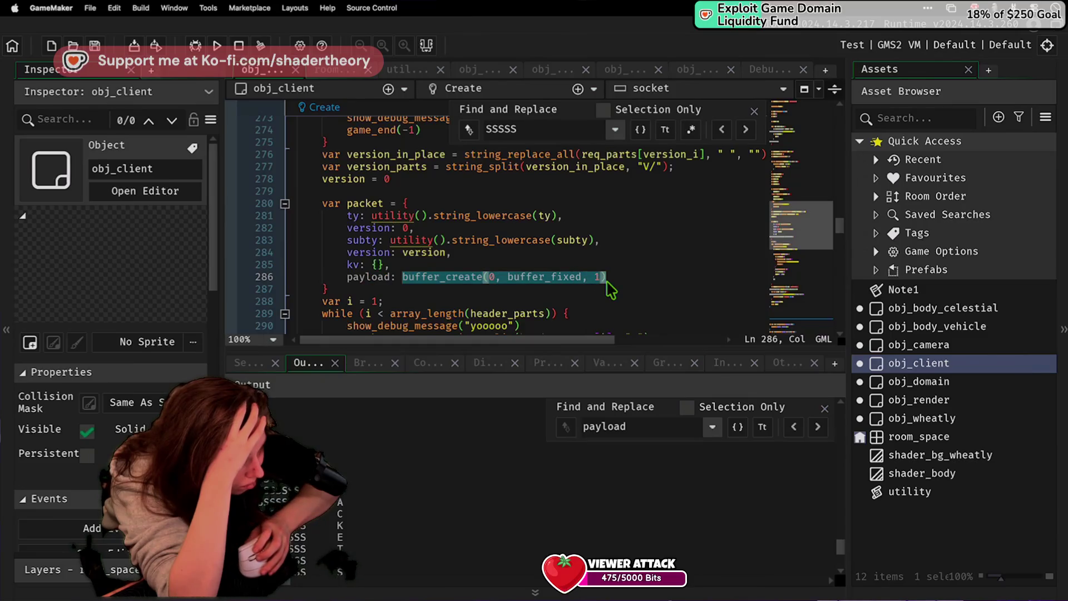
type("byte")
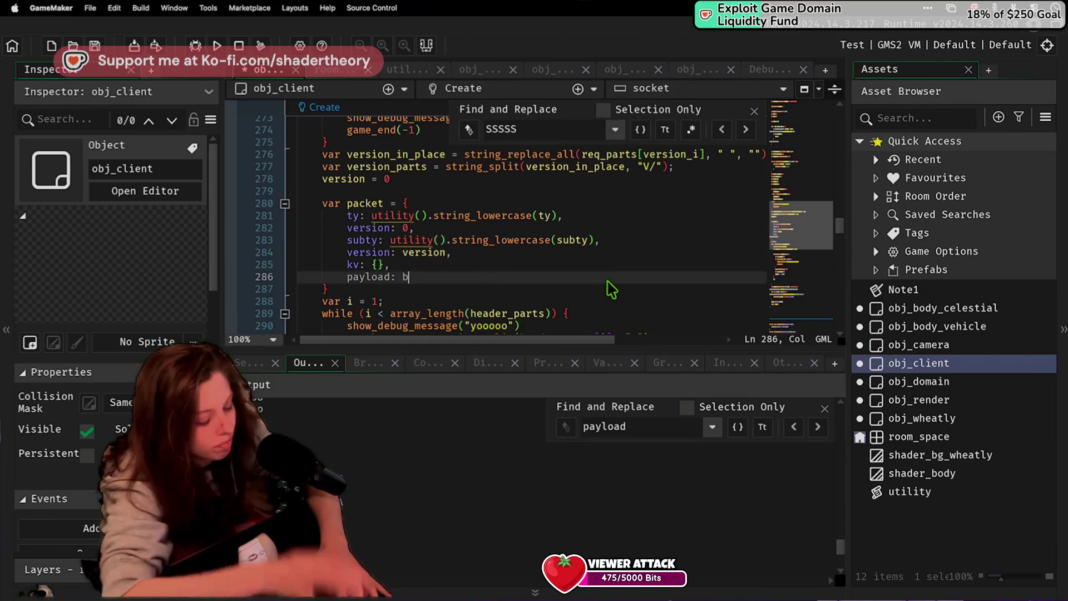
key("BackSpace")
key("BackSpace")
key("BackSpace")
type("bytes(")
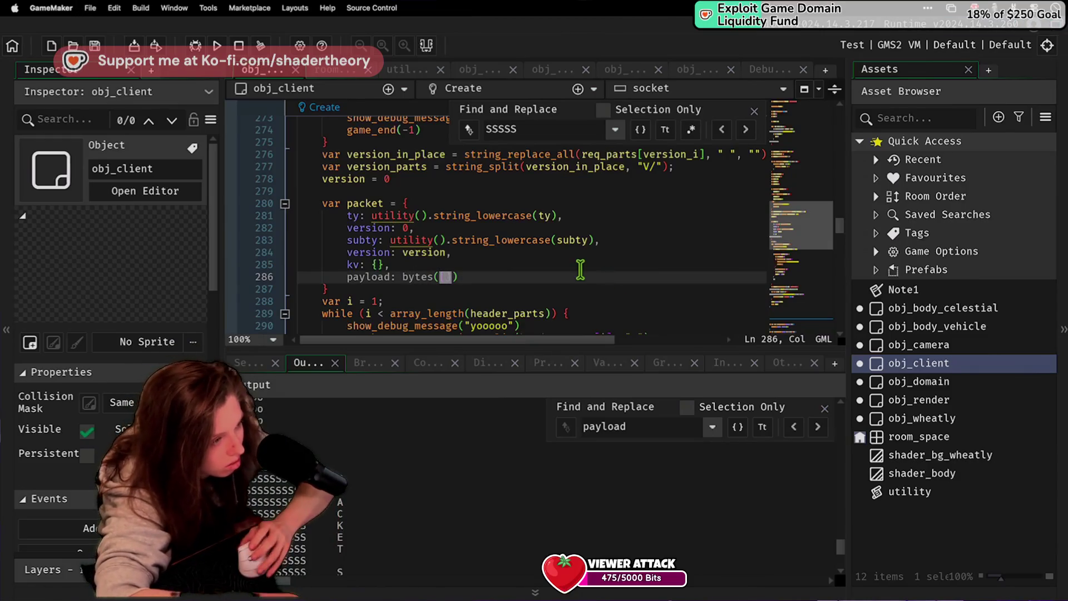
Step: Scroll down to the end of decode_packet, where packet is returned
left_click(579, 266)
scroll(581, 273, "down", 5)
scroll(585, 277, "down", 4)
left_click(420, 251)
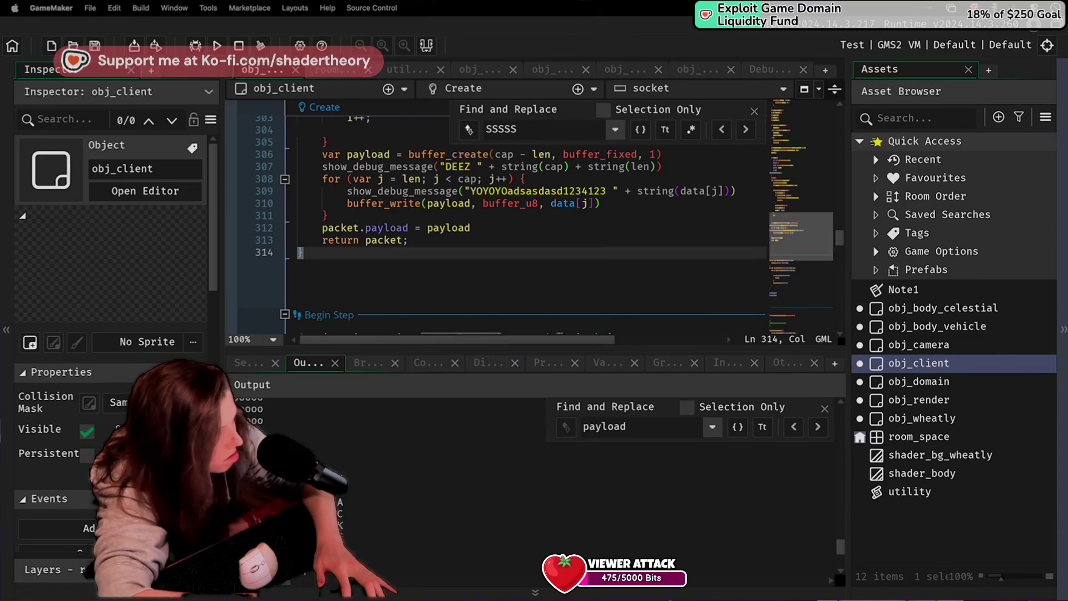
Step: Restore the payload field to buffer_create(0, buffer_fixed, 1) using autocomplete
left_click(529, 167)
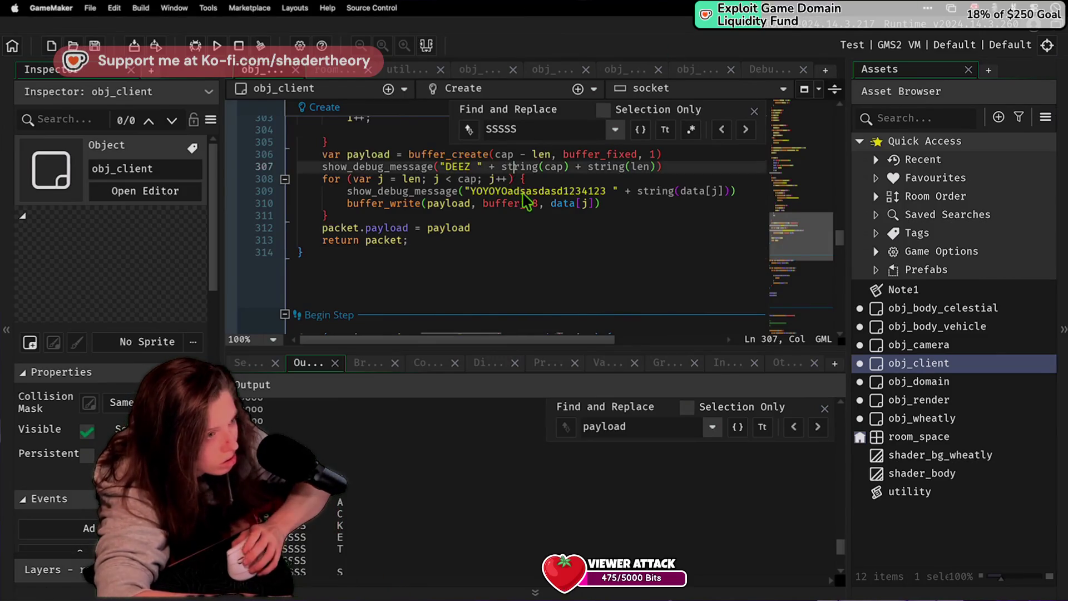
scroll(526, 200, "up", 4)
key("Up")
key("Up")
key("Up")
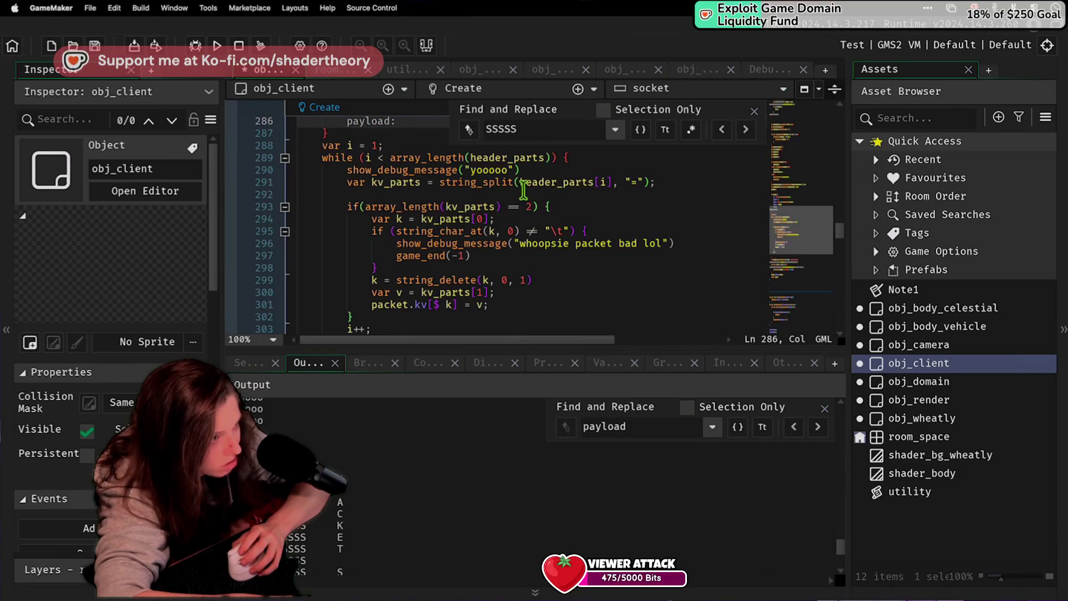
scroll(523, 189, "up", 4)
type("uf")
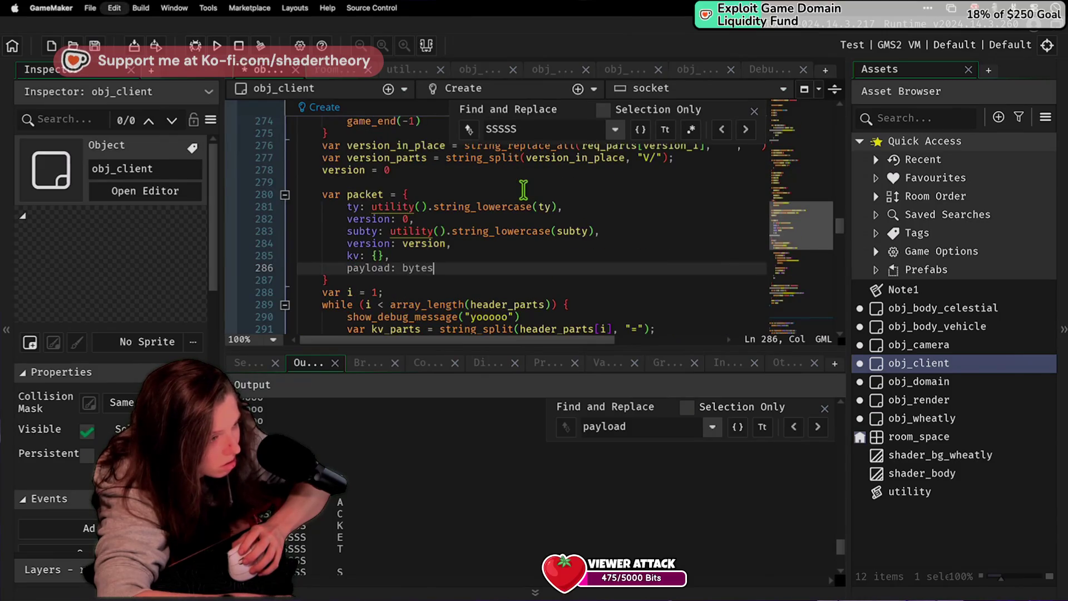
key("Return")
Step: Delete the empty line 249 after the header-reading loop
key("Page_Up")
key("Page_Up")
key("Delete")
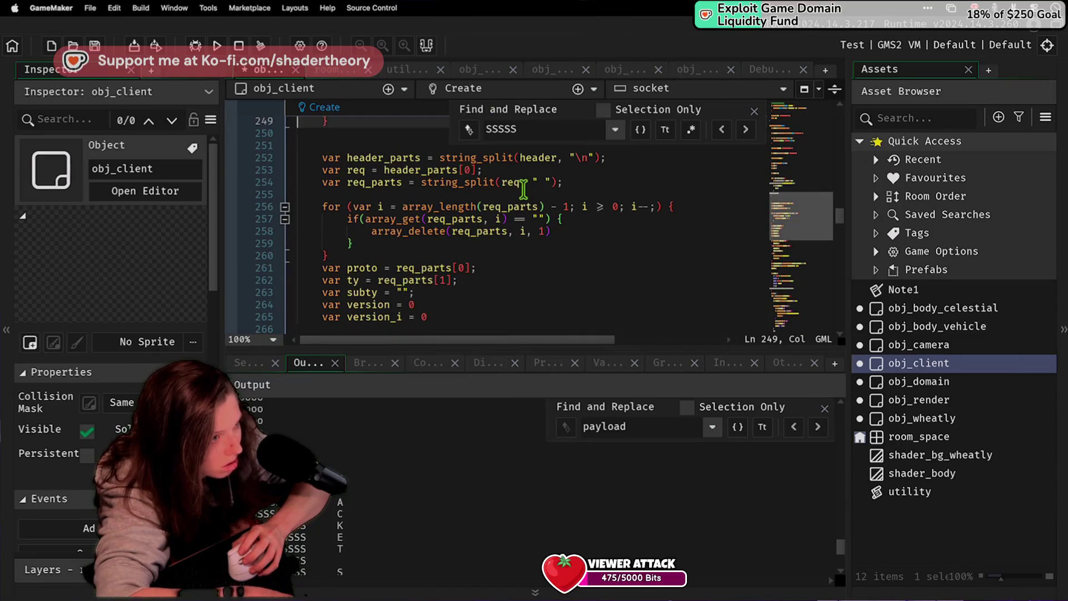
scroll(503, 209, "up", 4)
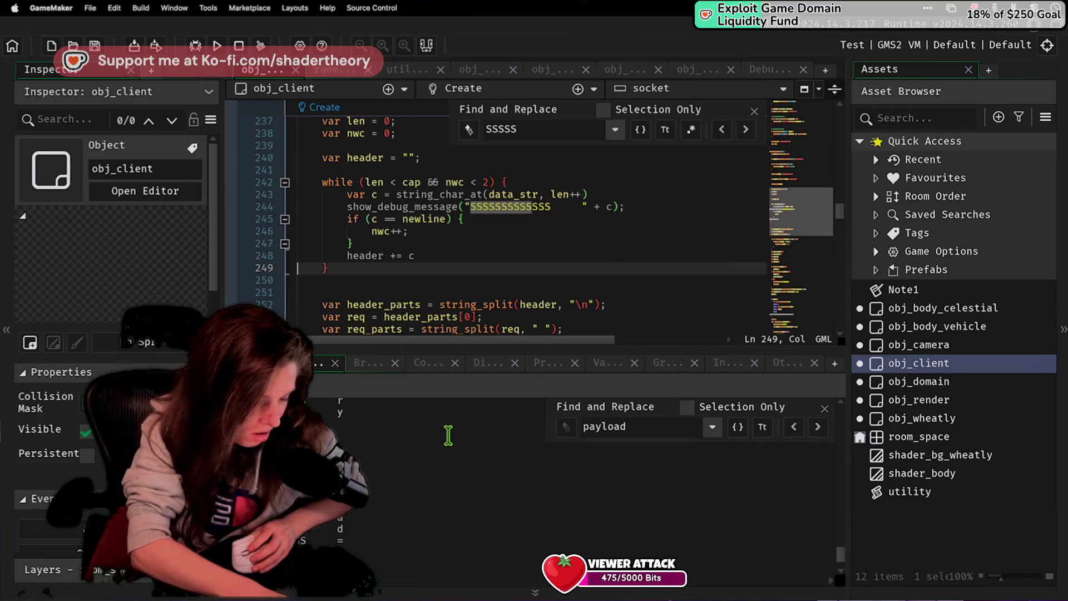
key("super+Tab")
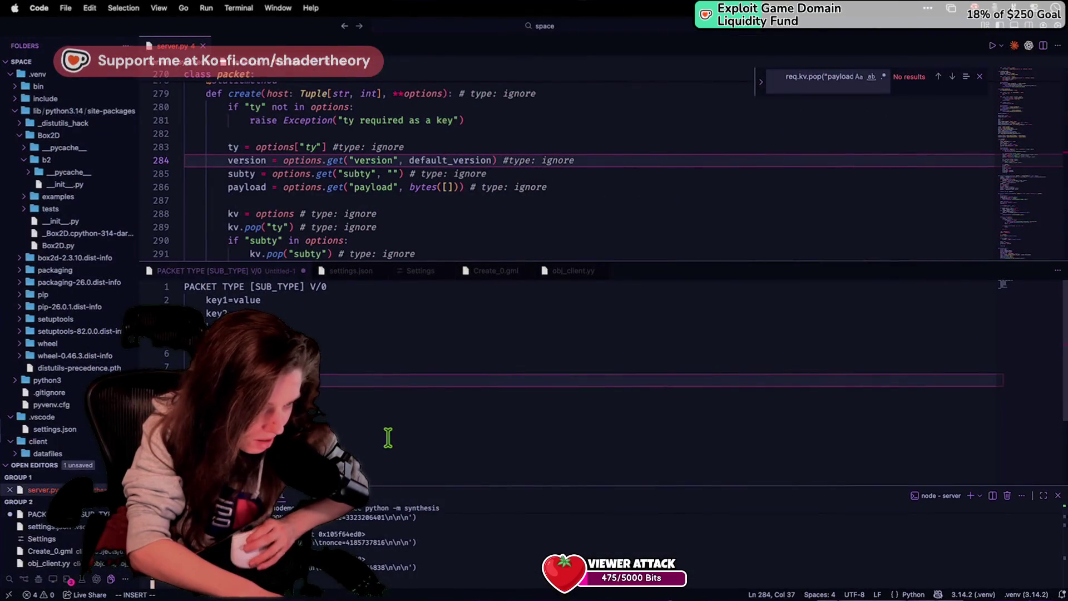
Step: Enlarge the code editor and locate the 'if "subty" in options' check in server.py
scroll(295, 137, "down", 3)
double_click(301, 143)
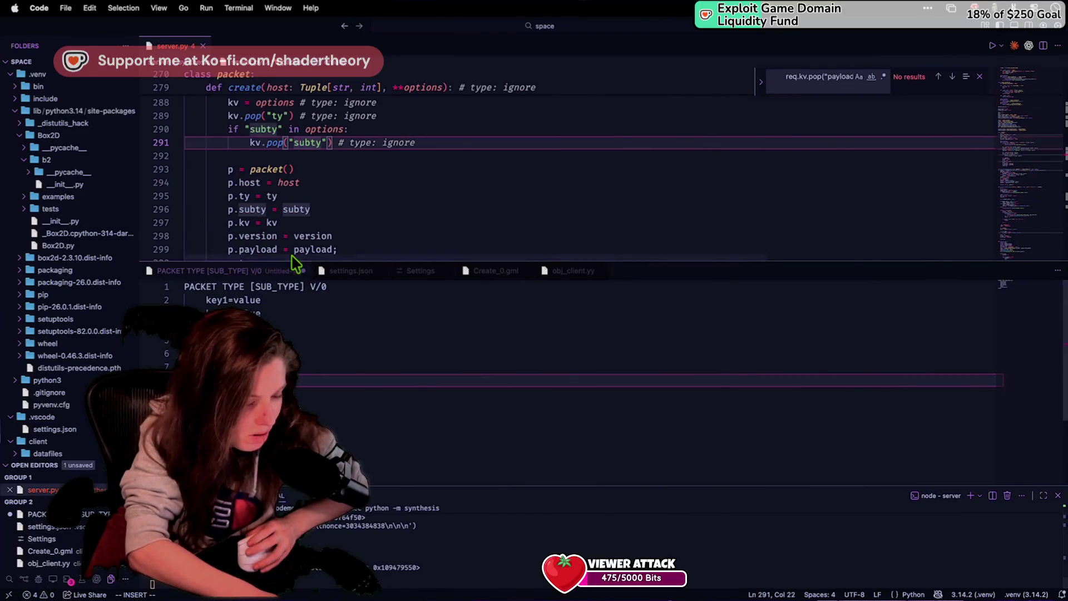
left_click(295, 271)
left_click_drag(295, 263, 310, 396)
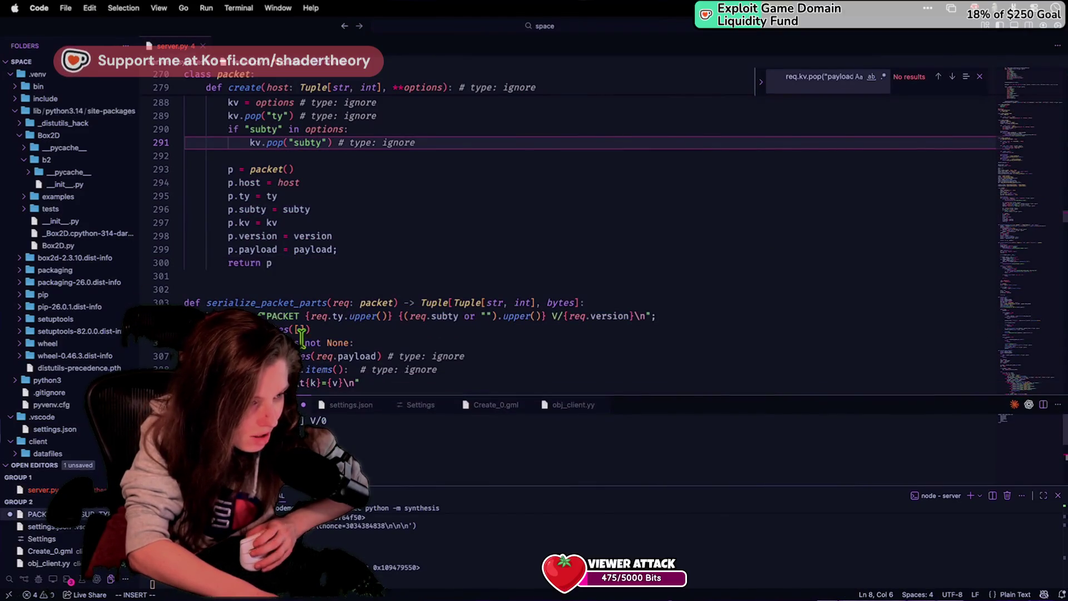
left_click(299, 331)
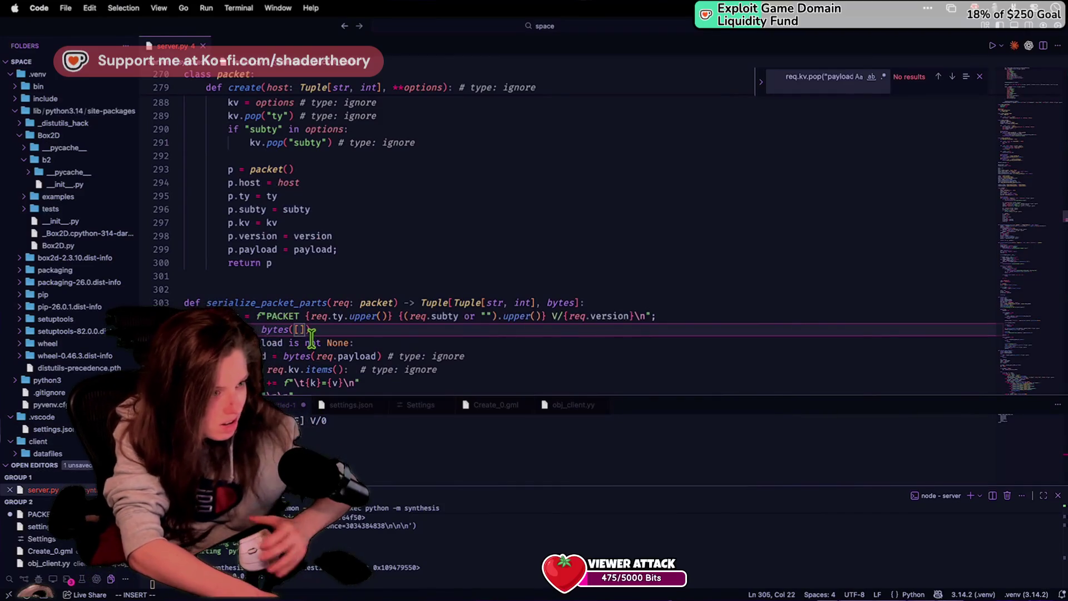
scroll(311, 337, "up", 5)
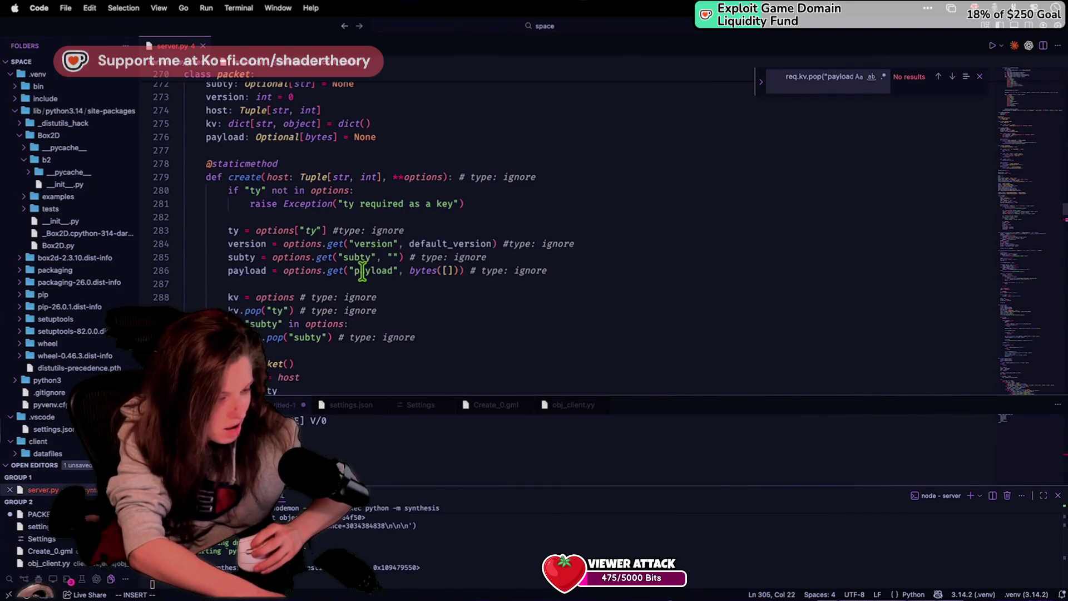
scroll(362, 272, "down", 1)
left_click(364, 270)
scroll(365, 269, "down", 1)
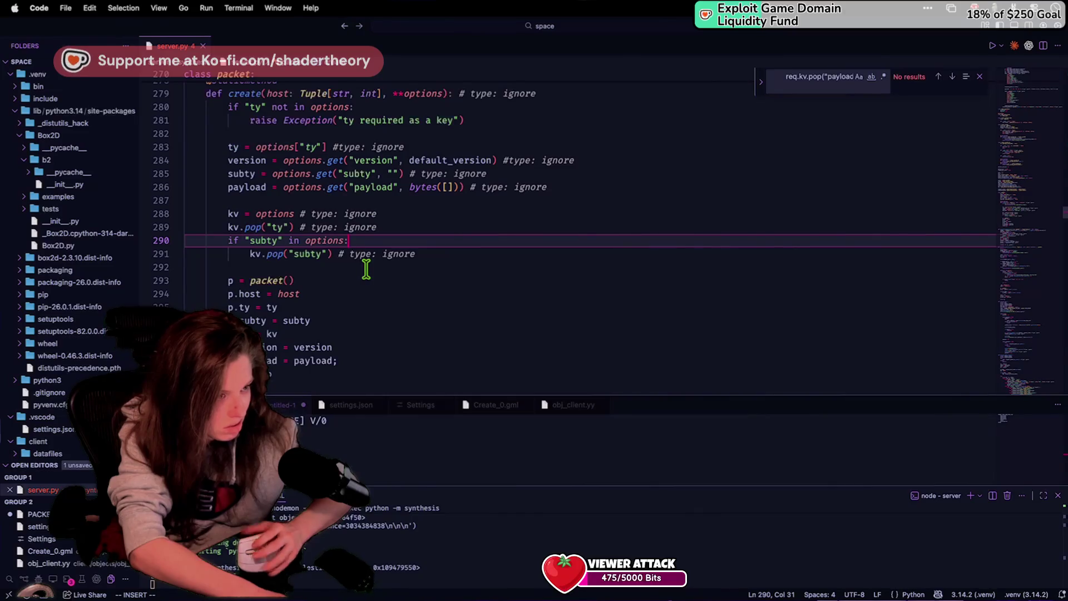
Step: Search for kv.pop calls, then duplicate the two-line subty check below itself
key("super+f")
type("kv.p")
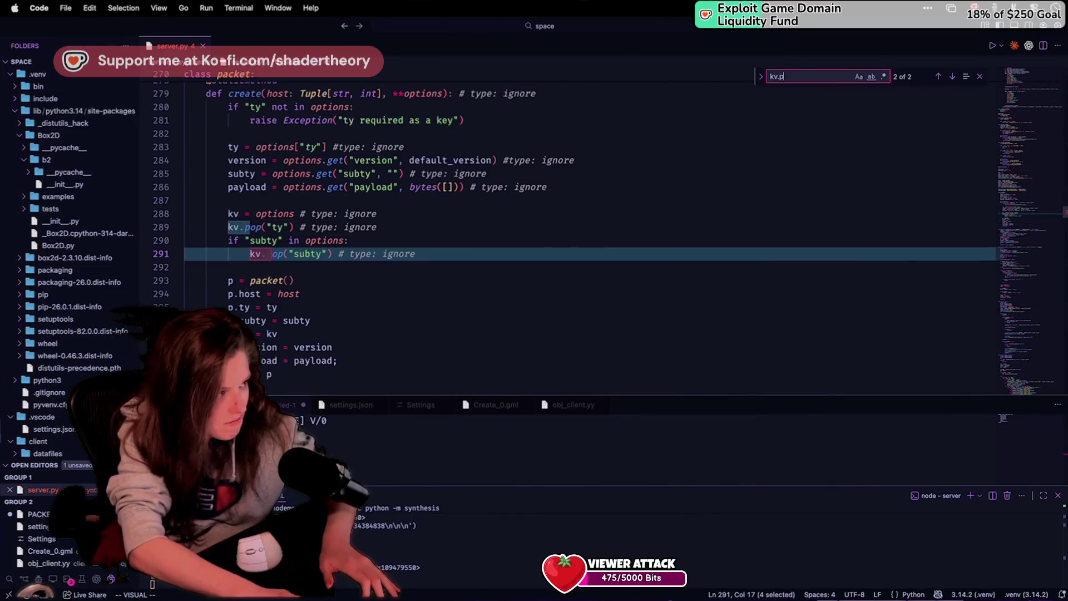
type("a")
key("BackSpace")
key("BackSpace")
key("BackSpace")
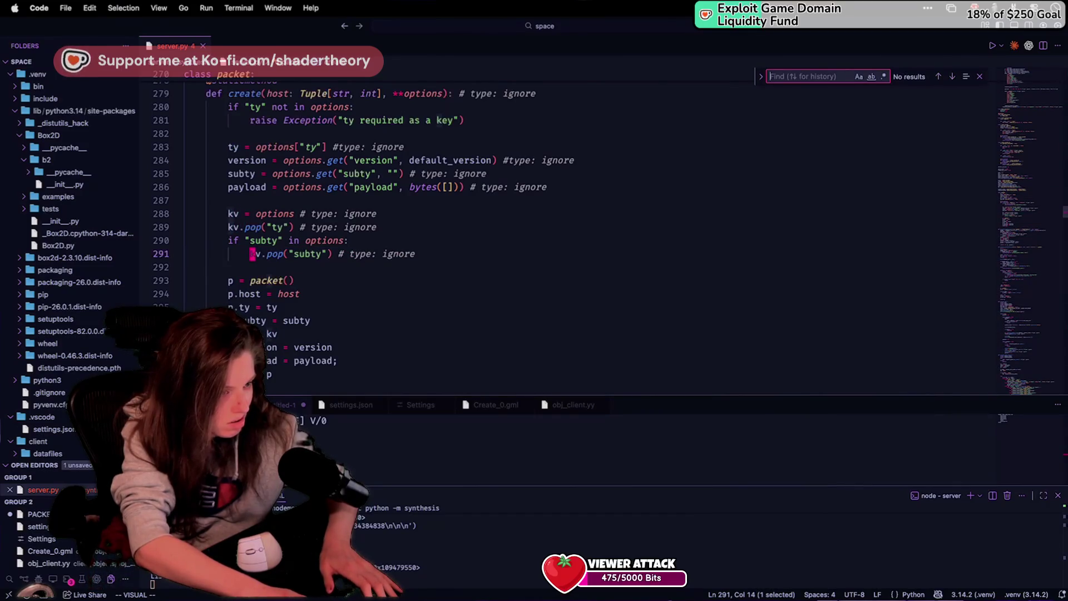
left_click(274, 213)
left_click(301, 228)
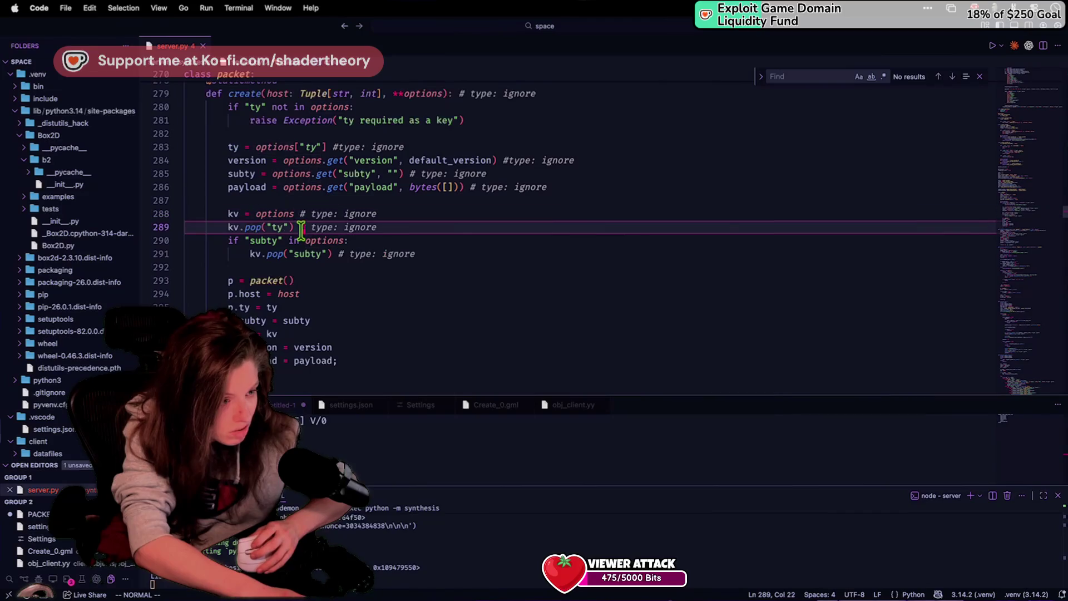
key("j")
key("V")
key("j")
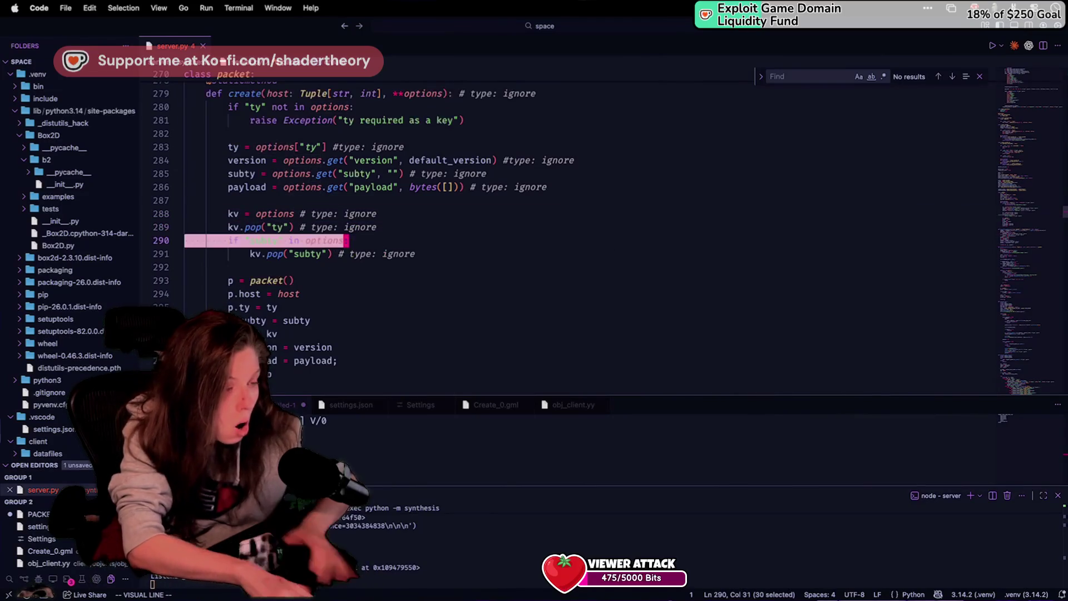
key("y")
key("j")
key("j")
key("p")
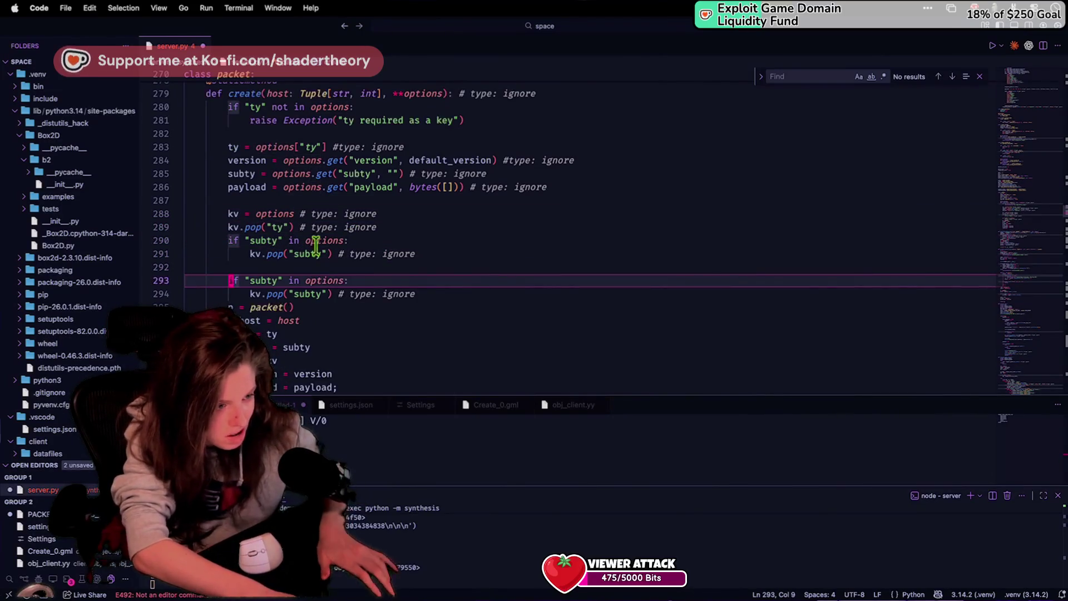
Step: Change subty to payload in both the copied condition and its kv.pop call
key("w")
key("w")
type("cwpayl")
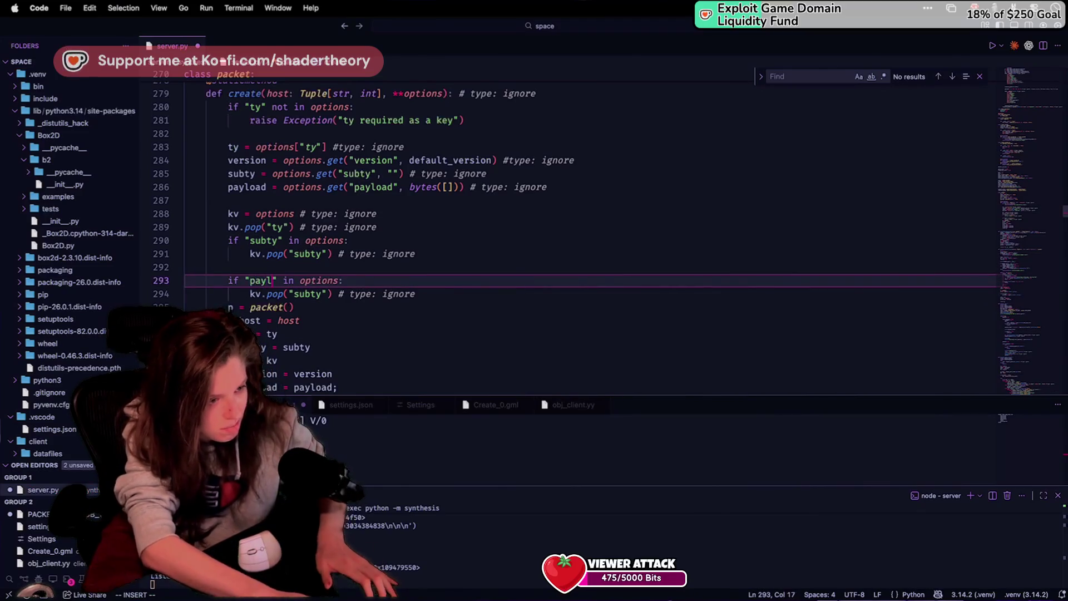
type("oad")
key("Escape")
key("j")
key("w")
key("w")
type("cwpayload")
key("Escape")
left_click_drag(333, 294, 313, 288)
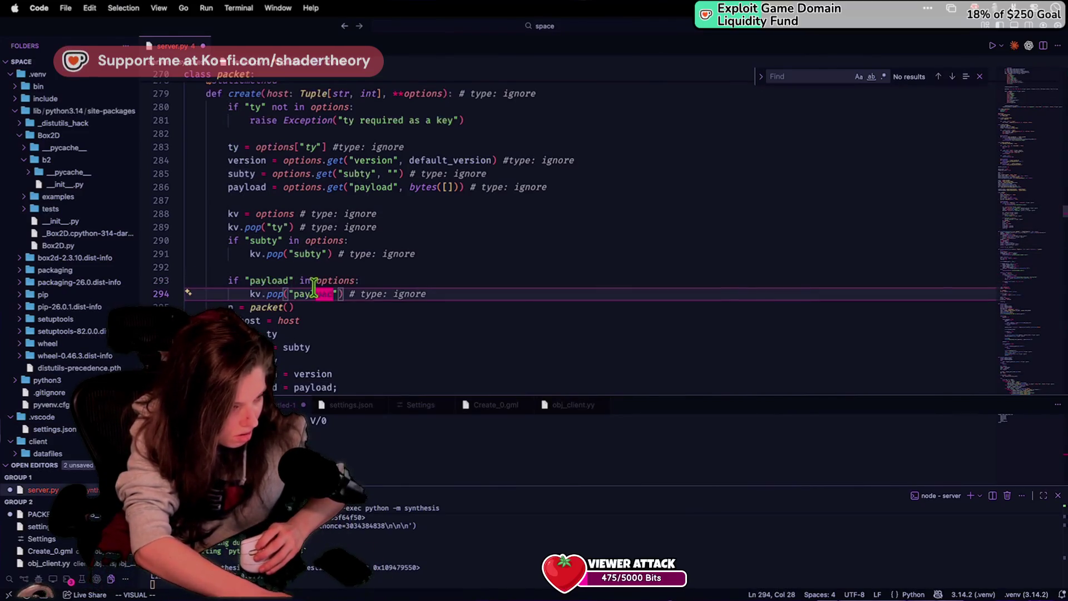
Step: Remove the blank line between the subty and payload checks and save server.py
left_click(312, 269)
key("d")
key("d")
key("ctrl+s")
left_click(447, 284)
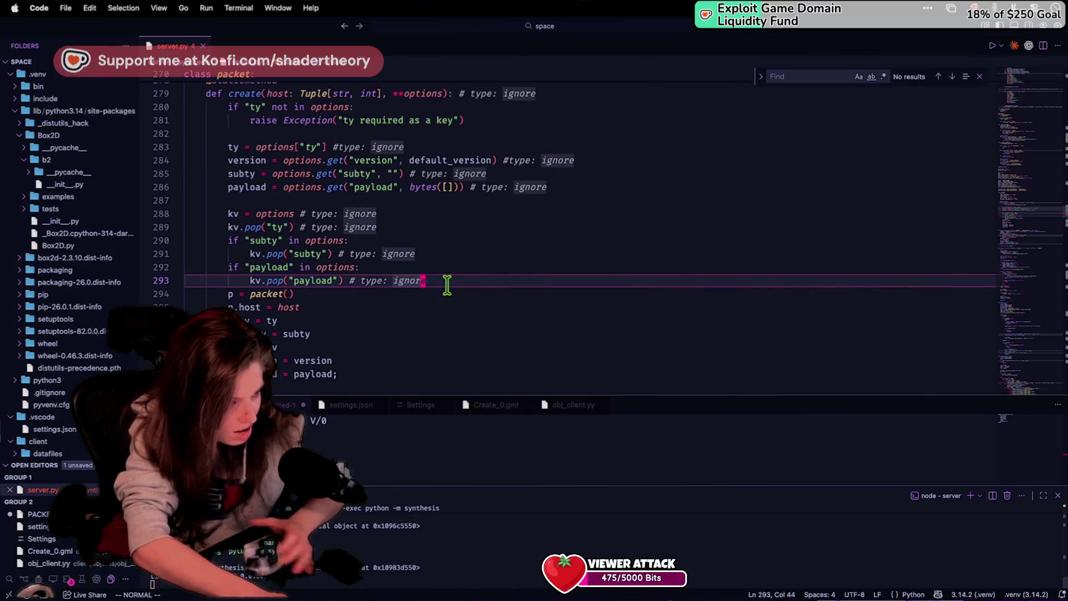
key("o")
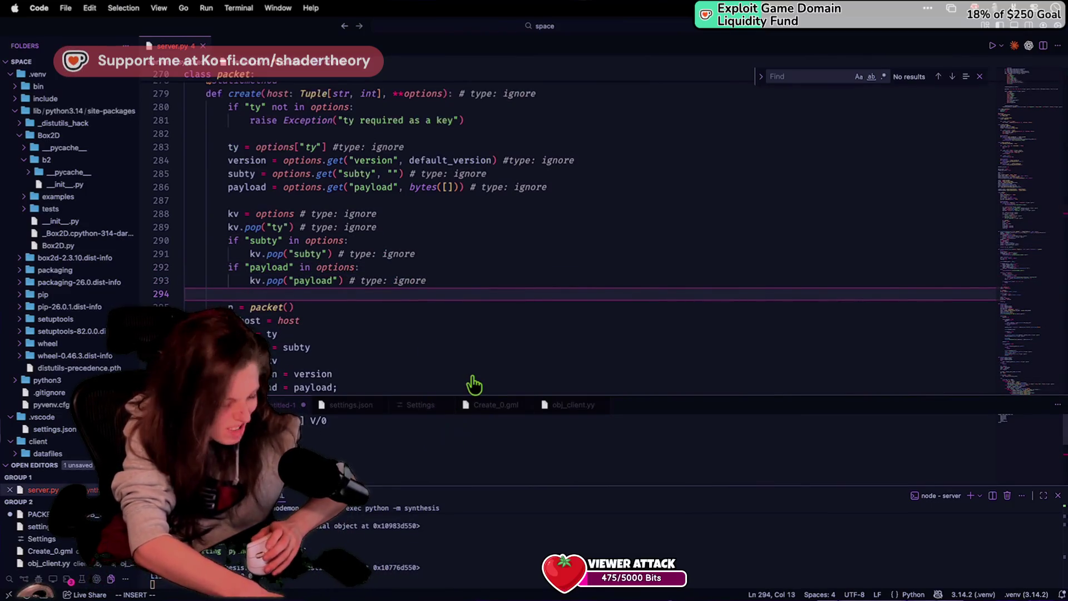
key("ctrl+Left")
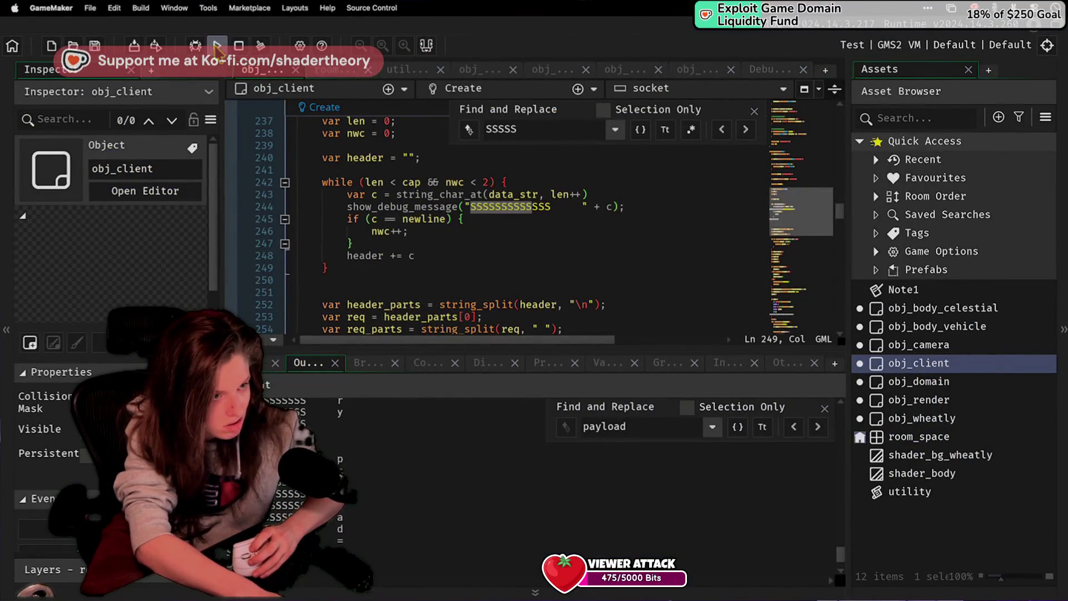
Step: Run the game and inspect the parsed snapshot packet and payload buffer in the output log
left_click(217, 46)
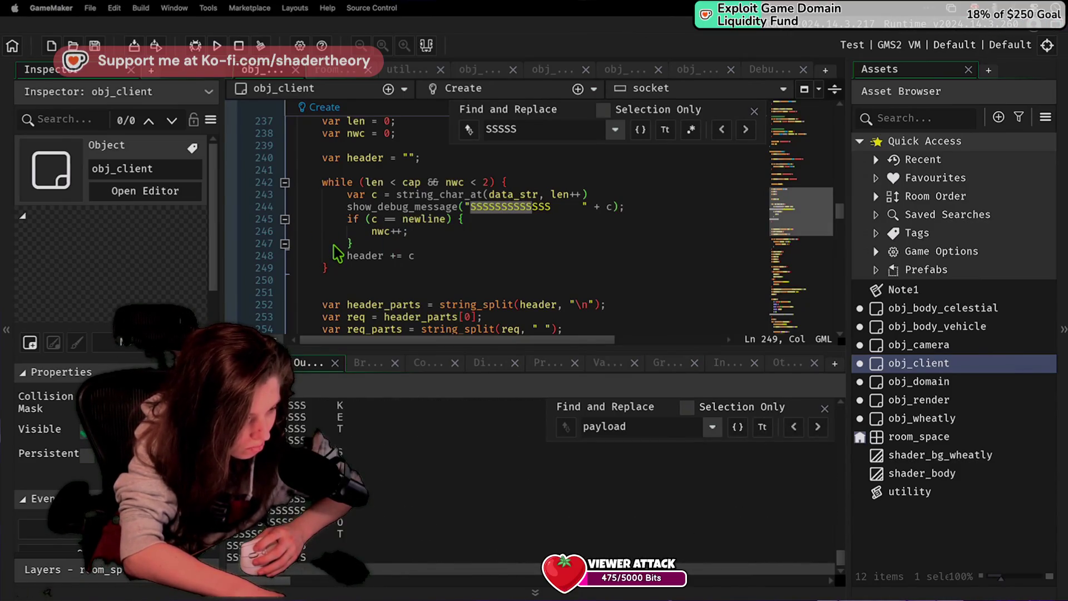
scroll(501, 223, "up", 12)
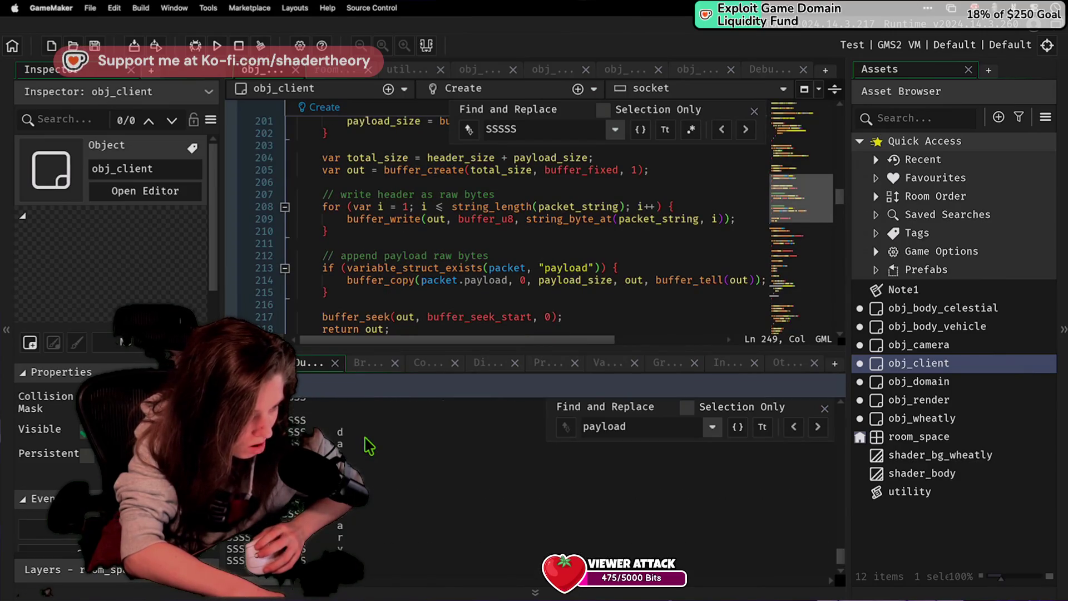
left_click(362, 472)
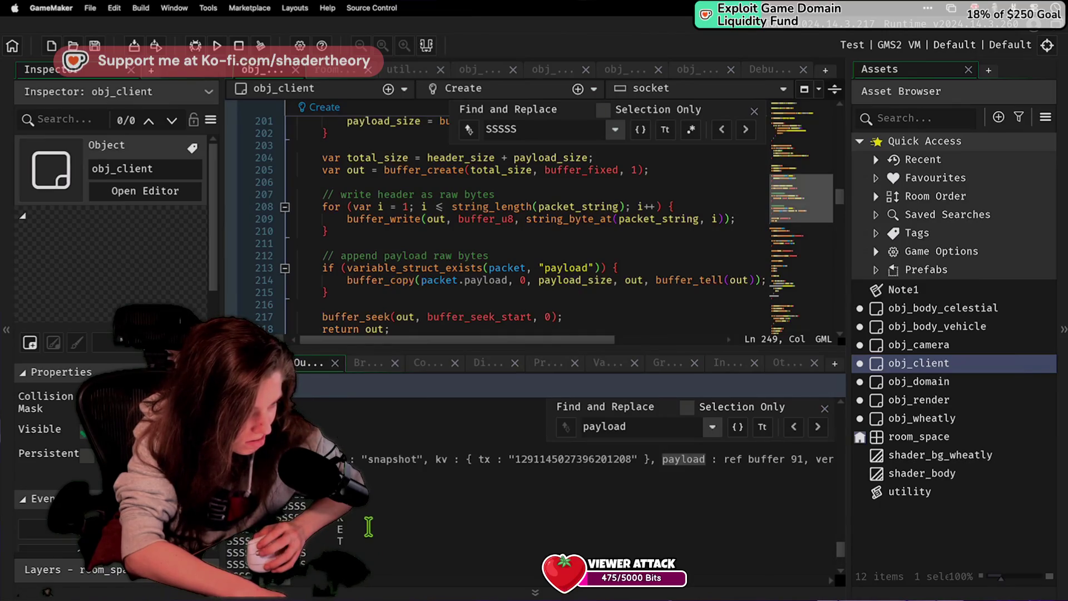
scroll(446, 172, "up", 20)
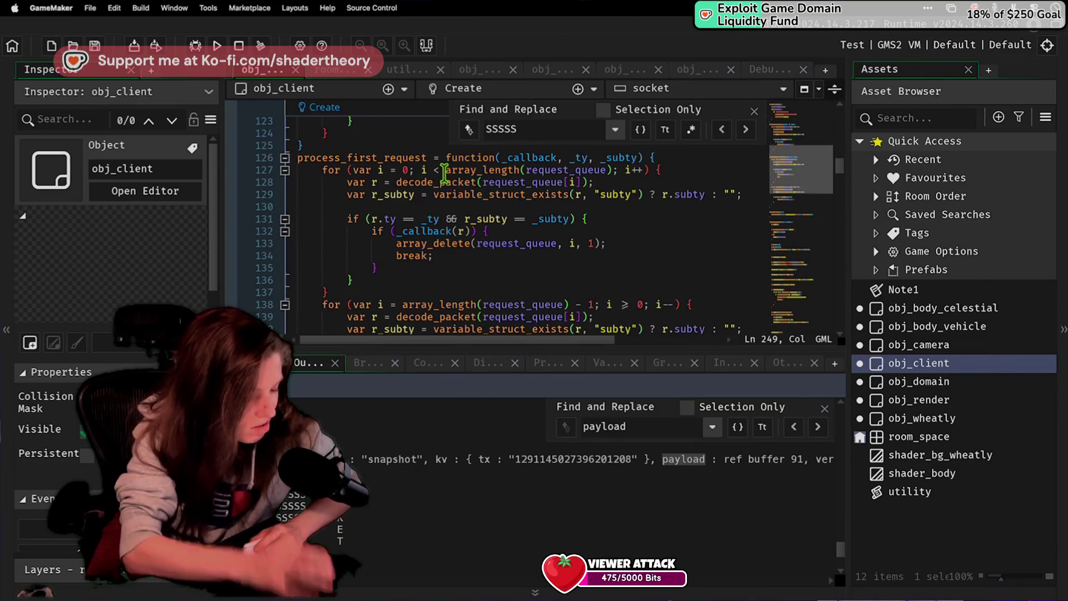
scroll(487, 204, "down", 15)
scroll(487, 204, "down", 20)
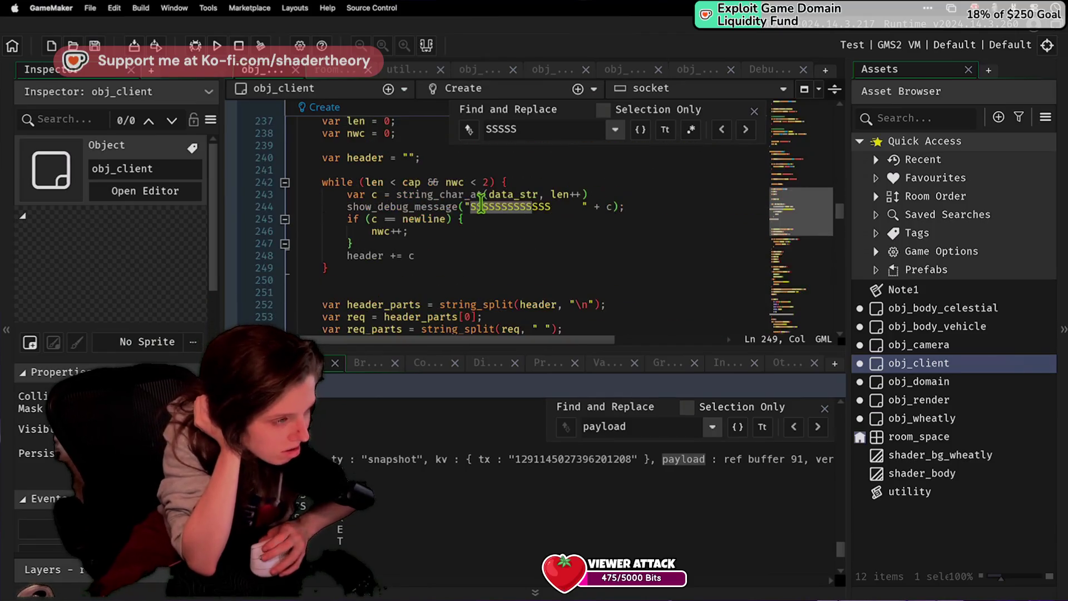
scroll(481, 204, "up", 10)
scroll(481, 204, "up", 20)
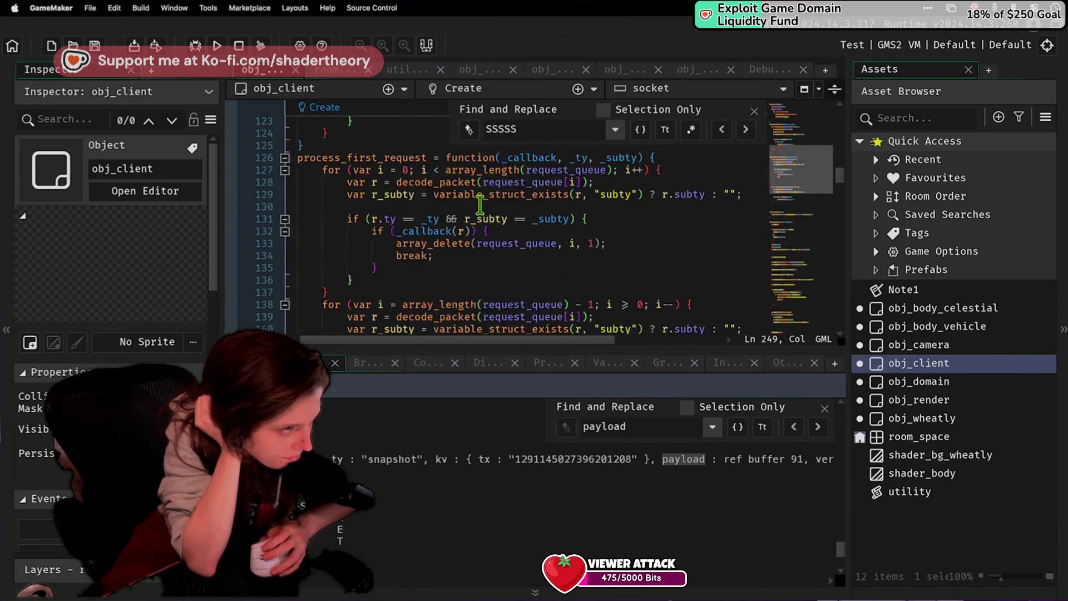
scroll(478, 207, "down", 20)
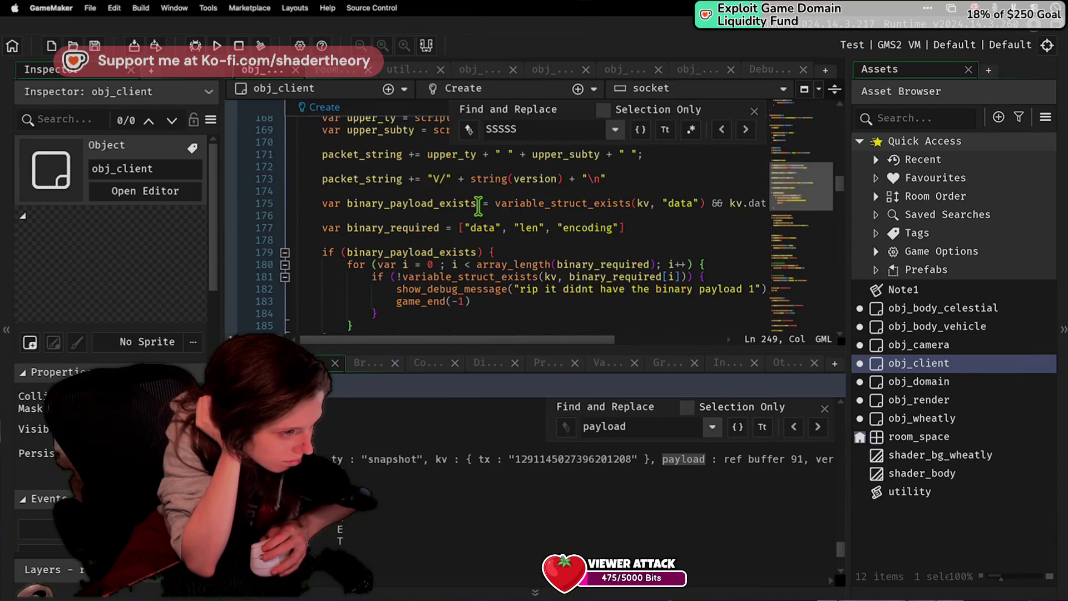
scroll(479, 206, "down", 20)
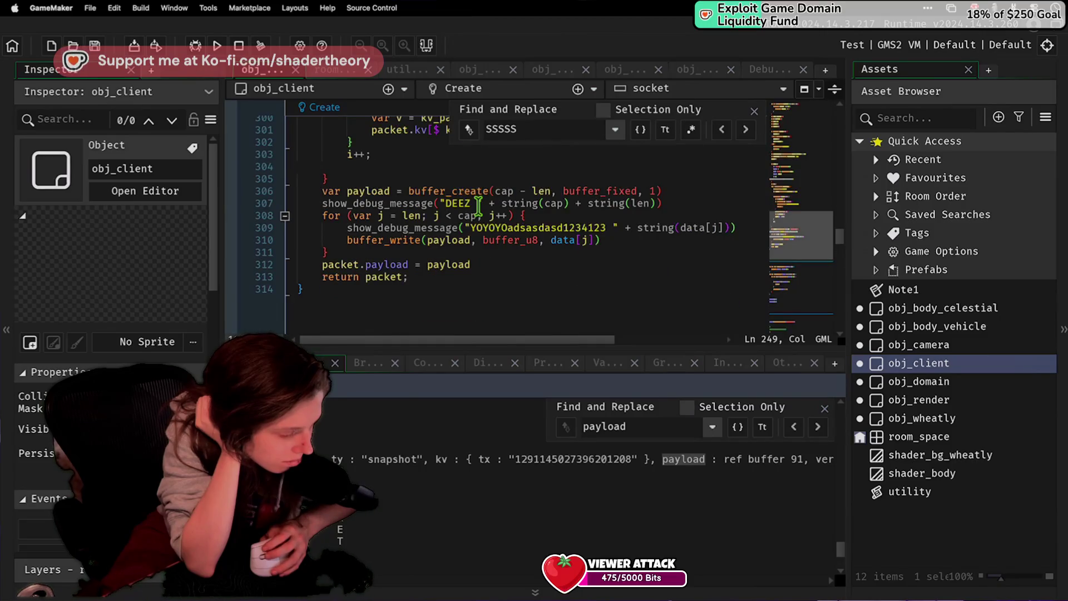
scroll(479, 207, "up", 4)
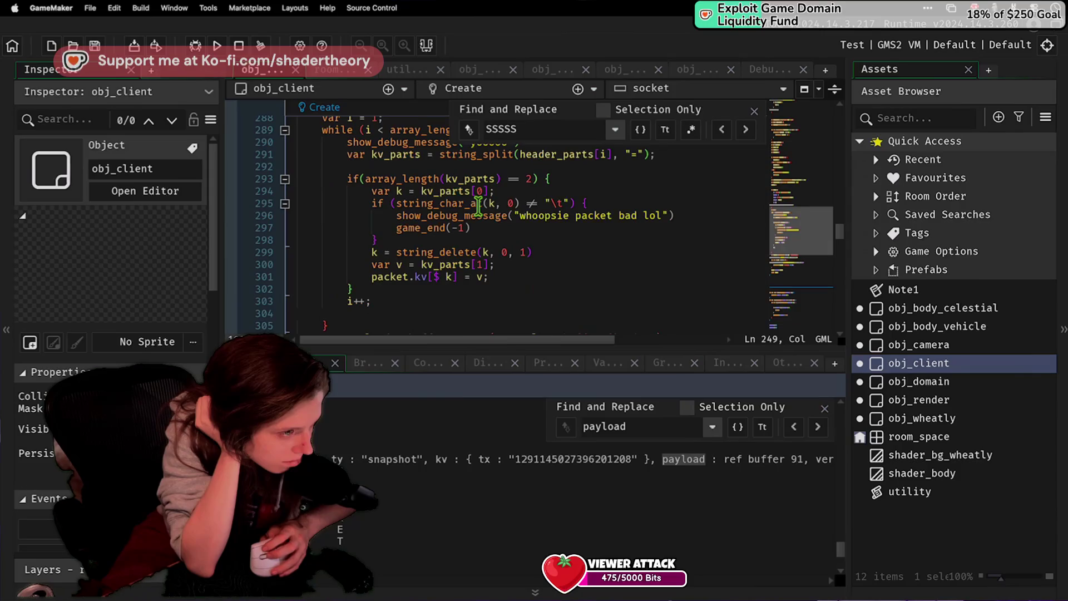
left_click(478, 207)
scroll(478, 211, "up", 4)
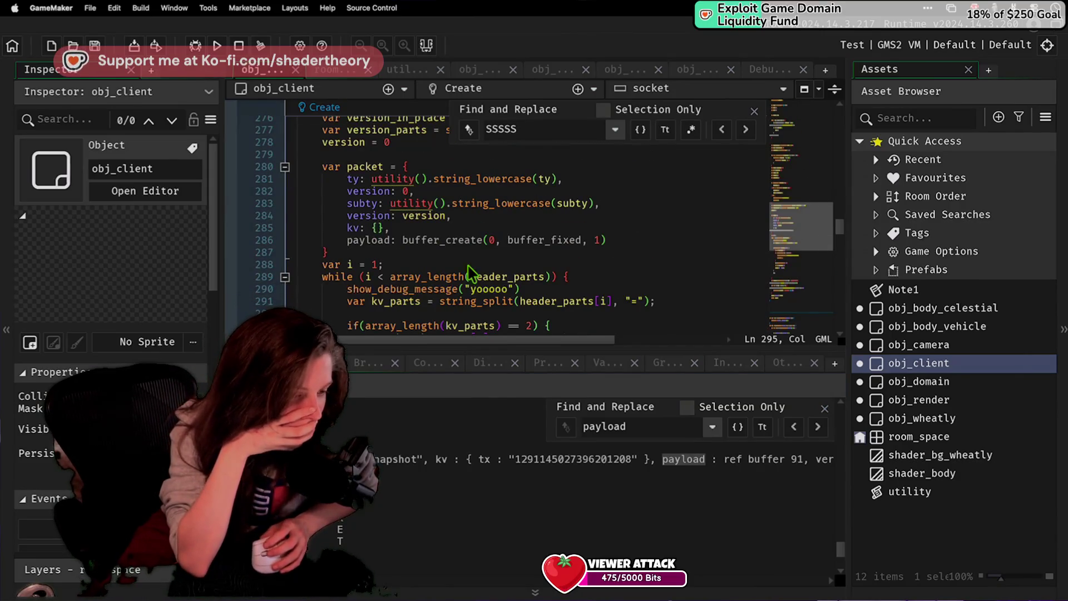
scroll(530, 437, "down", 1)
scroll(530, 437, "down", 3)
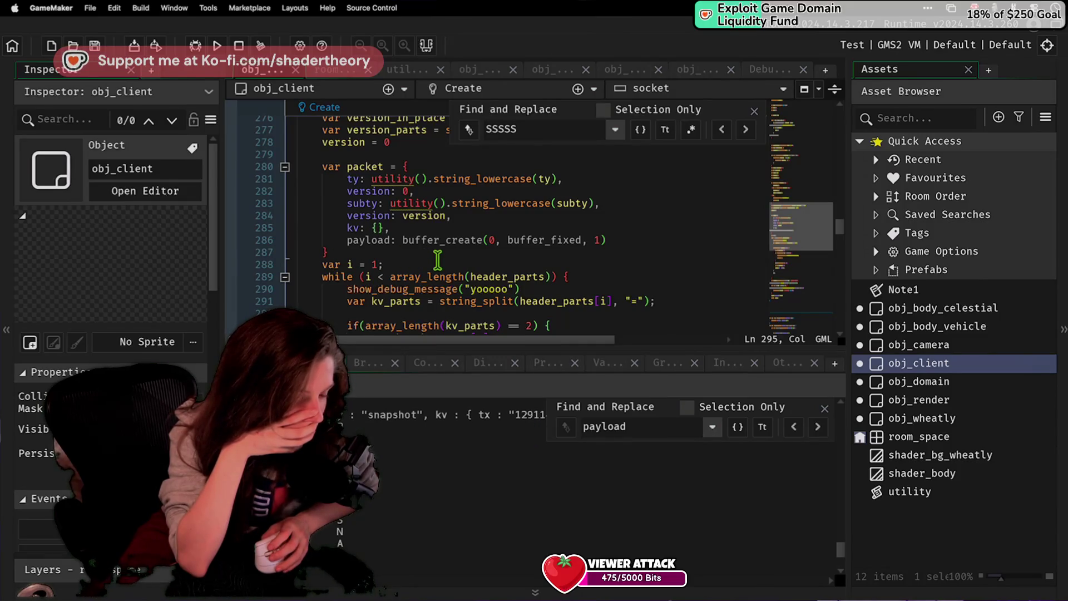
left_click(438, 265)
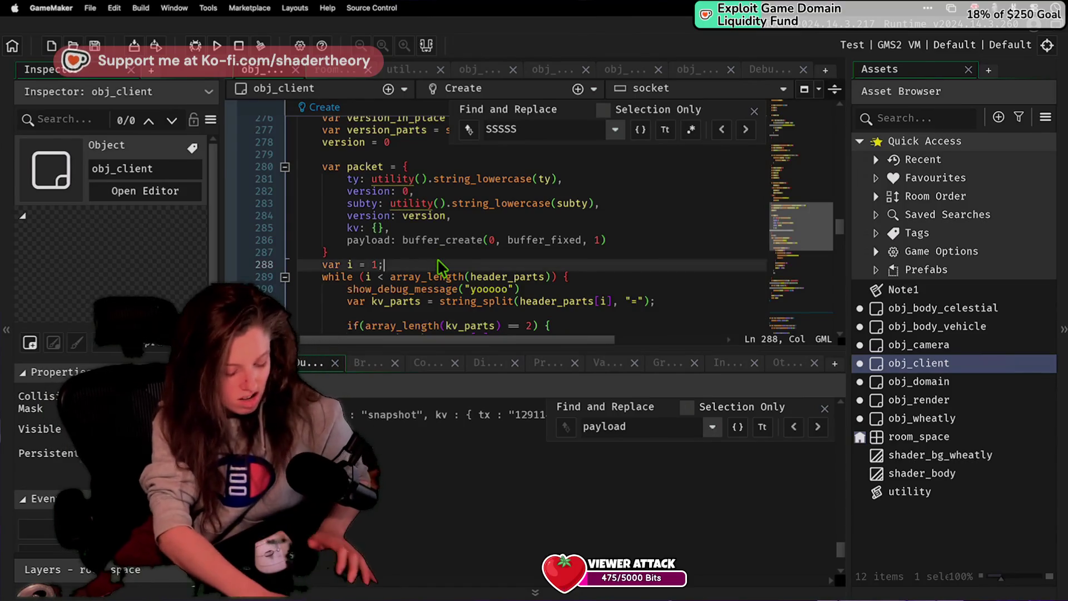
type("D")
Step: Find the DEEZ debug message in obj_client and review the header while-loop around line 240
key("super+f")
type("DEEZ")
left_click(405, 240)
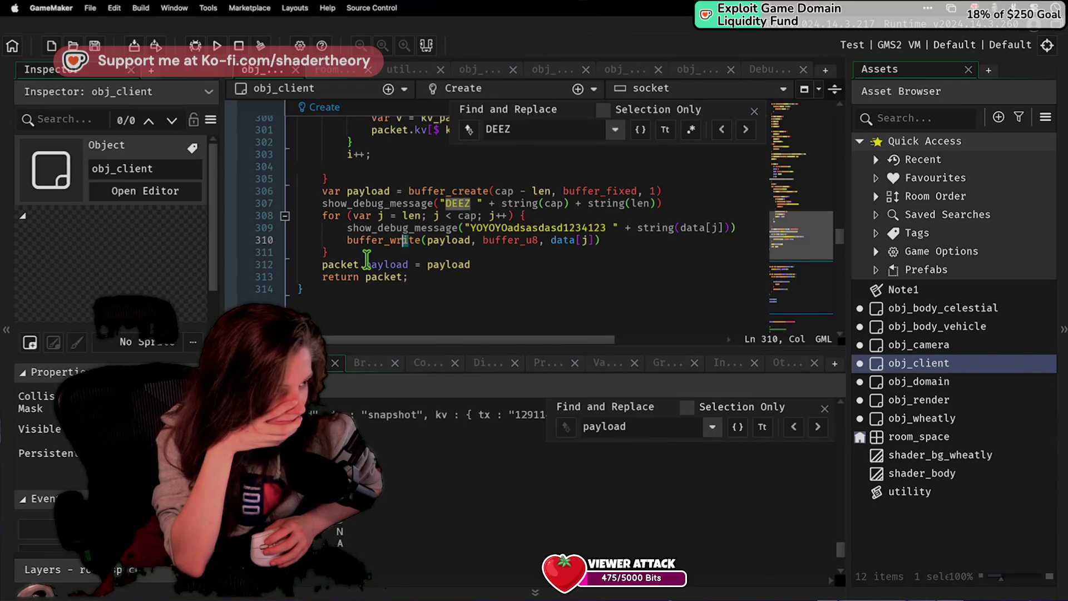
scroll(365, 264, "up", 20)
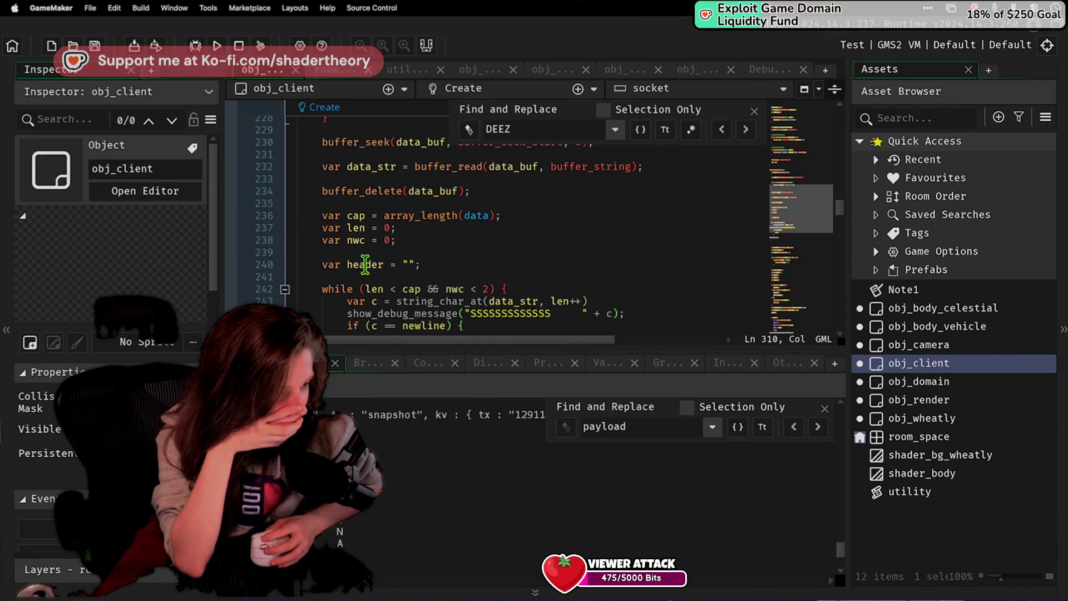
scroll(365, 264, "down", 3)
scroll(365, 265, "up", 1)
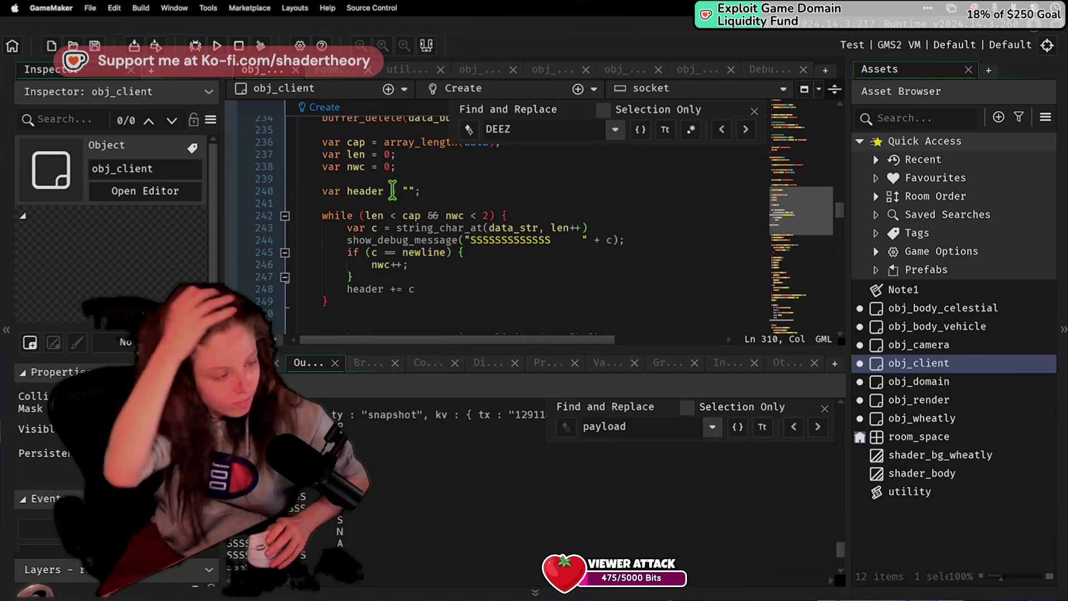
left_click(417, 192)
left_click(459, 254)
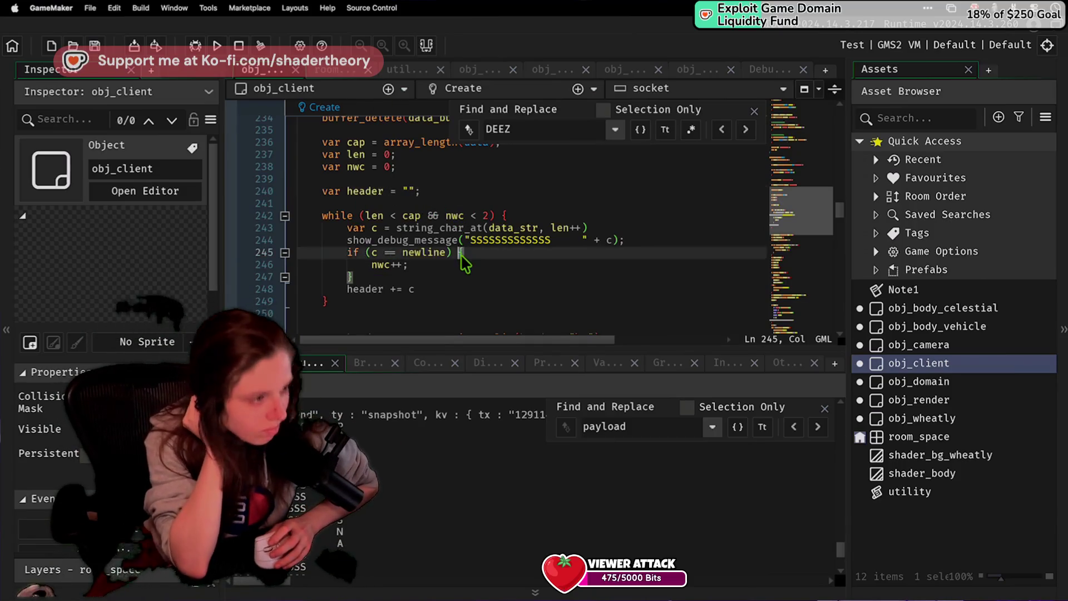
scroll(465, 259, "up", 4)
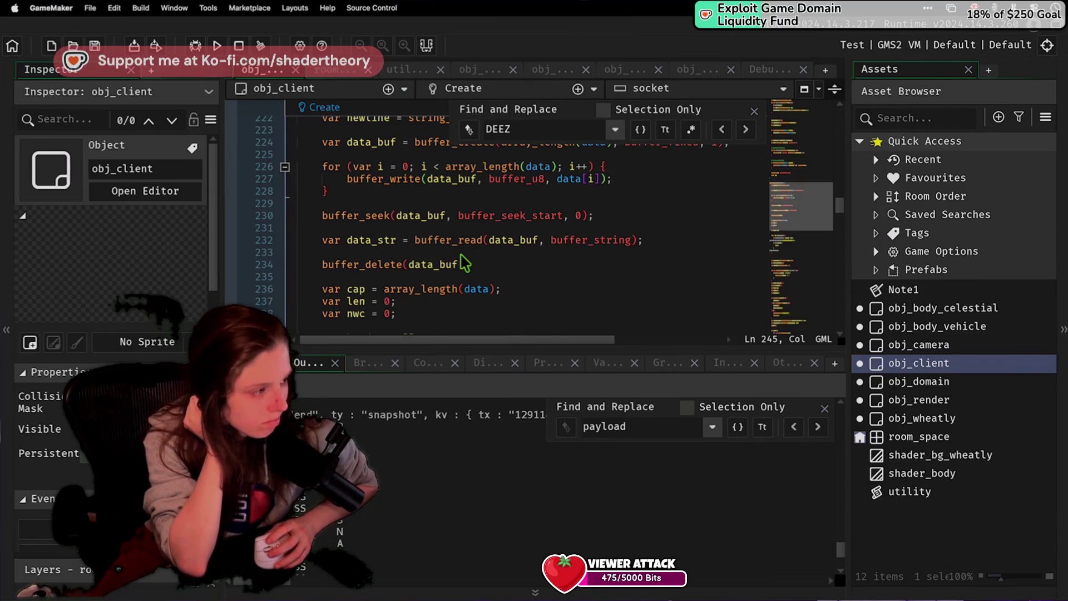
scroll(465, 258, "up", 2)
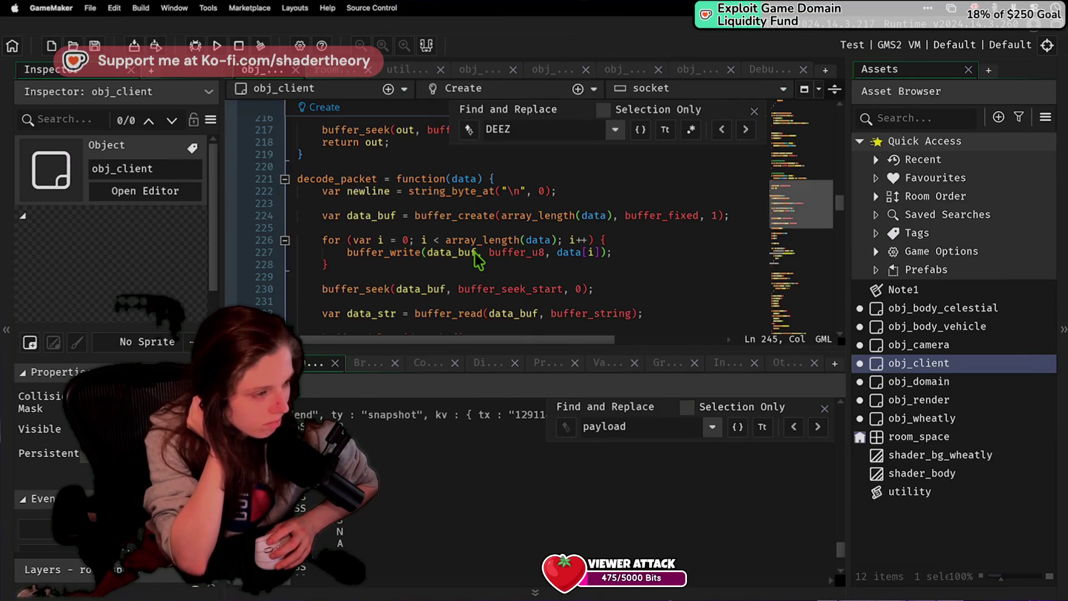
scroll(477, 259, "down", 6)
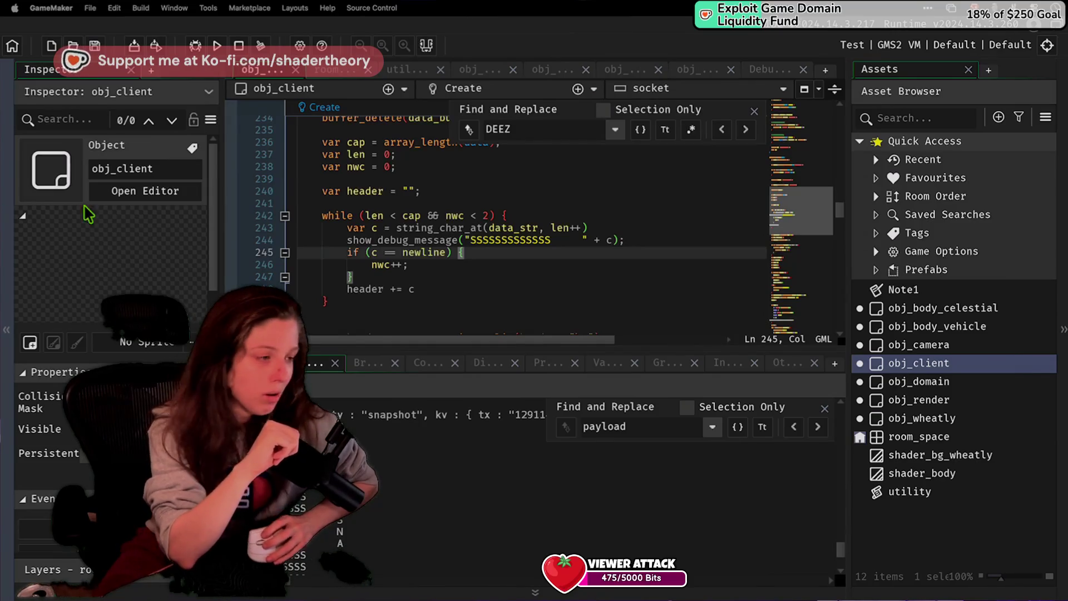
left_click(382, 191)
scroll(391, 245, "up", 2)
scroll(391, 244, "down", 2)
left_click(590, 253)
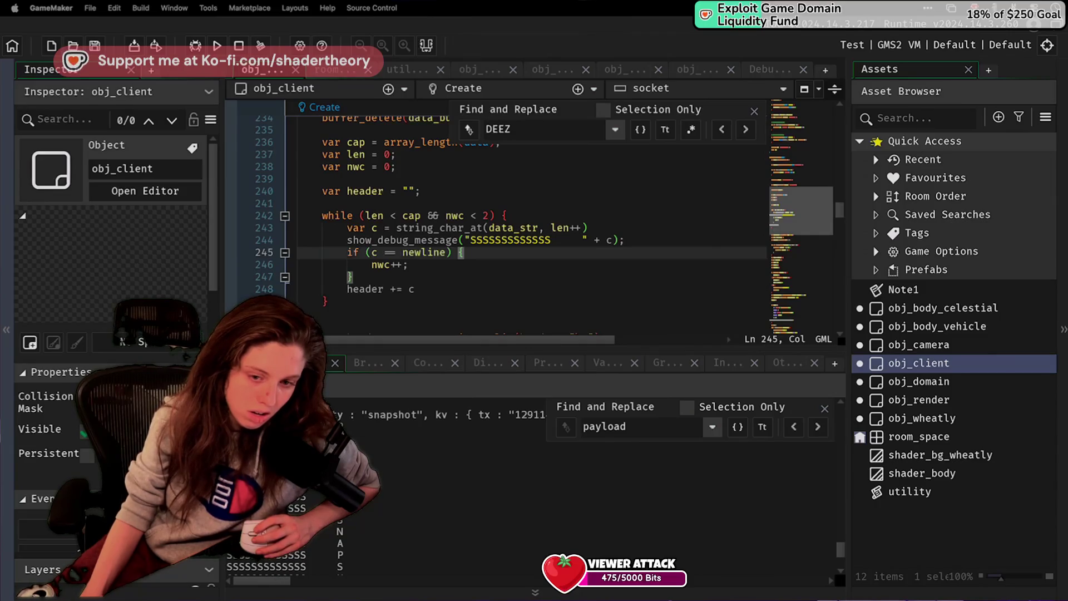
left_click(455, 218)
left_click(457, 268)
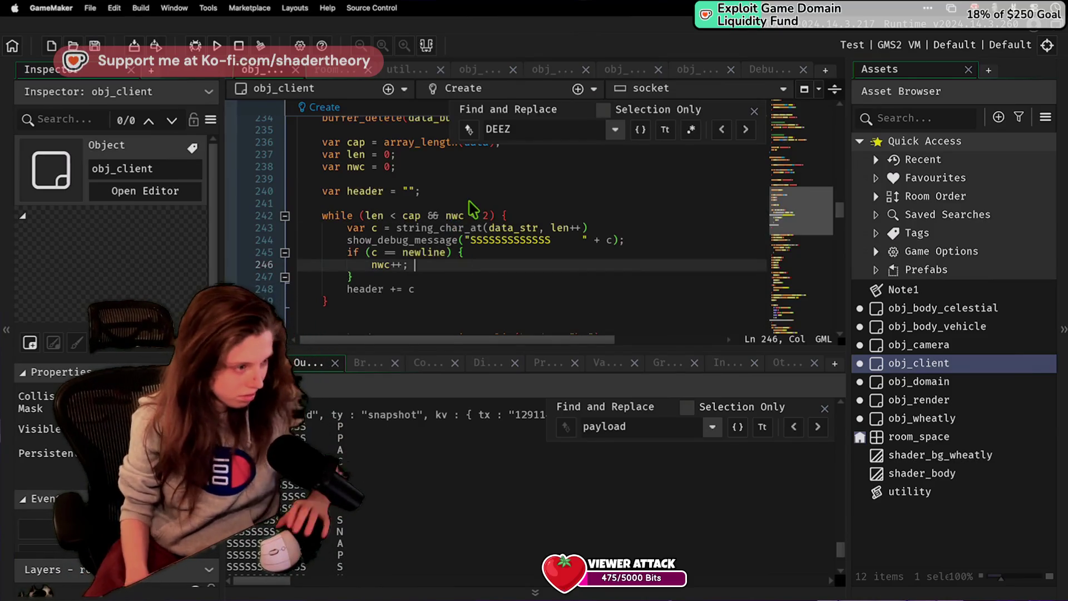
left_click_drag(457, 240, 450, 254)
left_click(439, 289)
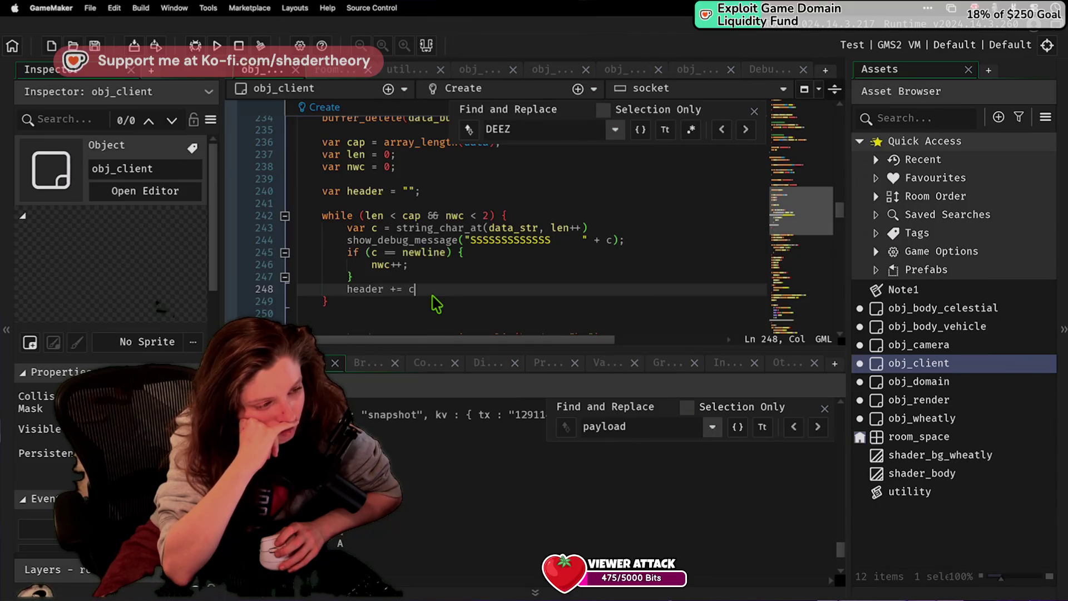
Step: Change the loop condition to increment nwc++ and end the statement with a semicolon
left_click(465, 216)
type("++")
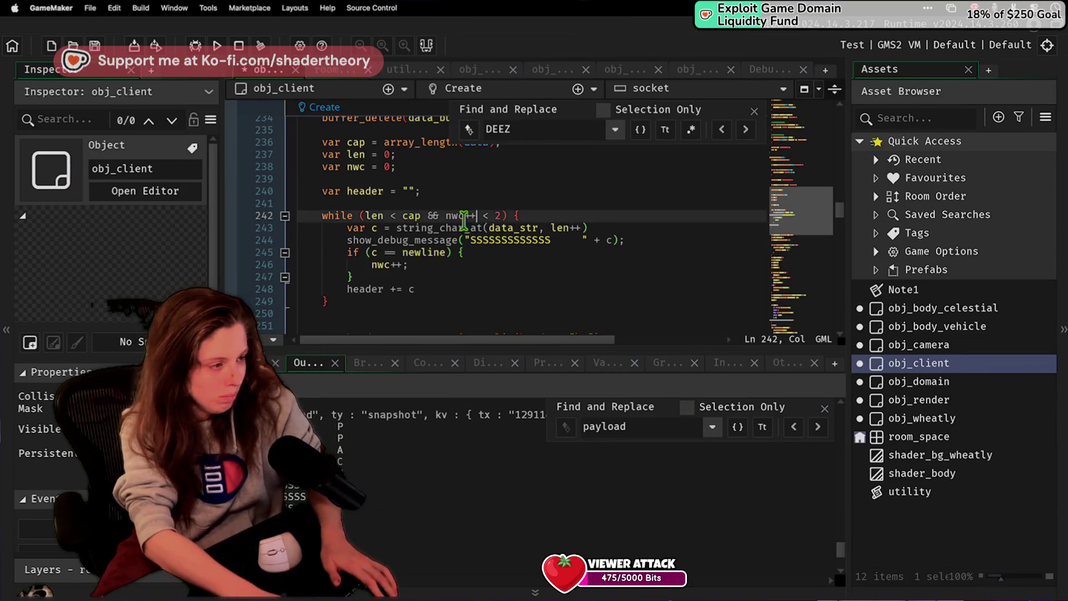
key("Down")
key("Down")
key("Down")
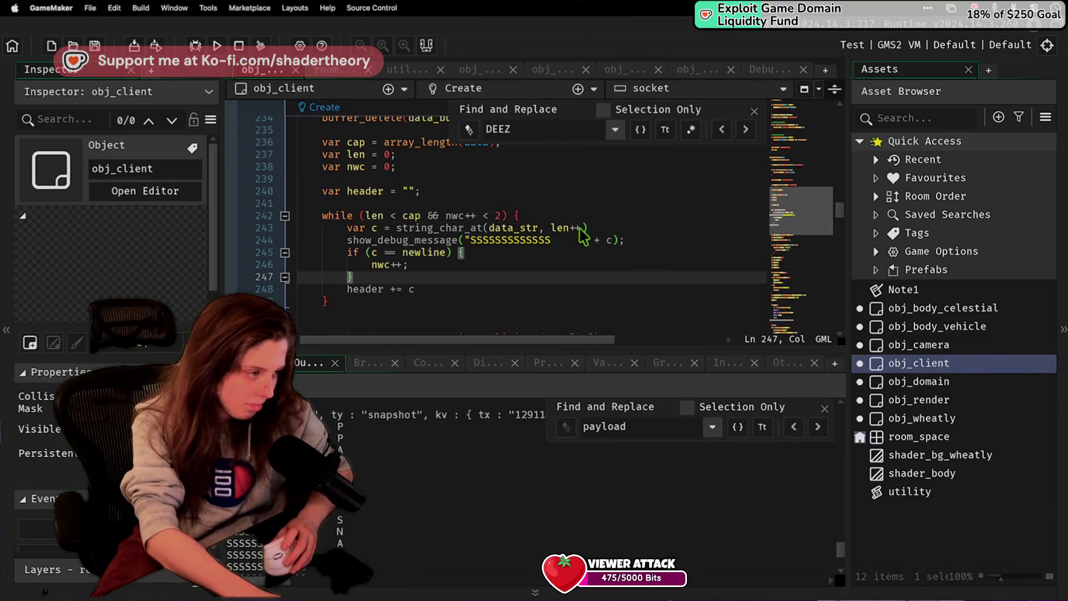
left_click(433, 240)
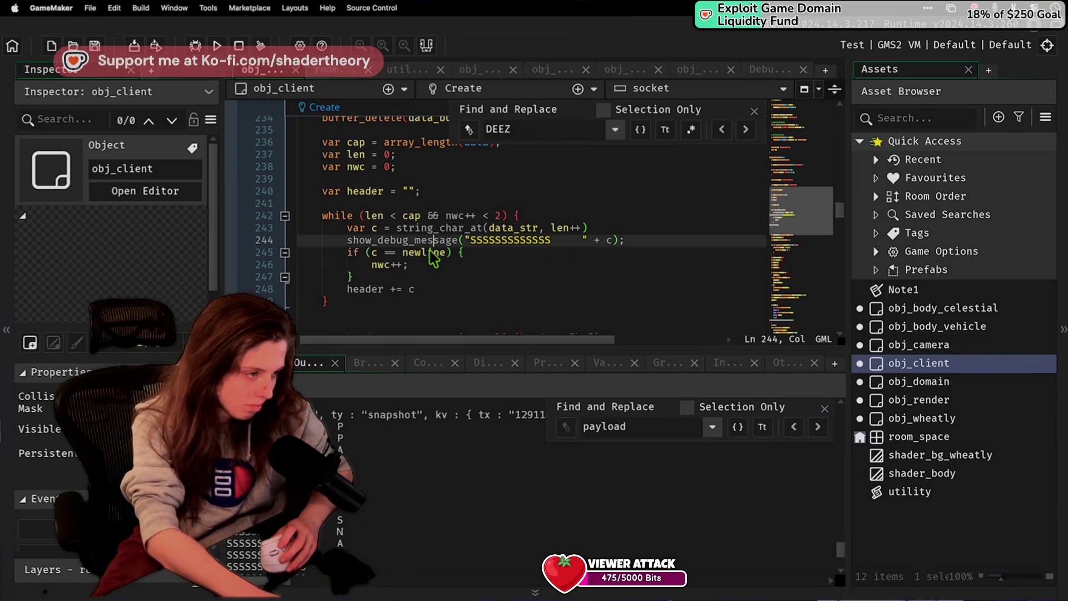
left_click(403, 264)
type(";")
Step: Add an else branch that resets nwc to 0
left_click(425, 280)
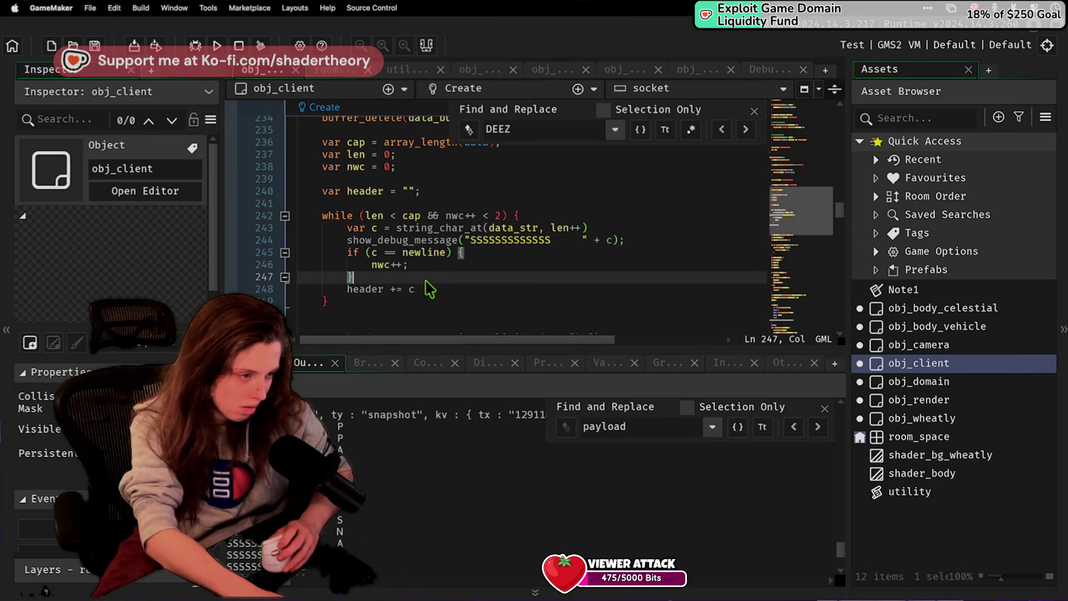
type("else{")
key("Return")
type("0")
key("Up")
key("Up")
key("Up")
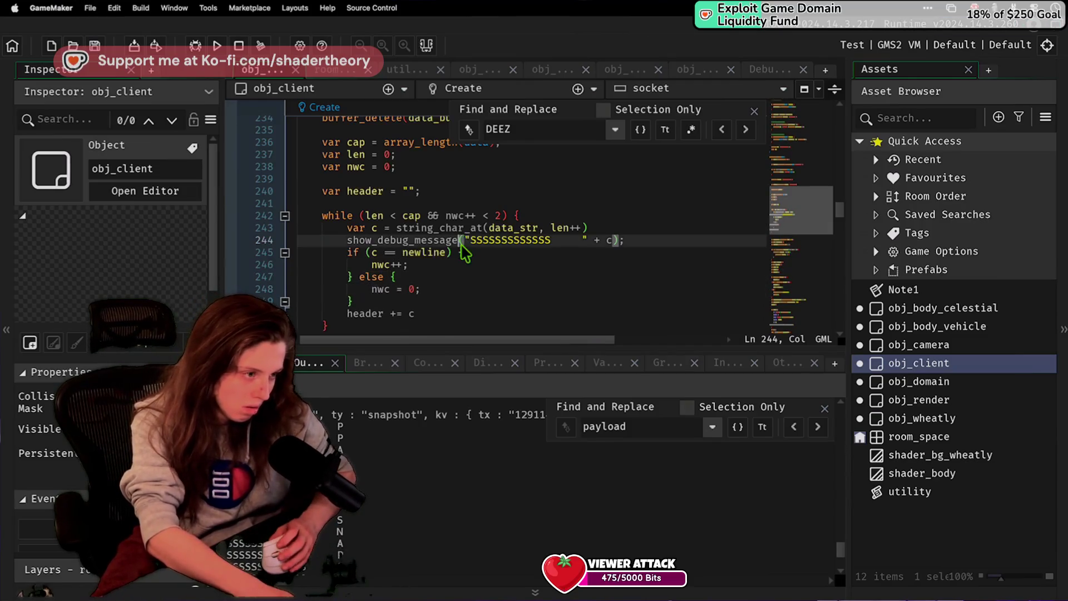
left_click(426, 265)
Step: Add show_debug_message("newline nodder") inside the newline branch
left_click(462, 243)
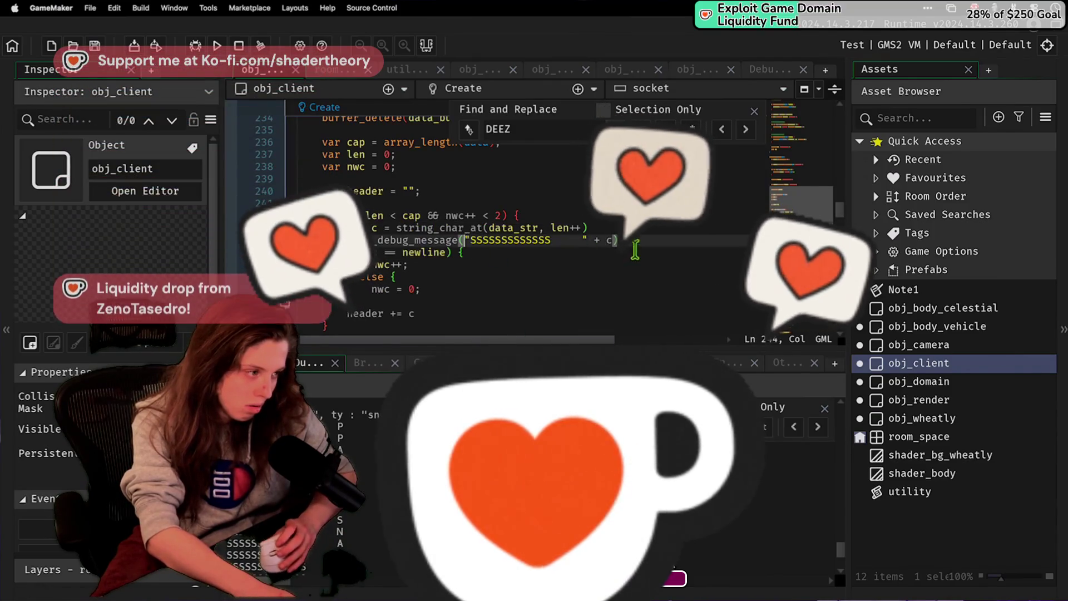
left_click(551, 254)
key("Return")
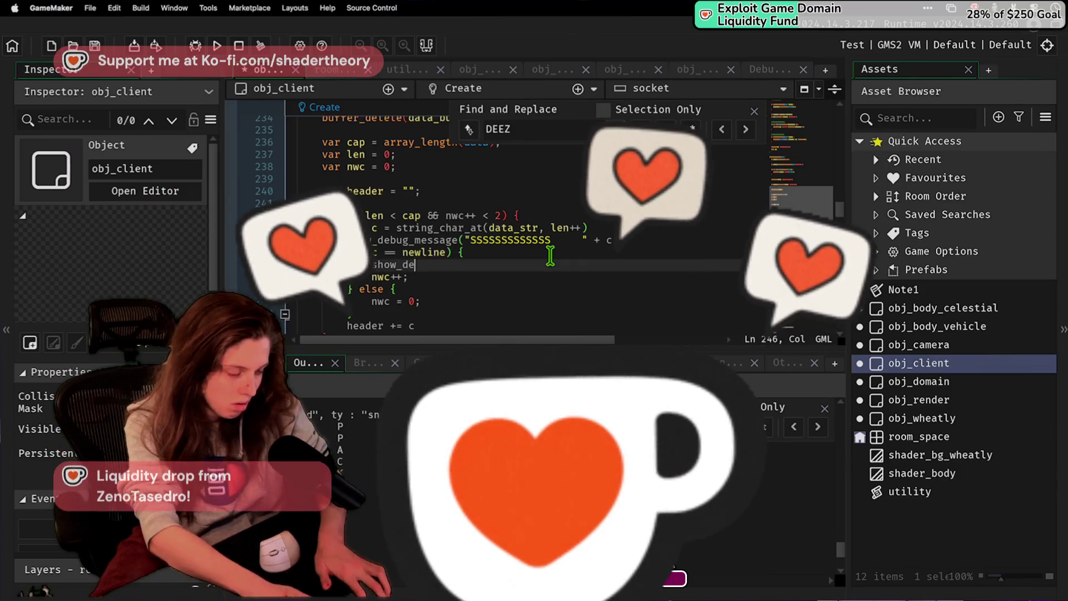
type("show_debug_message")
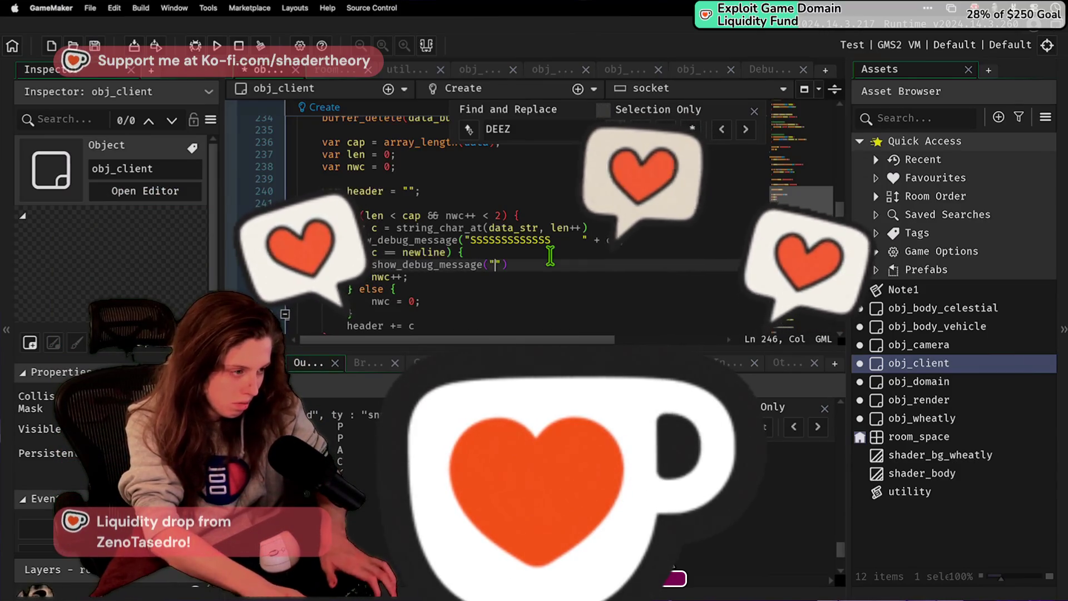
type("(\"newline hodder")
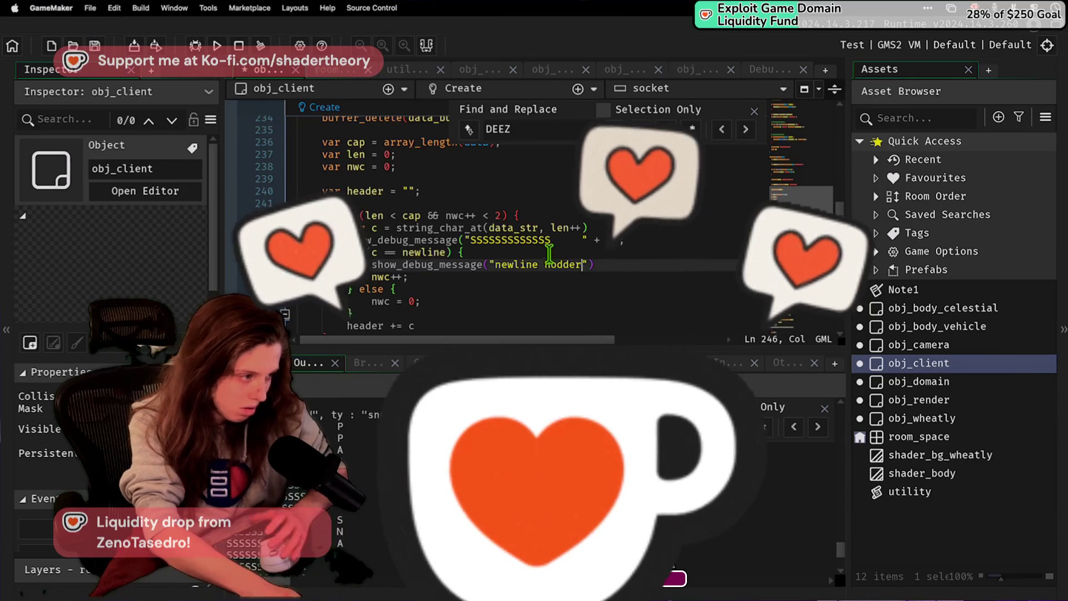
key("Home")
key("shift+End")
key("ctrl+c")
Step: Copy the debug message into the else branch beside nwc = 0 as the "newline nooo" message
key("Down")
key("Down")
key("End")
key("Return")
key("ctrl+v")
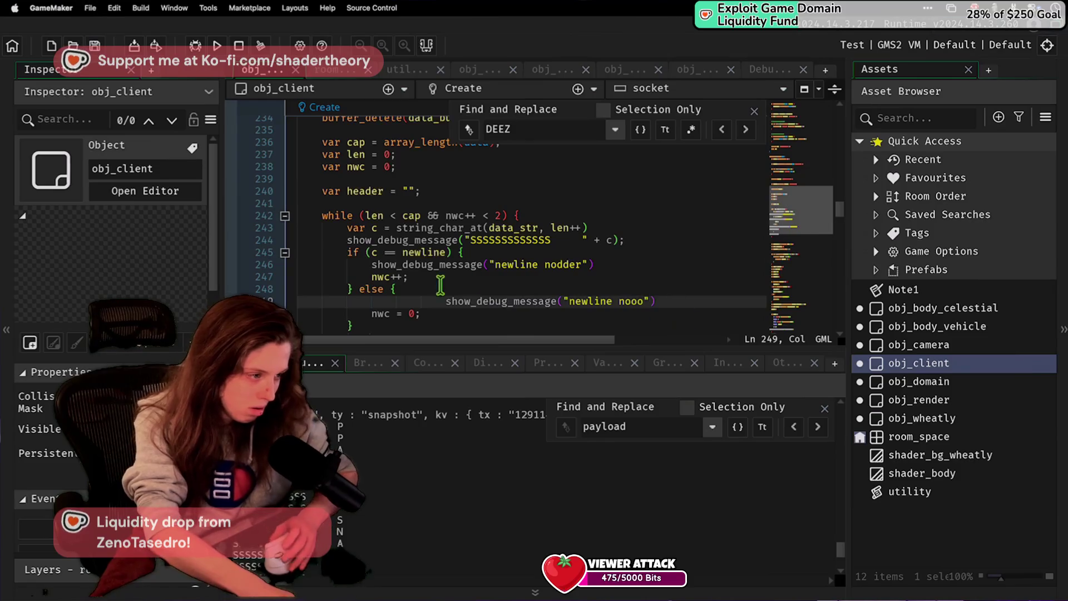
key("BackSpace")
key("BackSpace")
key("BackSpace")
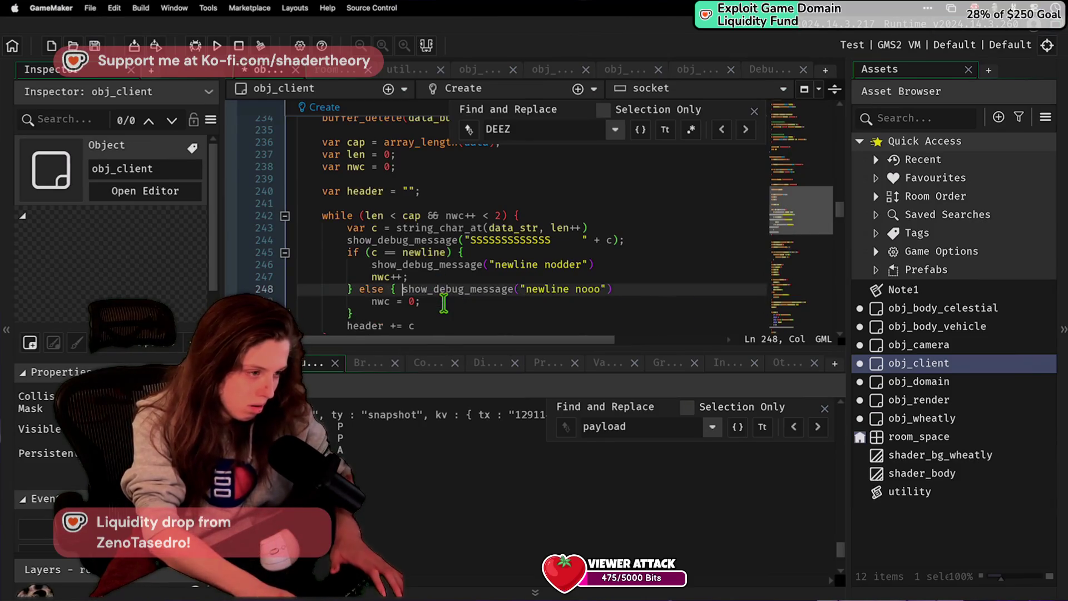
left_click(455, 450)
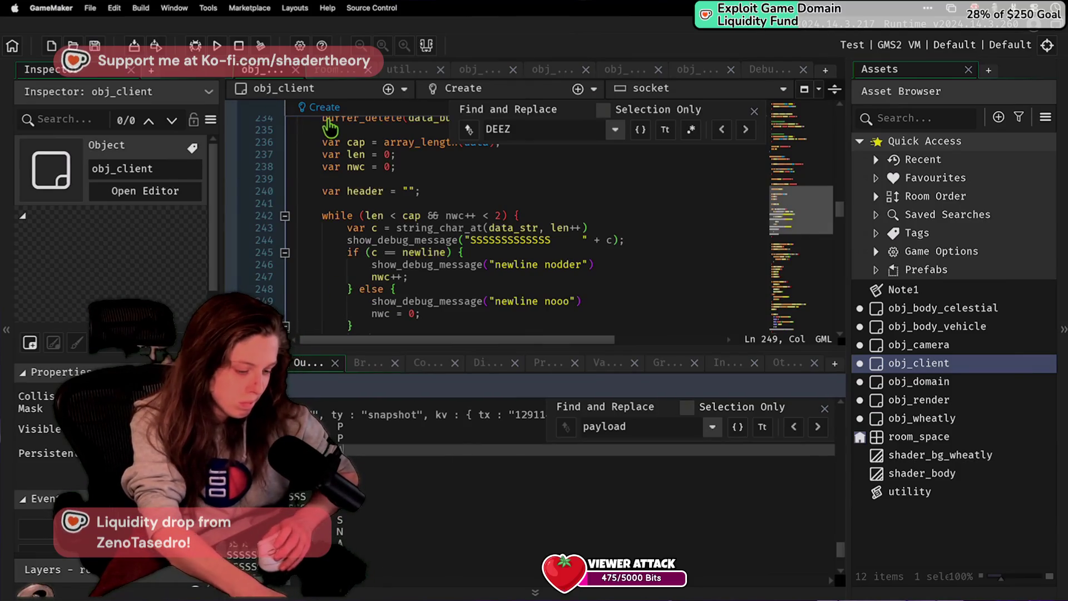
key("super+Tab")
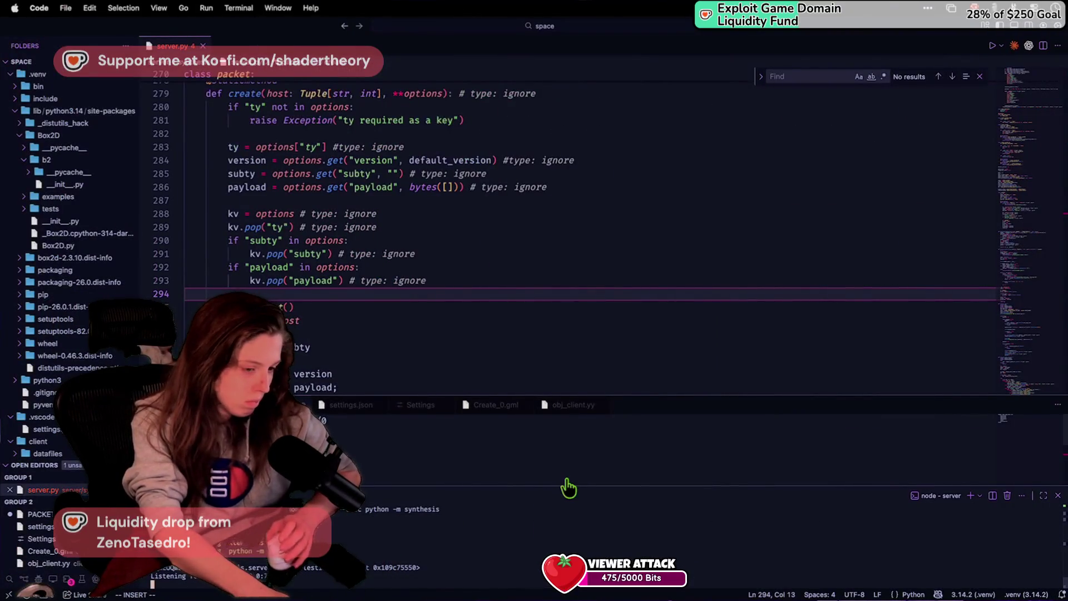
key("super+Tab")
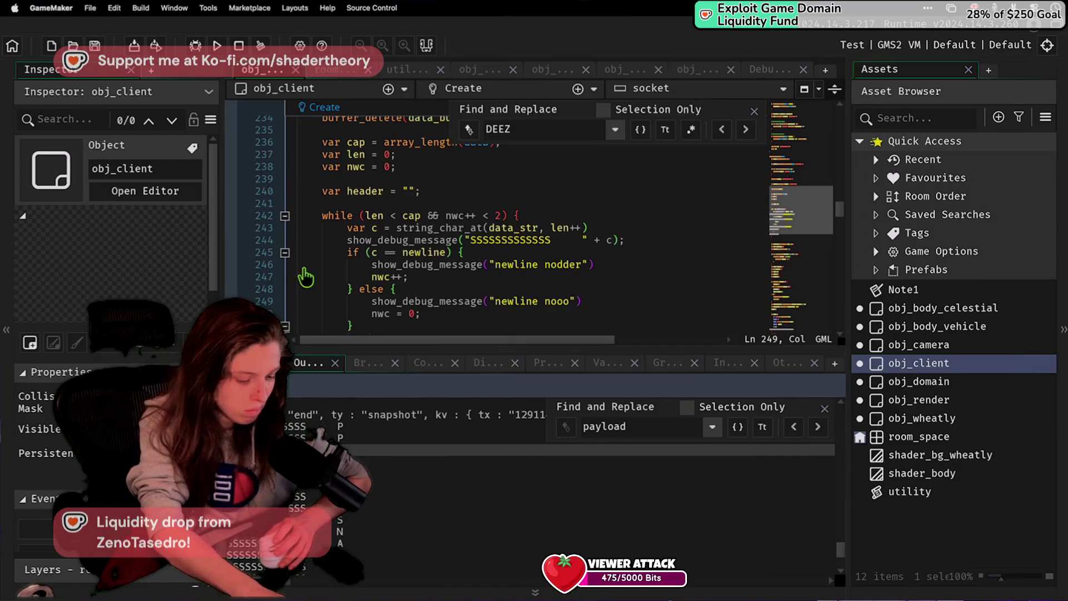
Step: Run the game and scroll the output log to read the newline debug messages
key("super+Tab")
key("super+Tab")
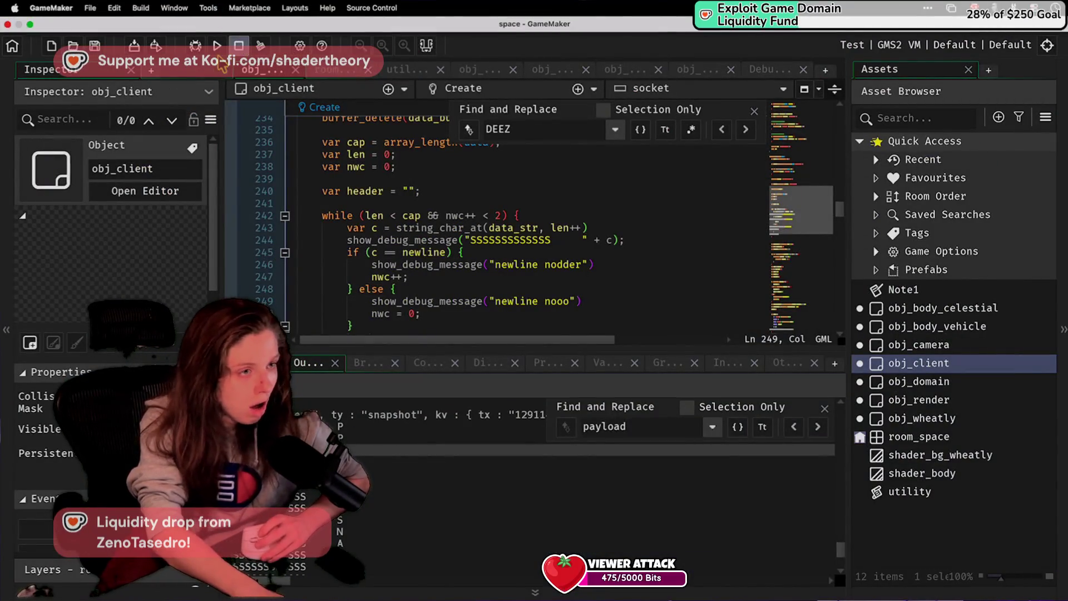
left_click(217, 46)
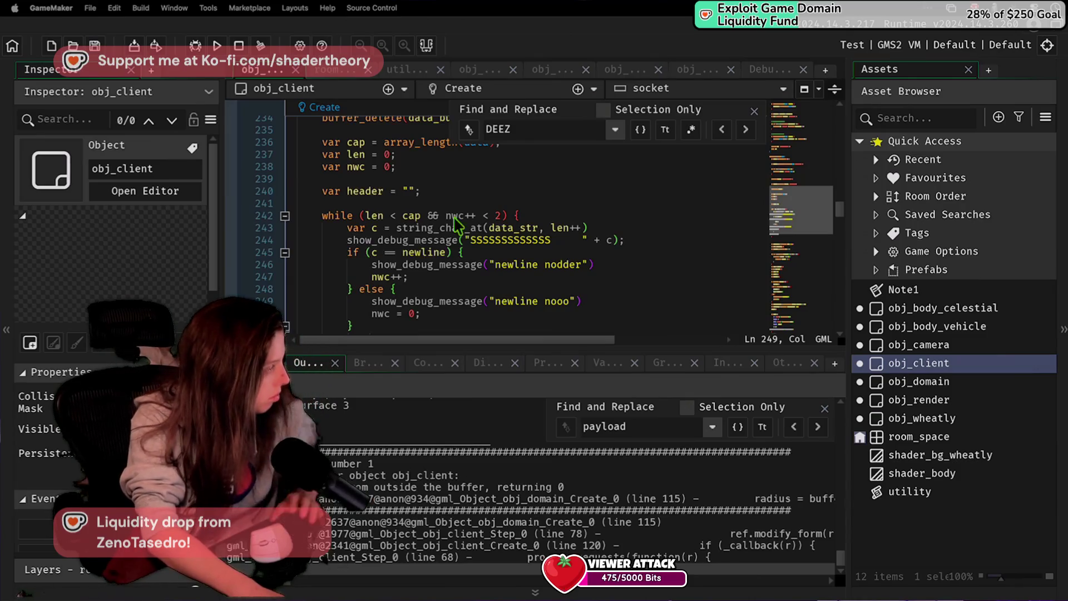
scroll(414, 516, "up", 1)
scroll(415, 516, "up", 3)
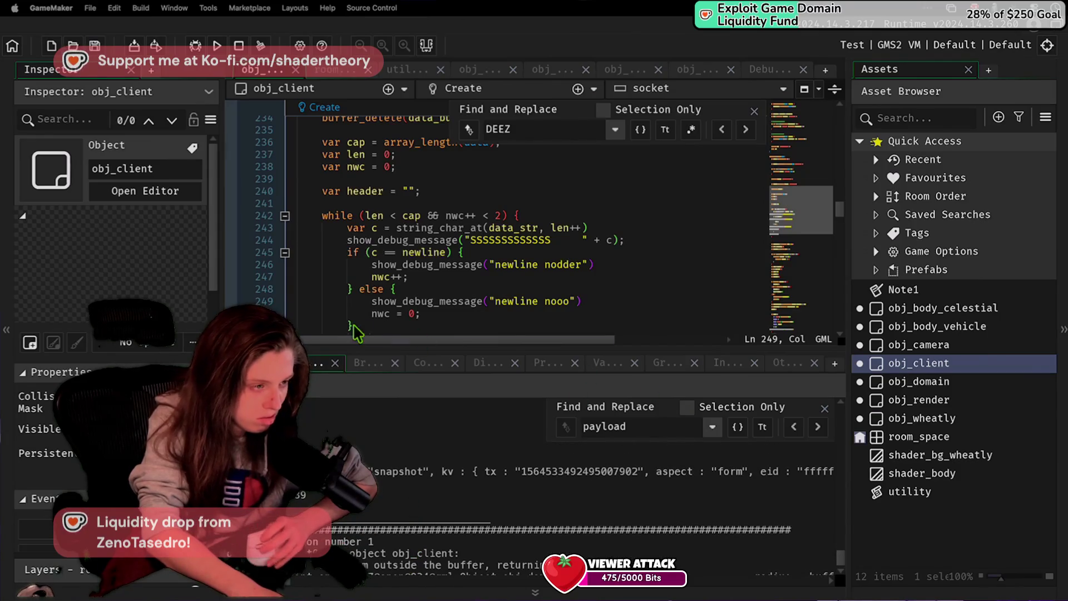
scroll(396, 314, "down", 4)
scroll(409, 322, "up", 2)
scroll(392, 430, "up", 3)
scroll(391, 430, "up", 2)
scroll(391, 428, "up", 3)
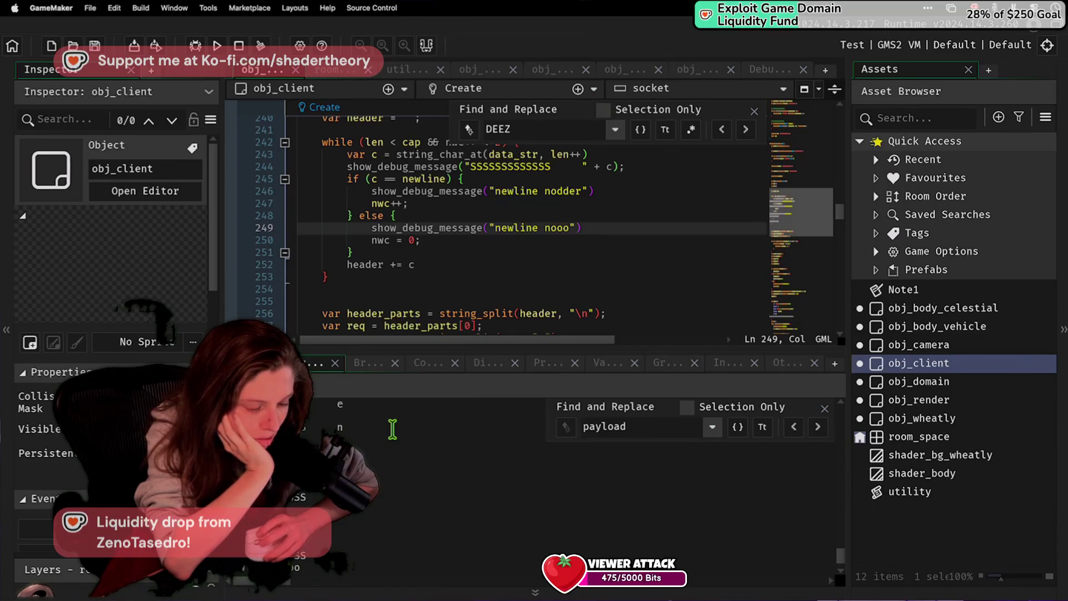
scroll(455, 282, "up", 4)
scroll(455, 282, "down", 2)
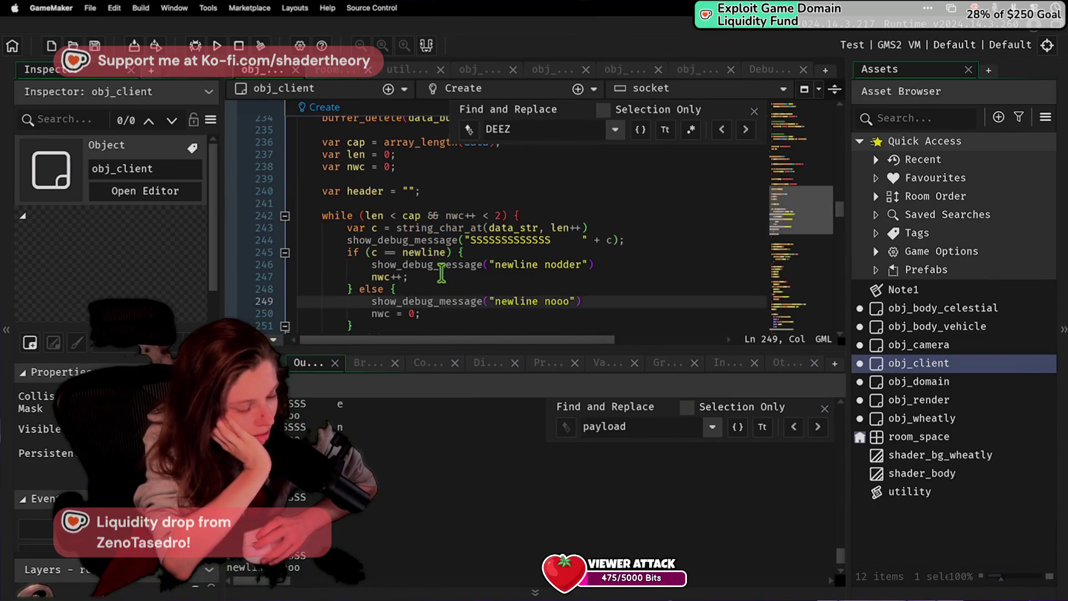
Step: Examine the newline variable in the comparison and scroll up toward decode_packet
double_click(426, 253)
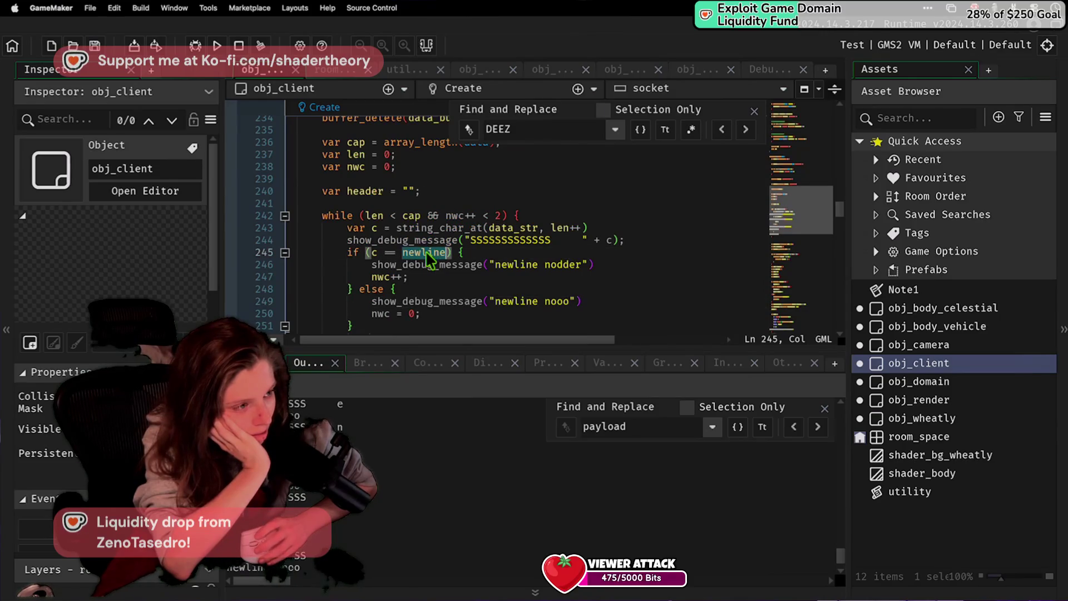
scroll(428, 255, "up", 2)
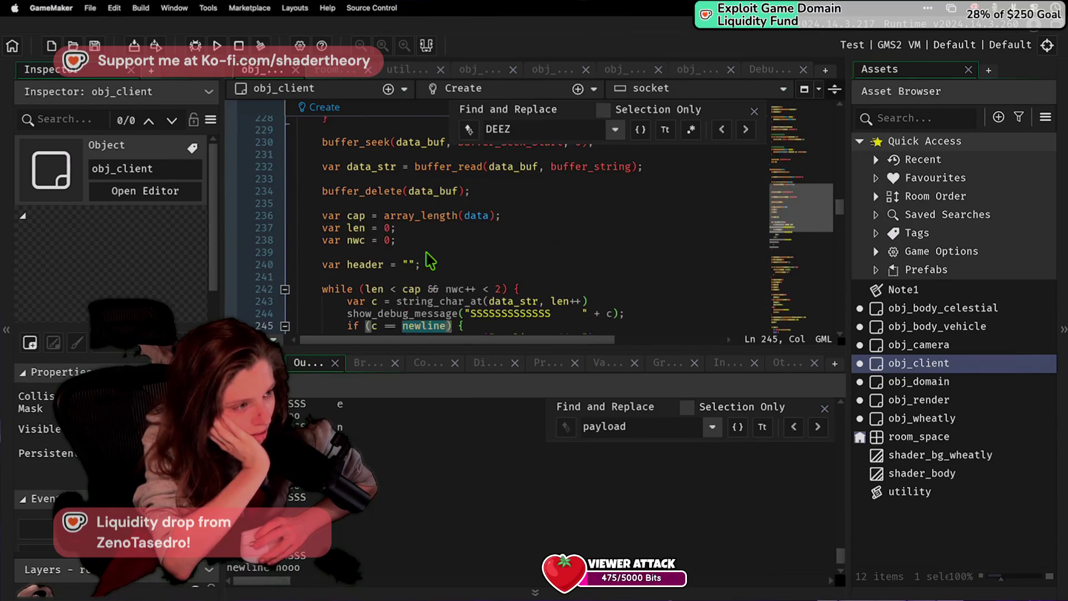
left_click(371, 326)
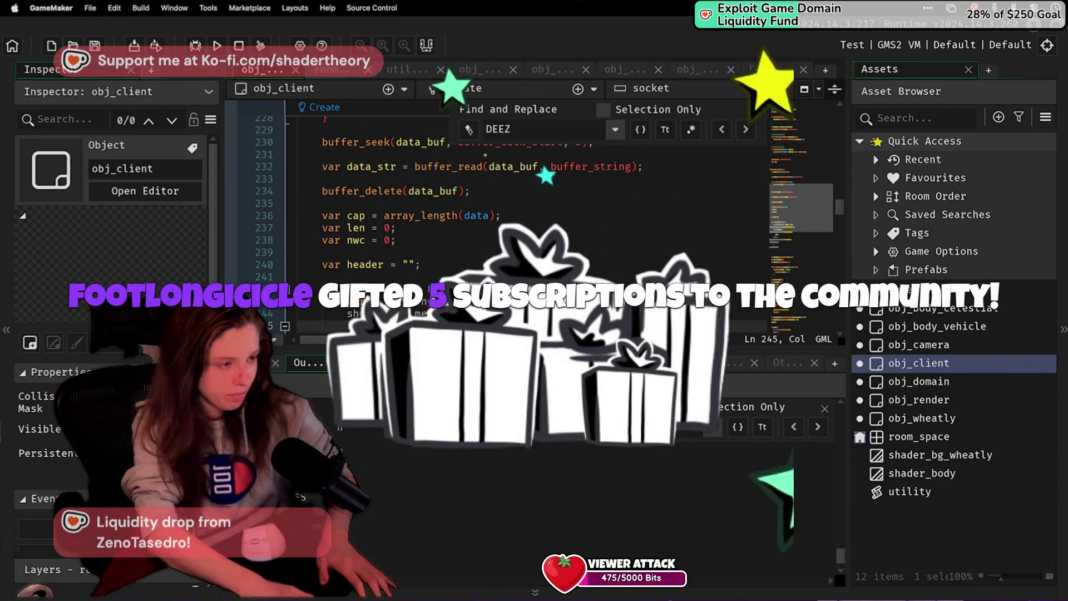
scroll(372, 326, "up", 10)
scroll(371, 325, "down", 8)
scroll(371, 326, "up", 3)
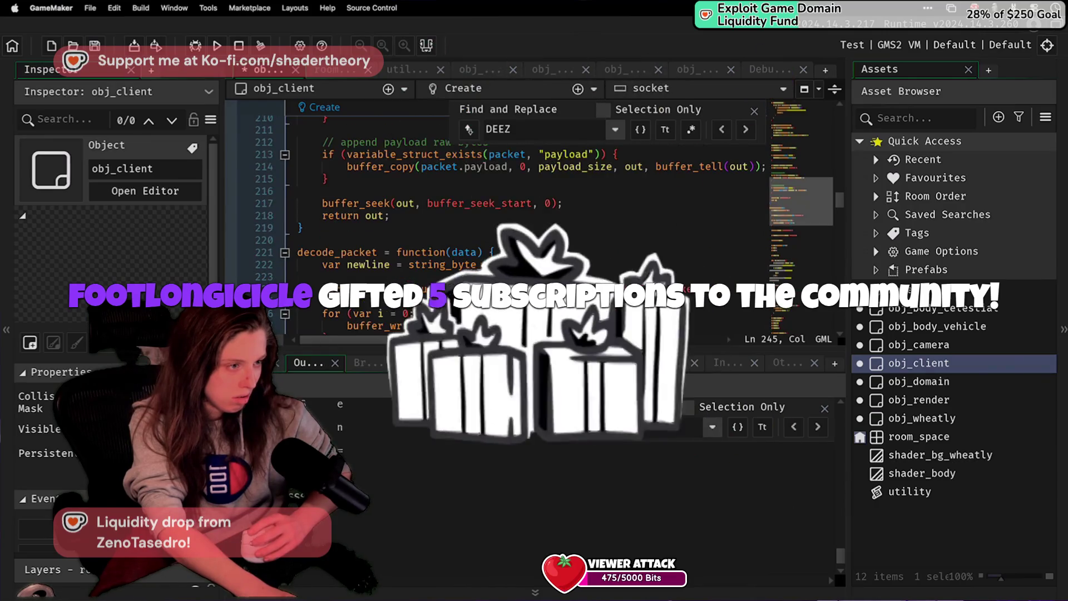
left_click(390, 264)
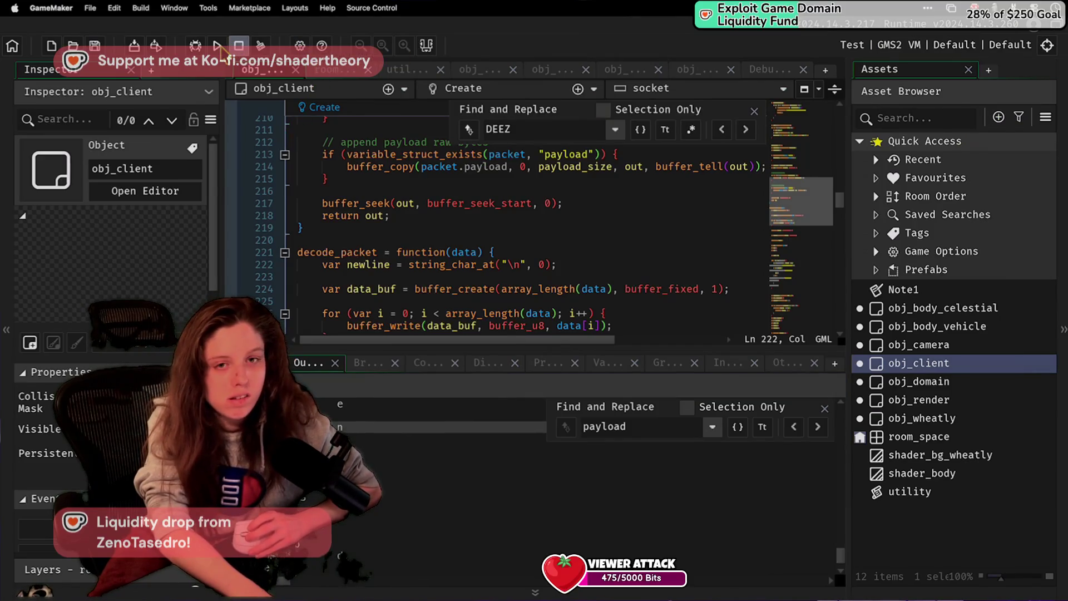
Step: Run the game again to completion, then place the caret on the buffer-filling loop at line 226
left_click(218, 46)
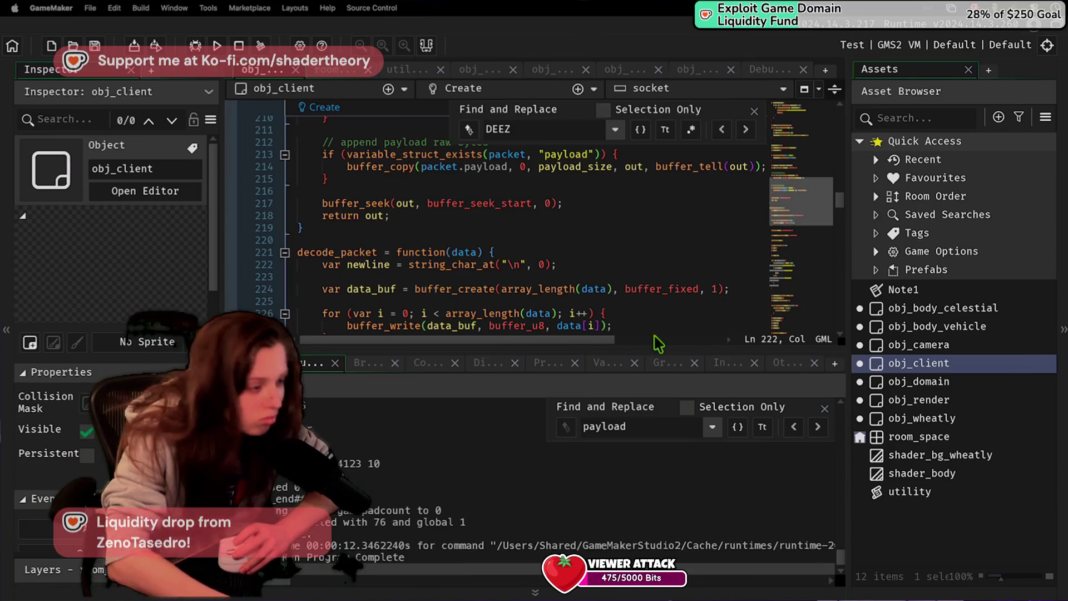
left_click(612, 313)
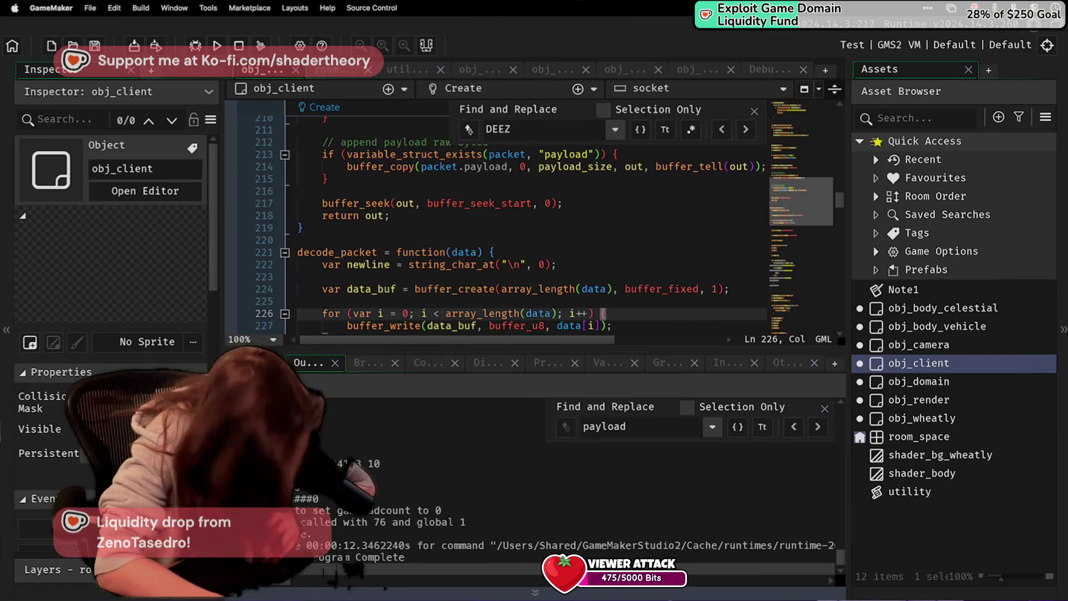
key("super+Tab")
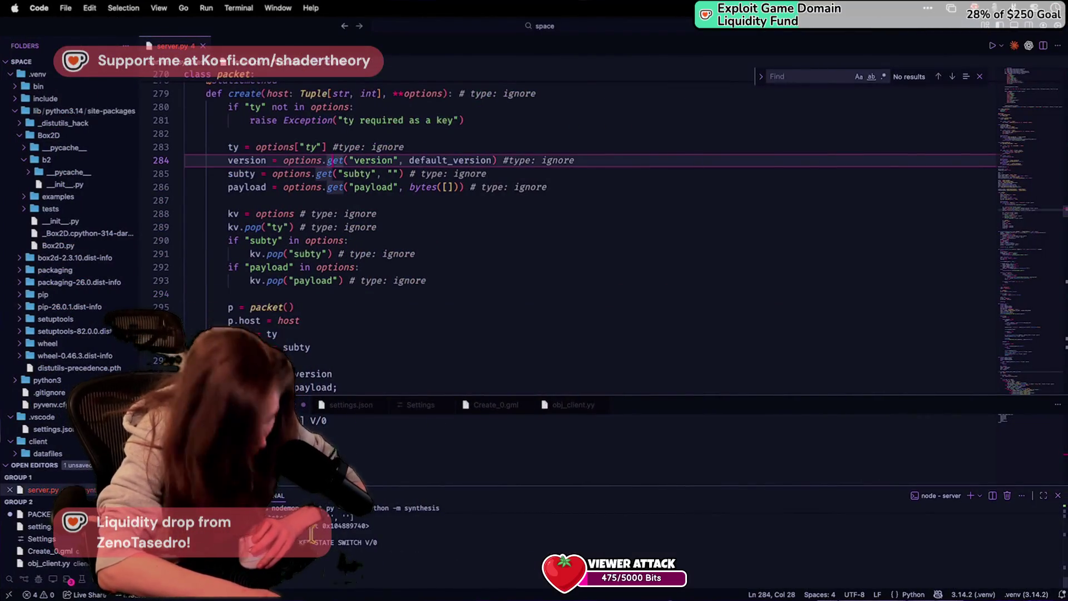
key("super+Tab")
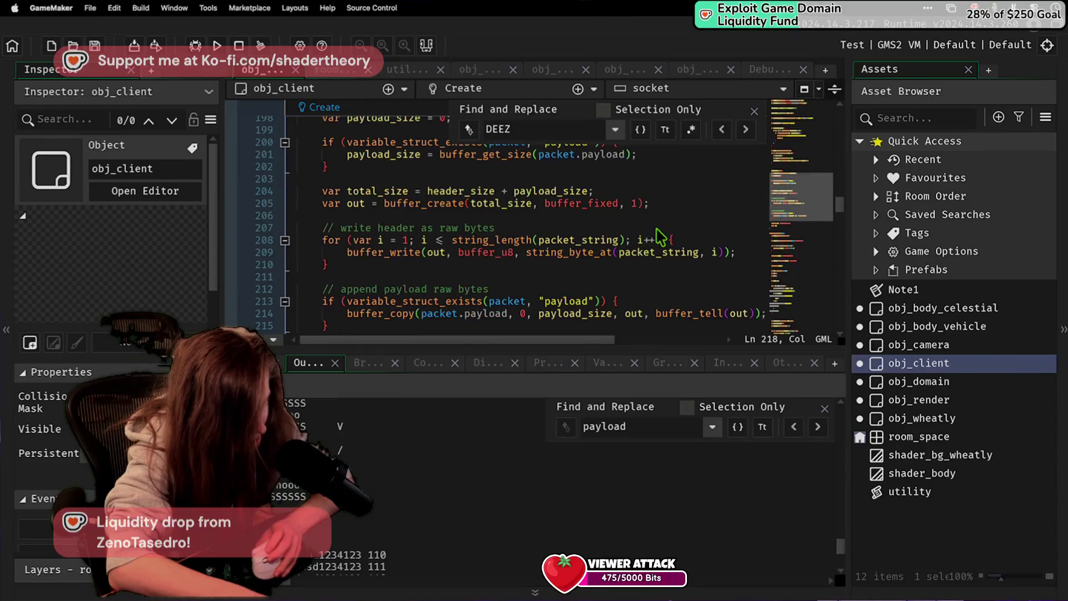
scroll(654, 234, "up", 10)
scroll(654, 234, "up", 15)
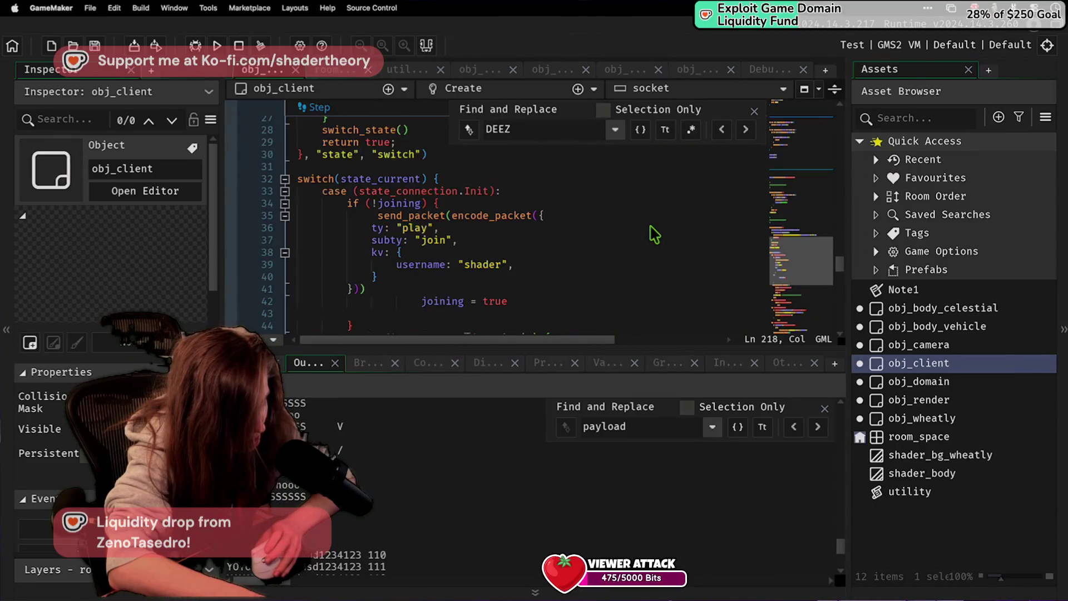
scroll(645, 233, "down", 20)
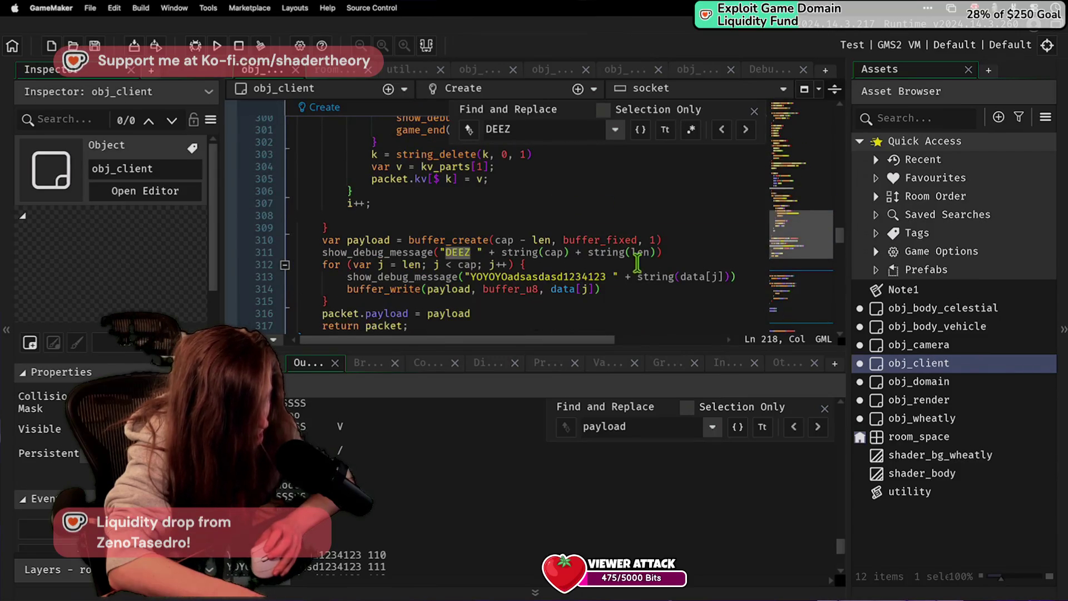
scroll(522, 261, "up", 4)
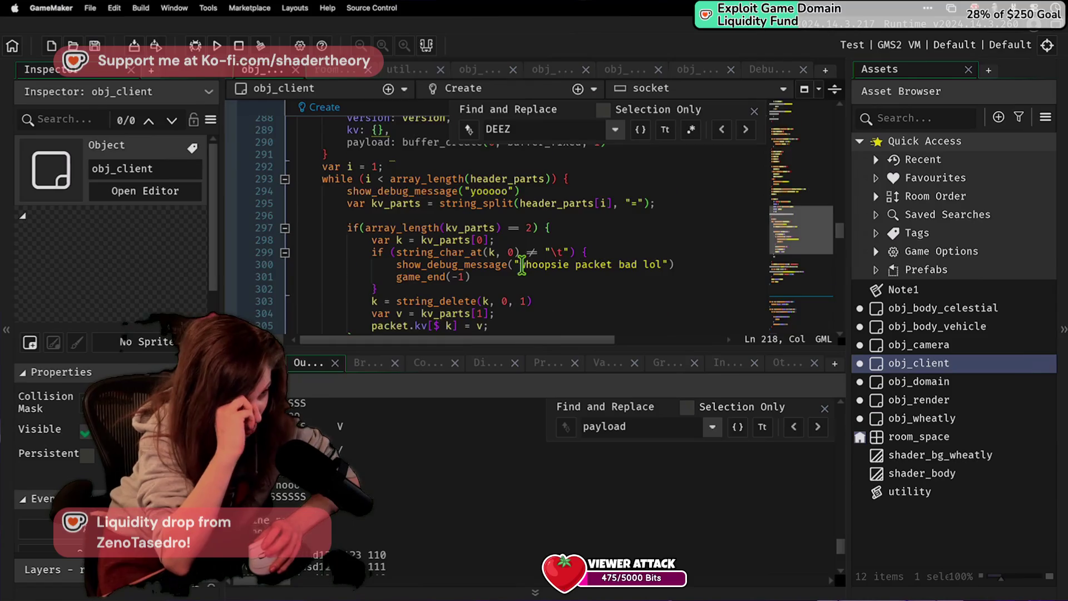
scroll(521, 264, "up", 20)
scroll(519, 264, "up", 4)
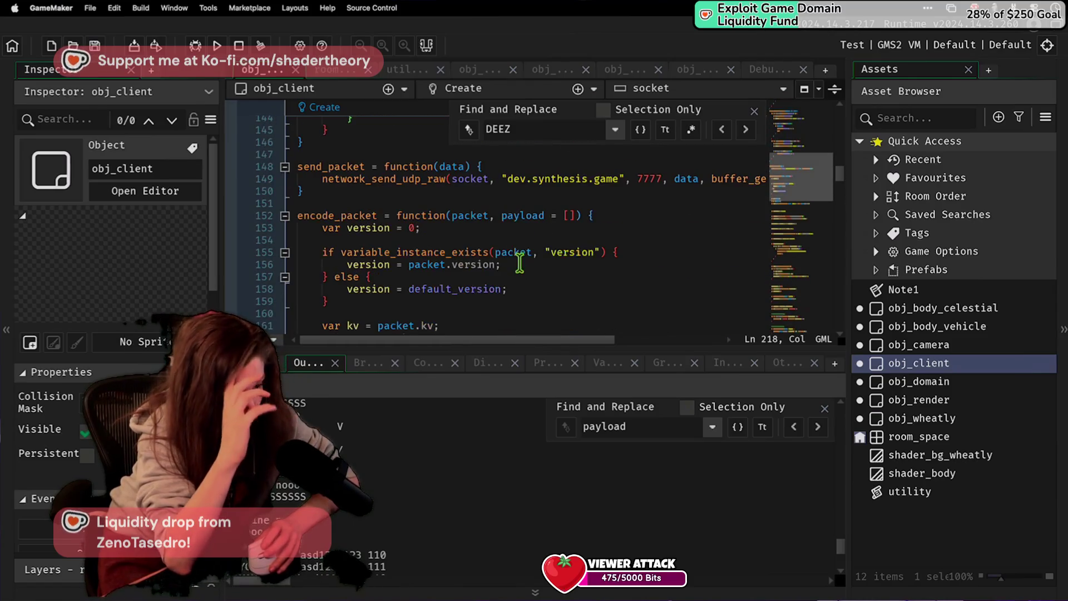
scroll(518, 262, "down", 8)
scroll(517, 262, "down", 12)
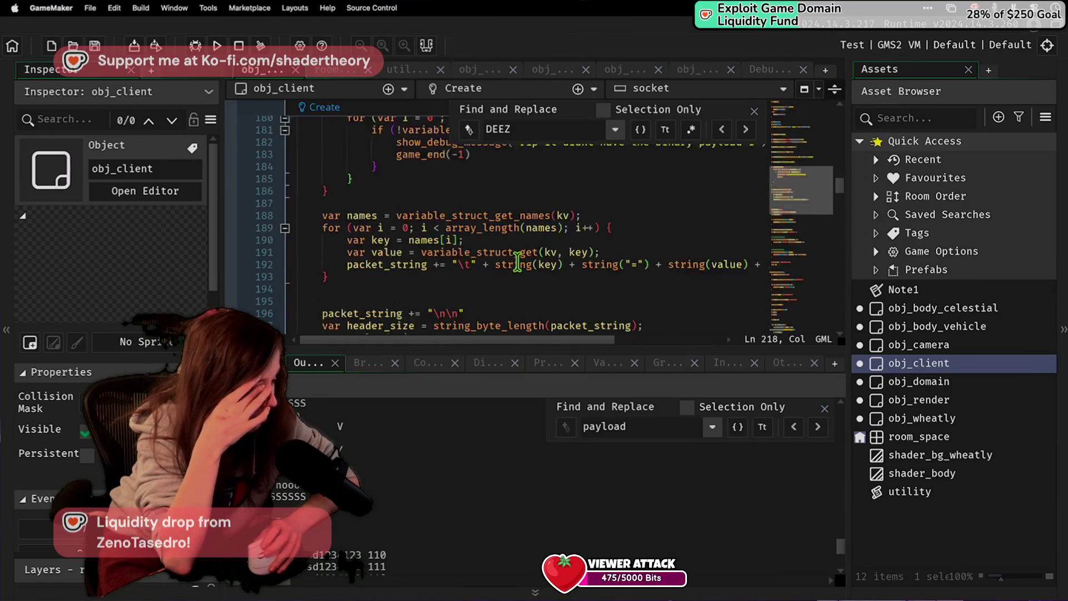
left_click(518, 265)
type("n")
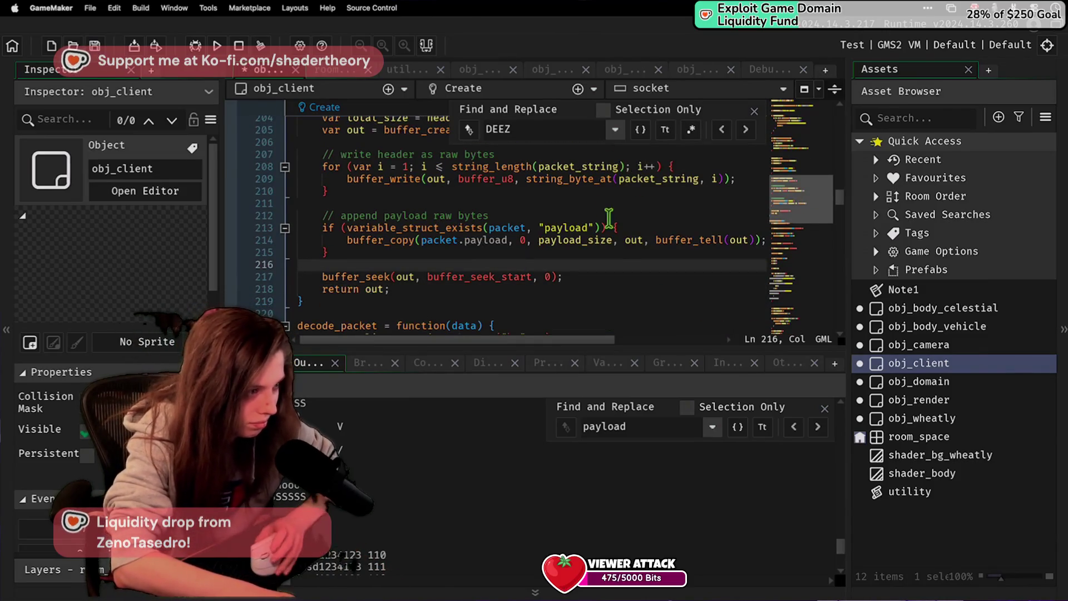
double_click(522, 129)
Step: Find nwc, change line 242's loop condition to nwc++ <= 2, and run the game
type("nwc")
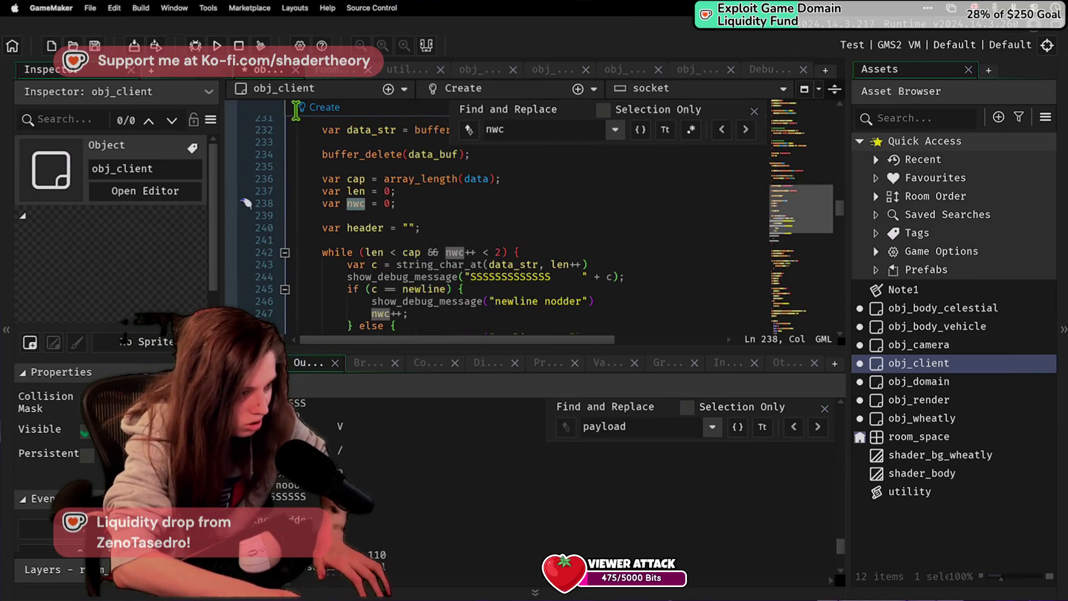
scroll(475, 179, "down", 2)
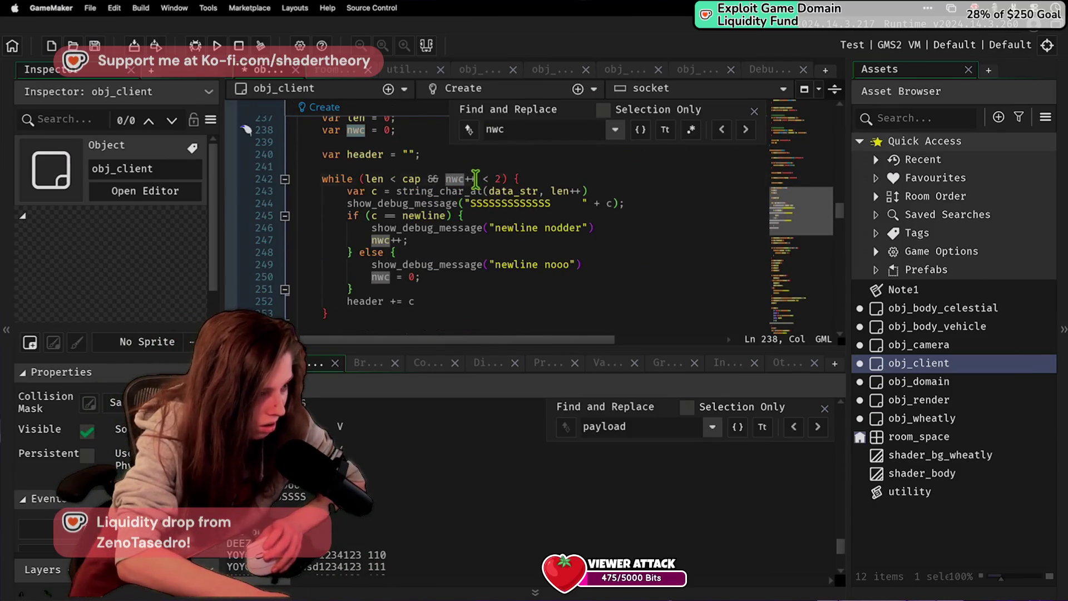
left_click(475, 179)
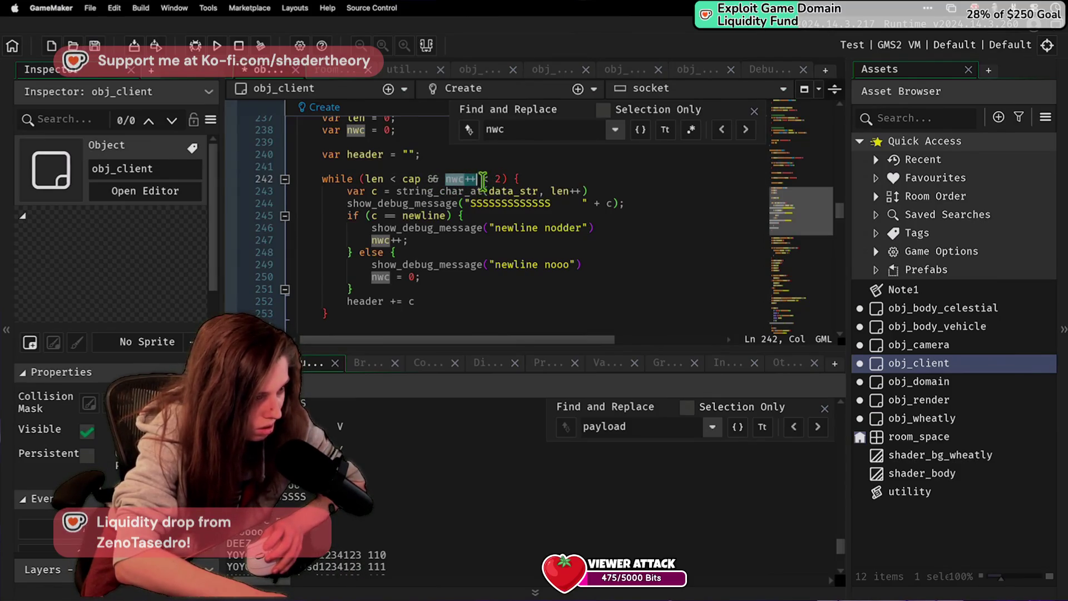
left_click(530, 191)
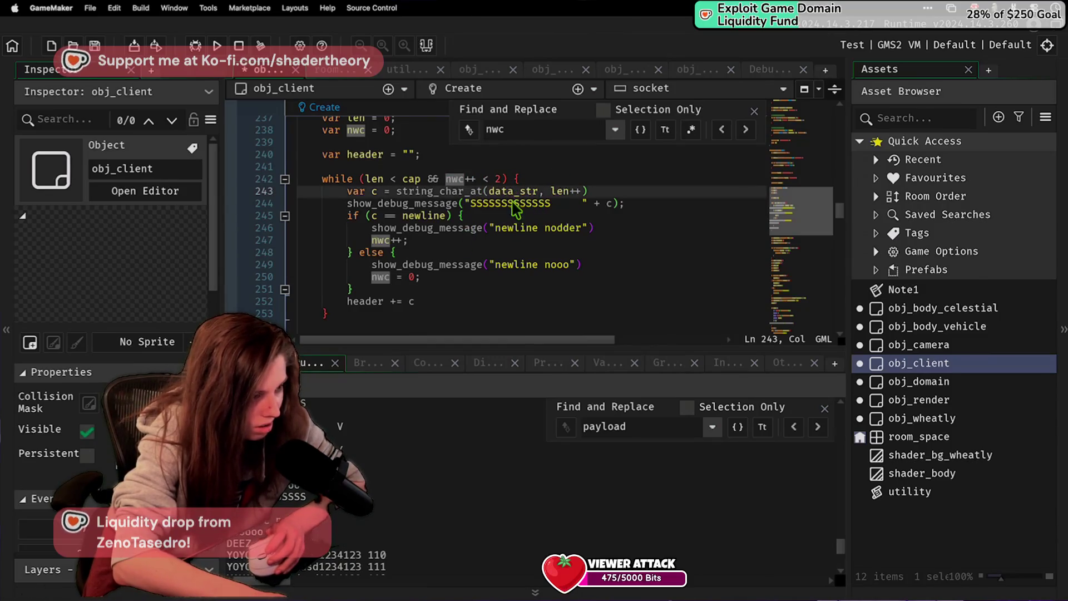
left_click(495, 179)
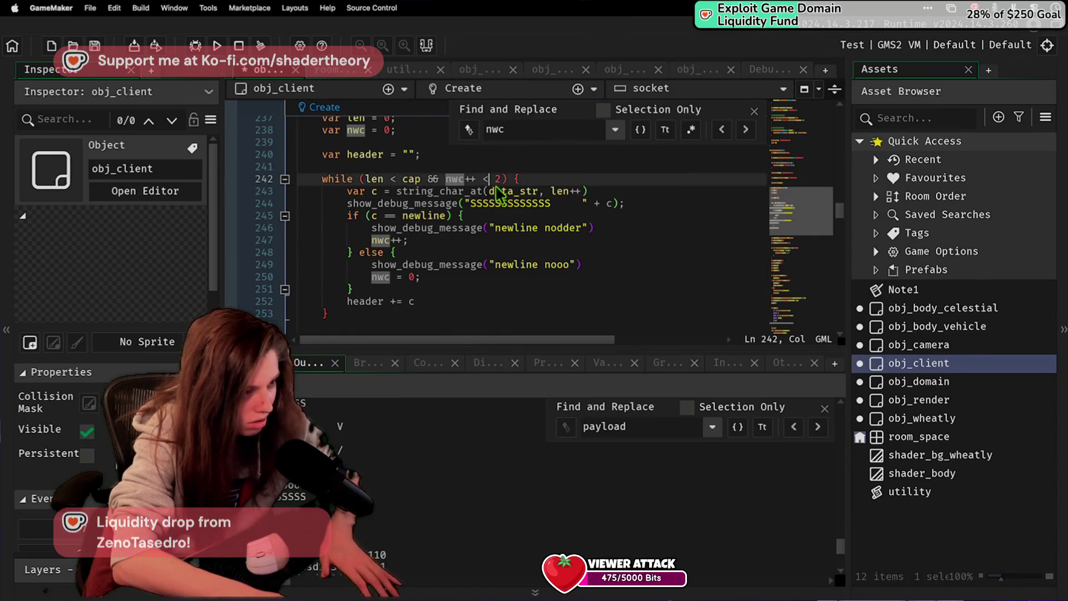
type("=")
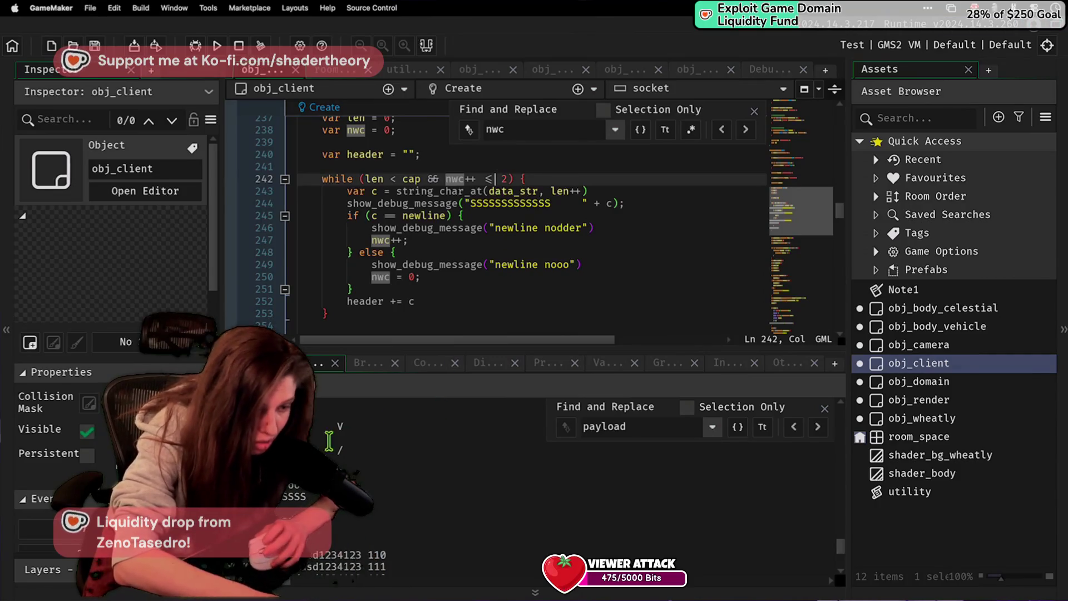
left_click(218, 46)
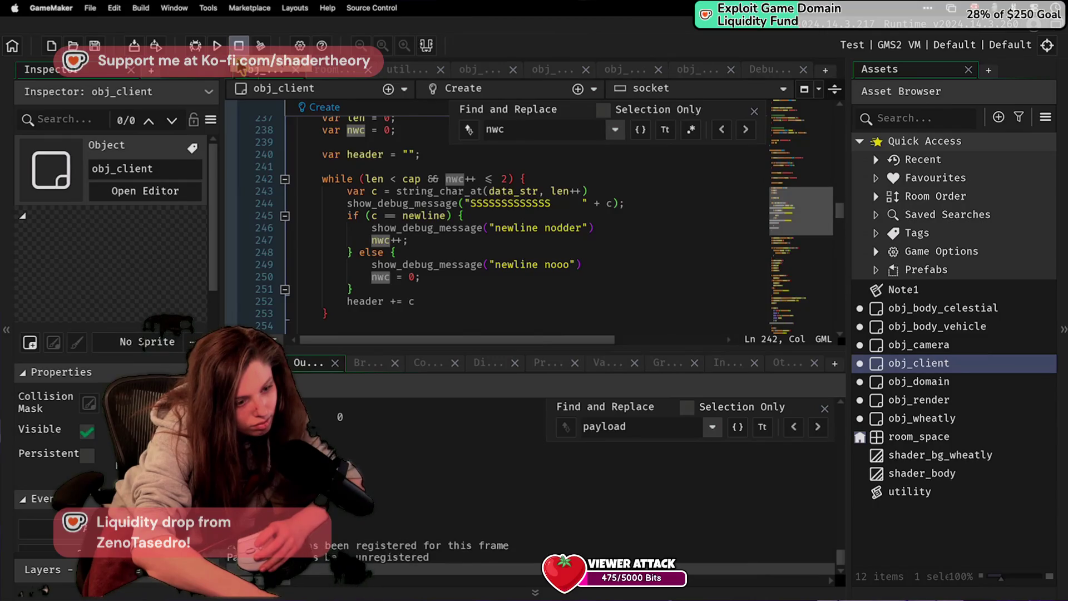
Step: Glance over server.py in VS Code, then rebuild and run the game from GameMaker
key("super+Tab")
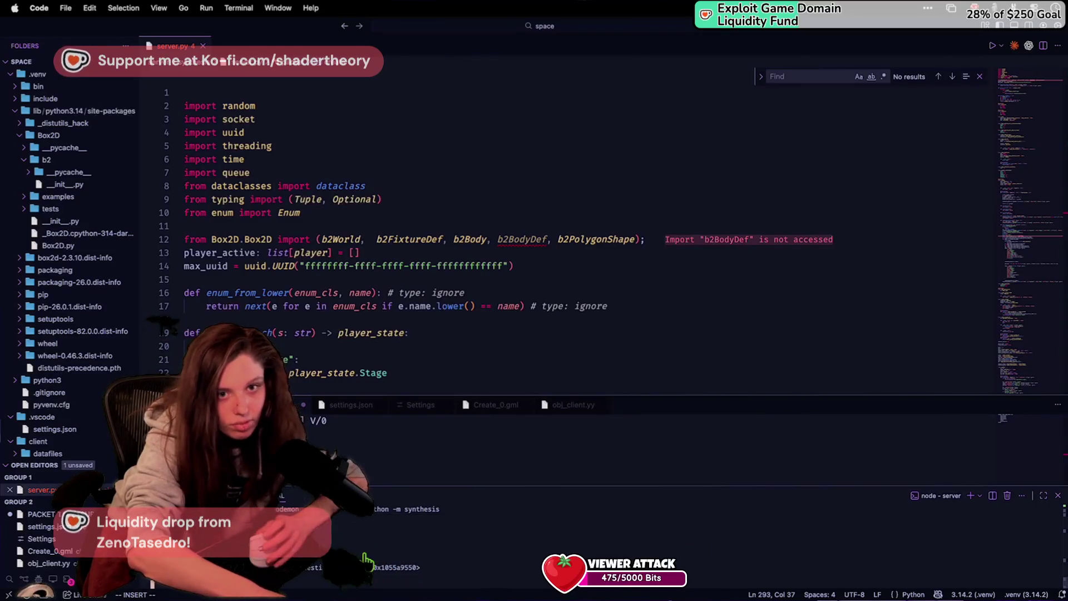
key("super+Tab")
left_click(217, 45)
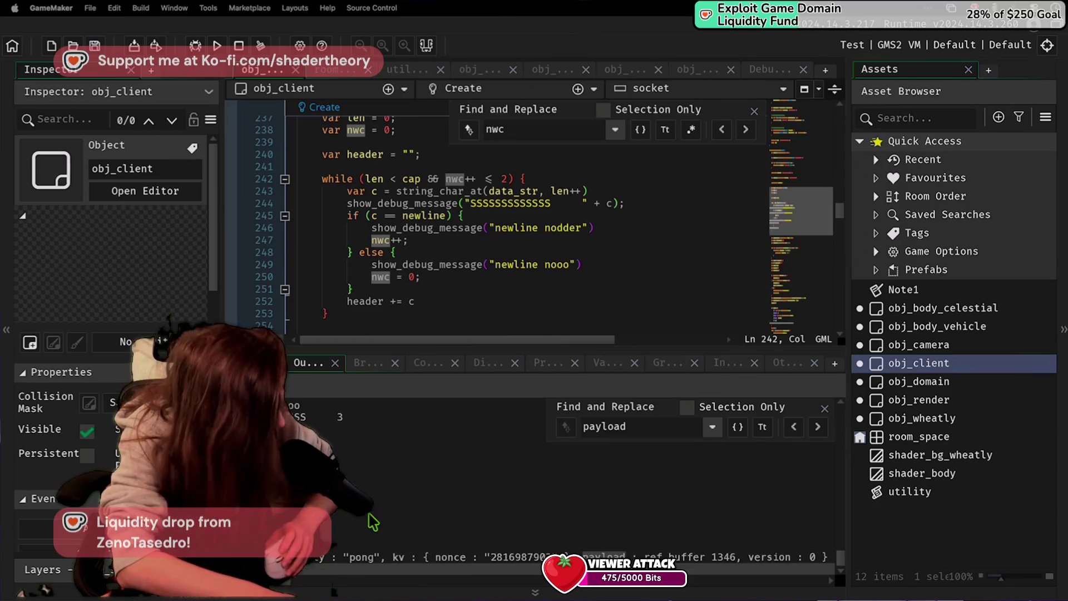
Step: Switch to the running game's desktop and read the pong packet lines in the debug output
left_click(690, 319)
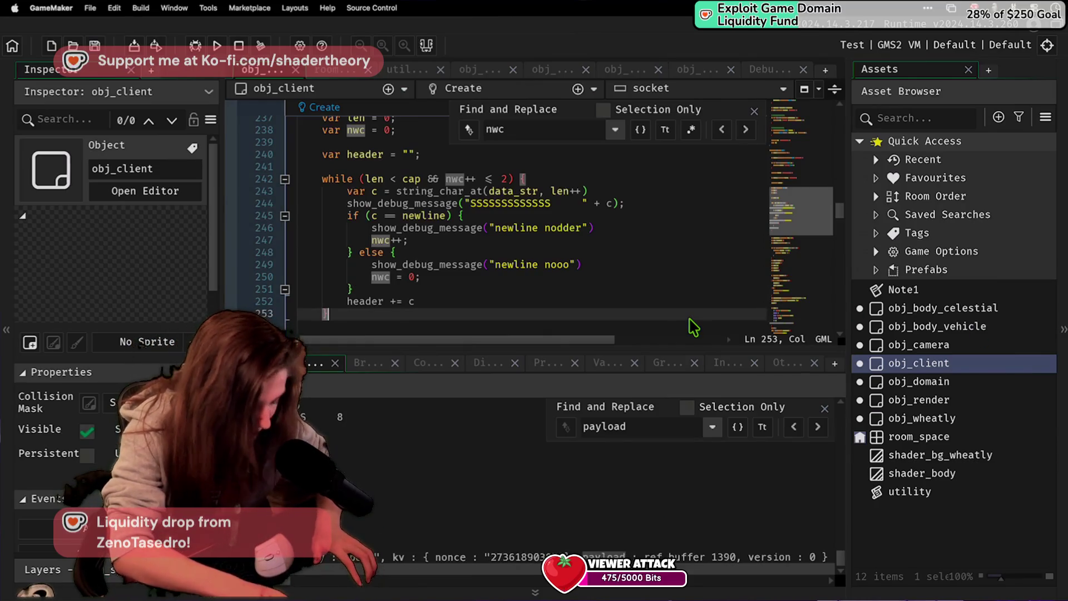
key("ctrl+Left")
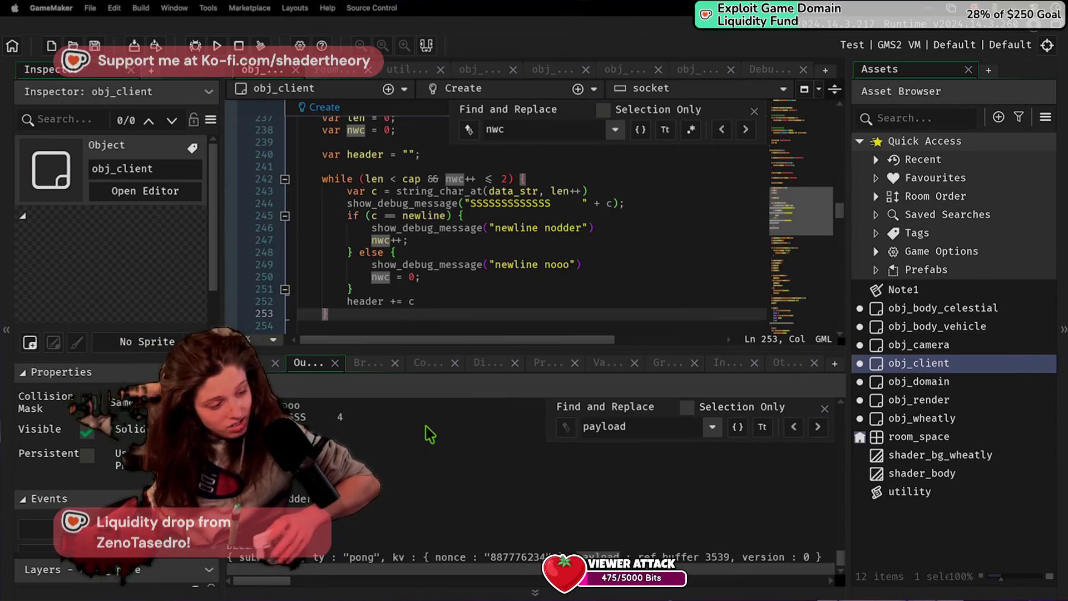
left_click(445, 499)
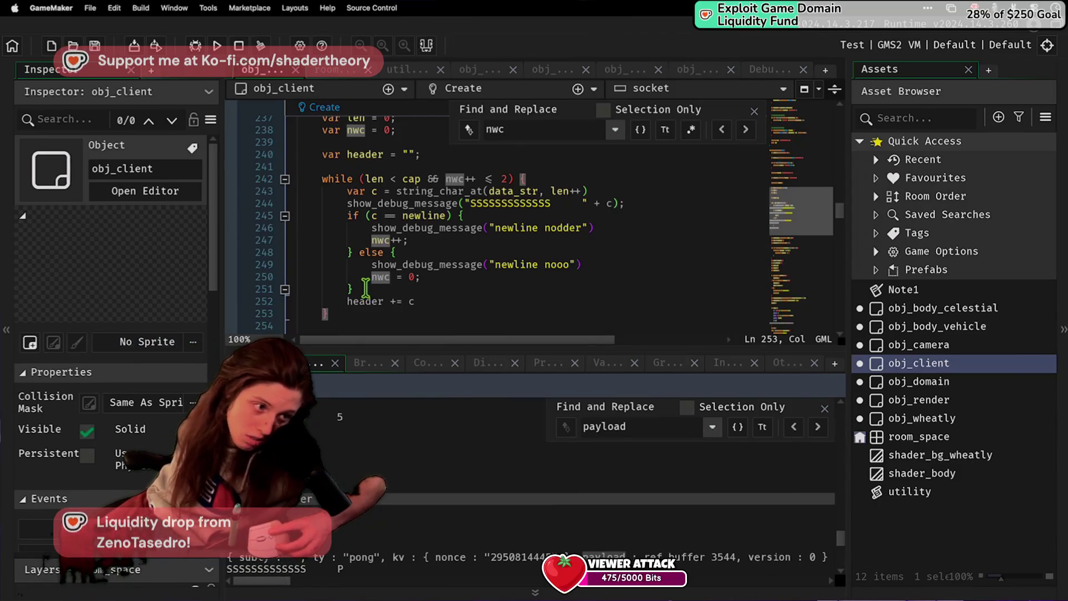
Step: Select the header += c line and closing brace (lines 252–253), then bring up the Pixel Game window
left_click(347, 300)
left_click_drag(341, 312, 328, 301)
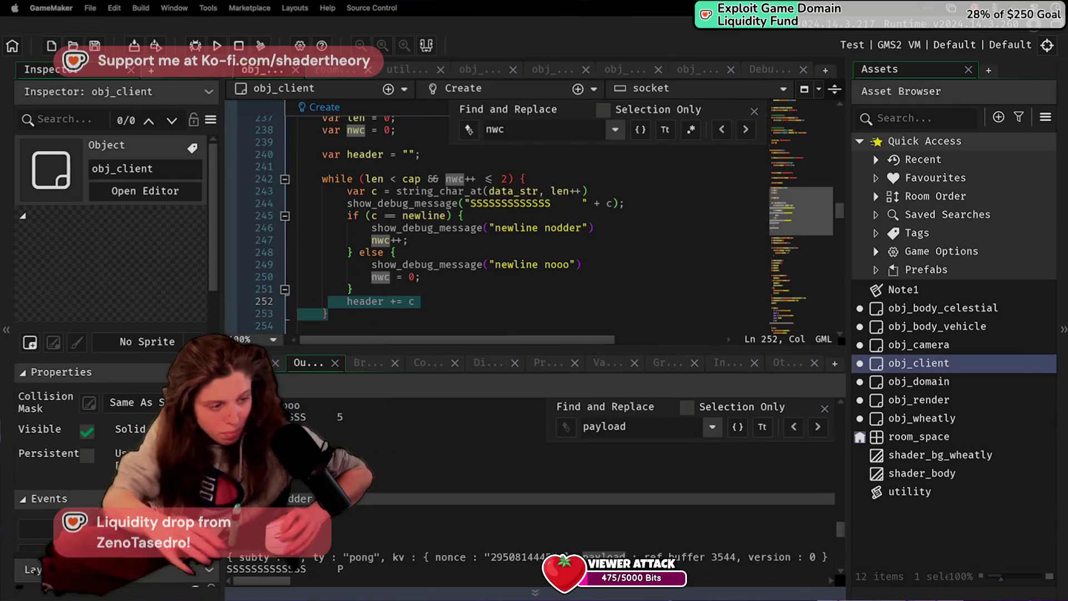
key("super+Tab")
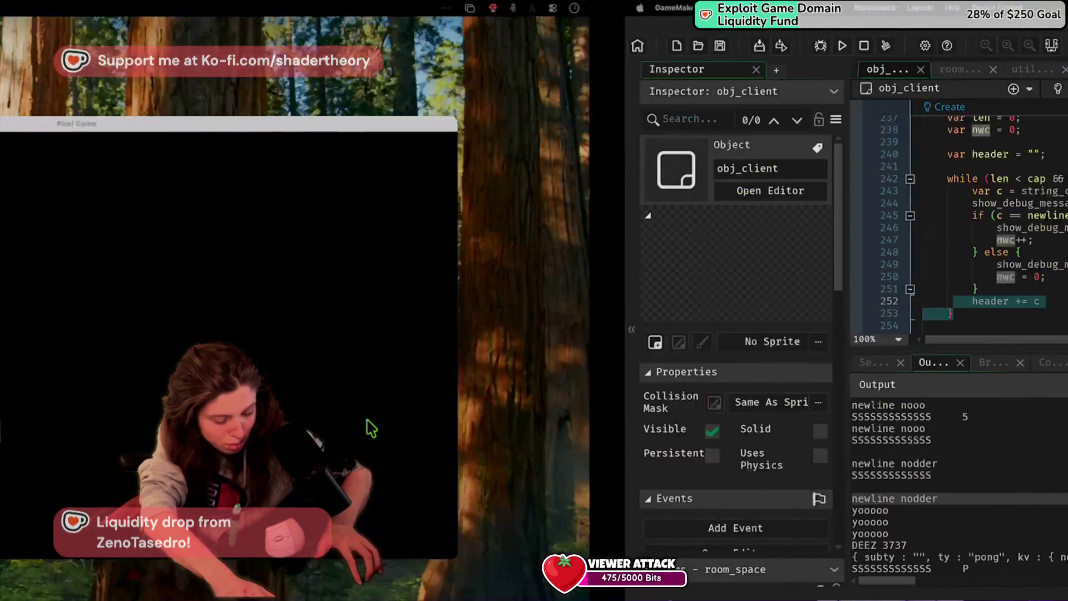
left_click(439, 592)
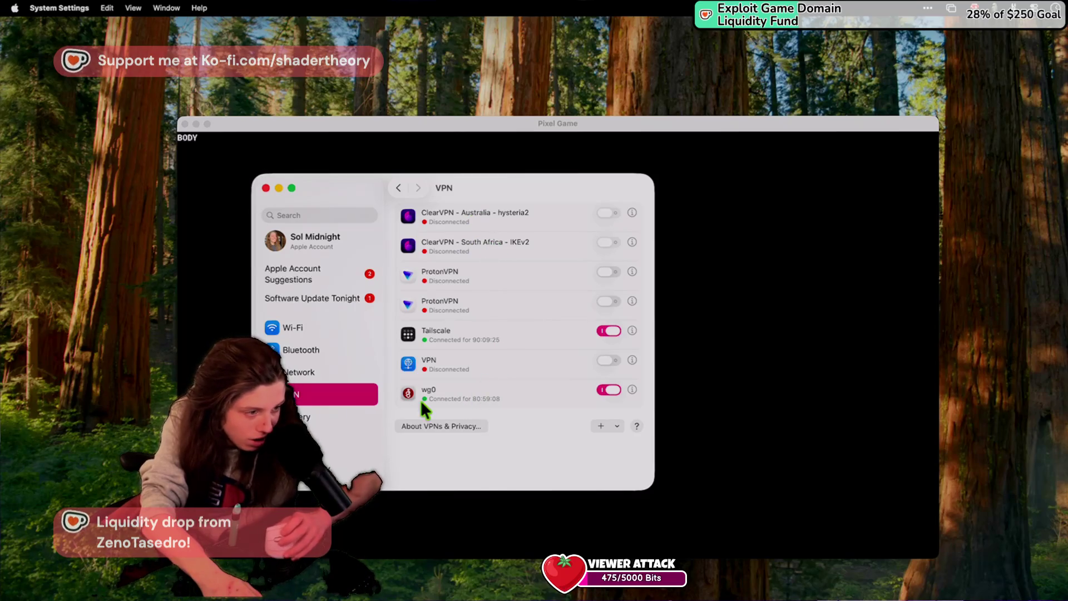
left_click(633, 389)
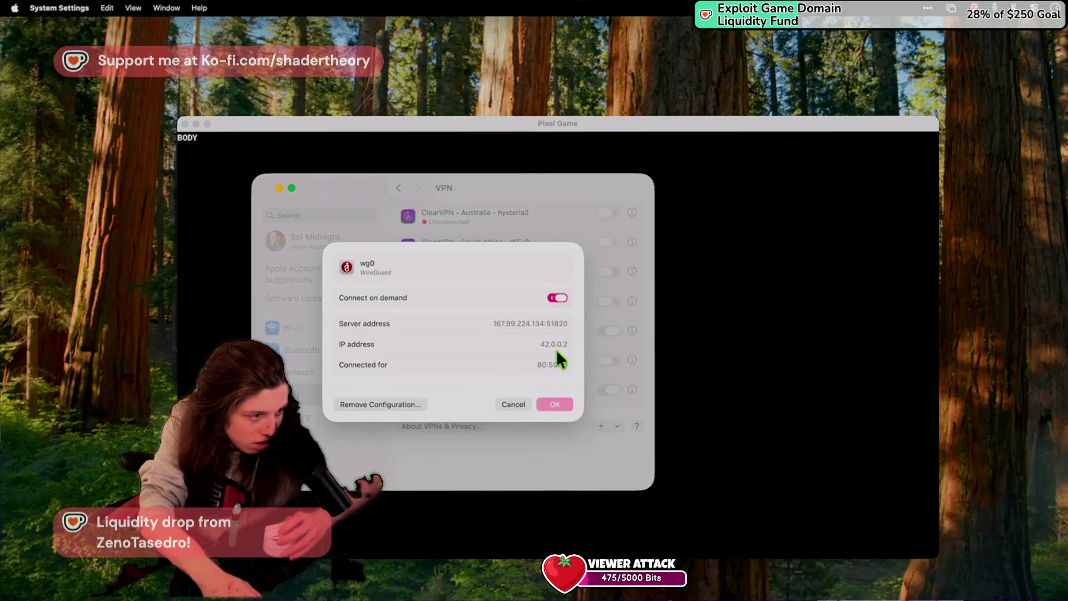
mouse_move(545, 344)
left_mouse_down()
mouse_move(579, 341)
mouse_move(540, 343)
left_mouse_up()
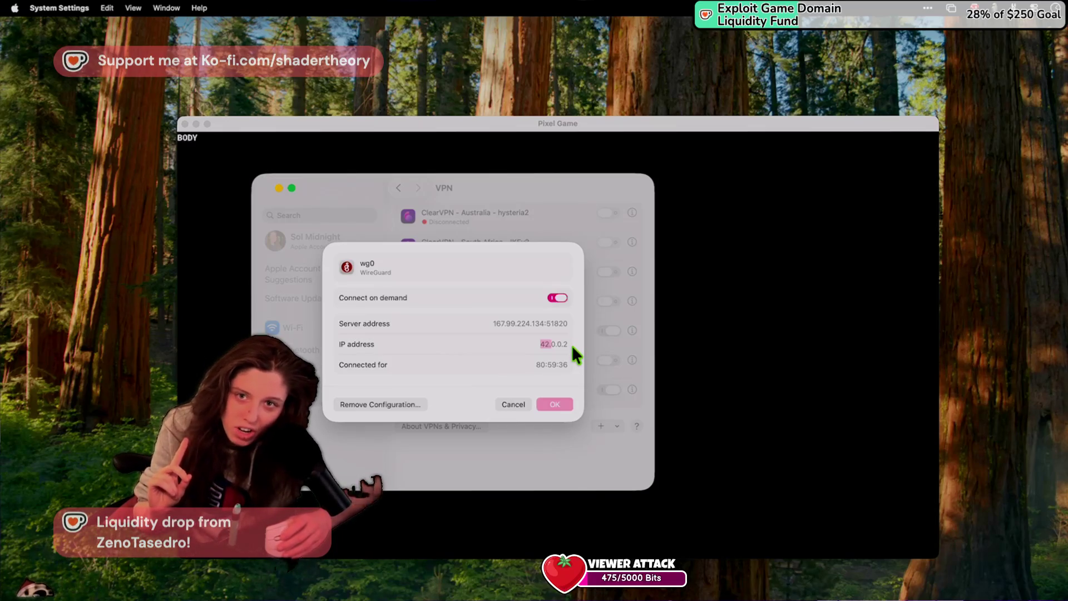
left_click(558, 398)
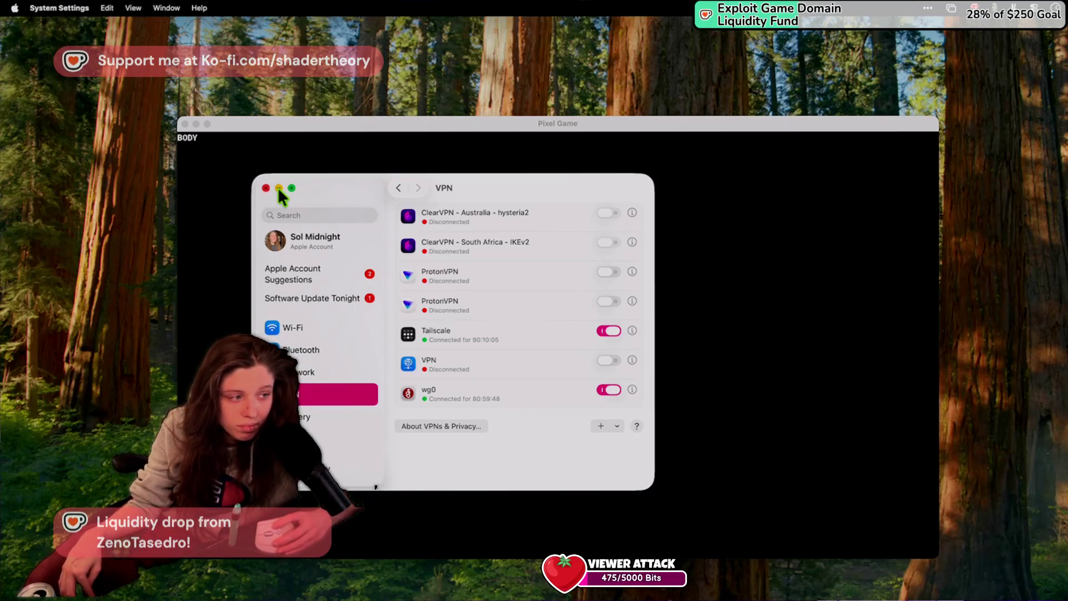
left_click(632, 390)
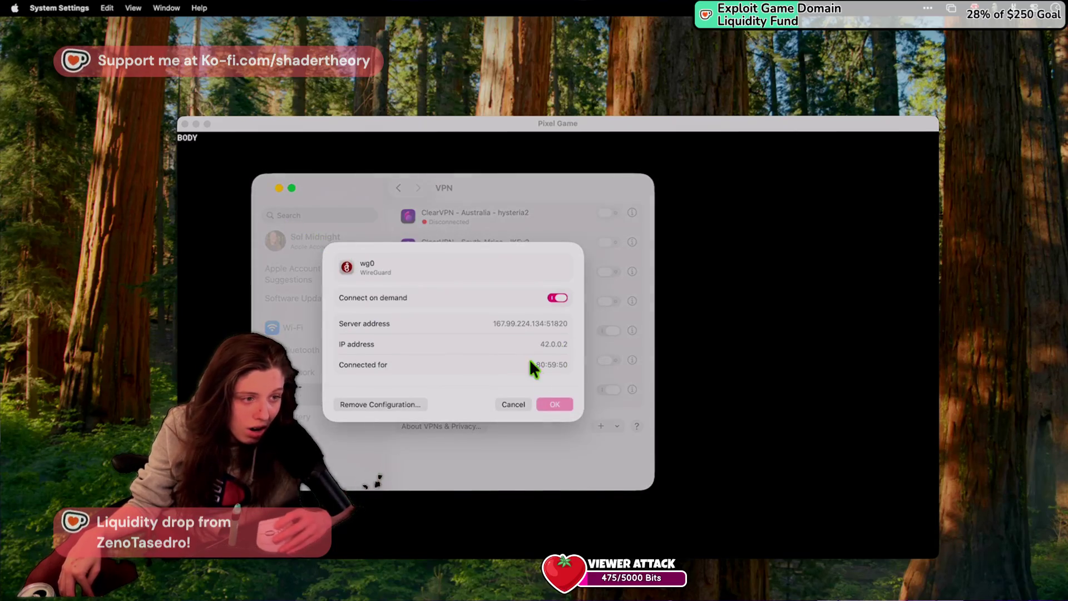
left_click(513, 404)
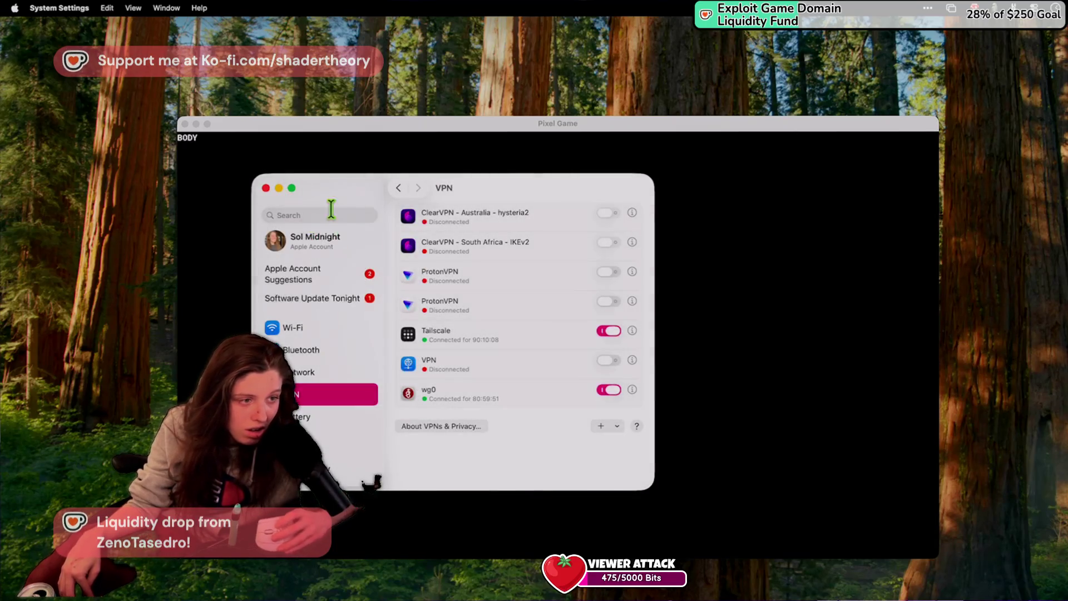
left_click(632, 389)
mouse_move(496, 324)
left_mouse_down()
mouse_move(557, 321)
mouse_move(489, 323)
left_mouse_up()
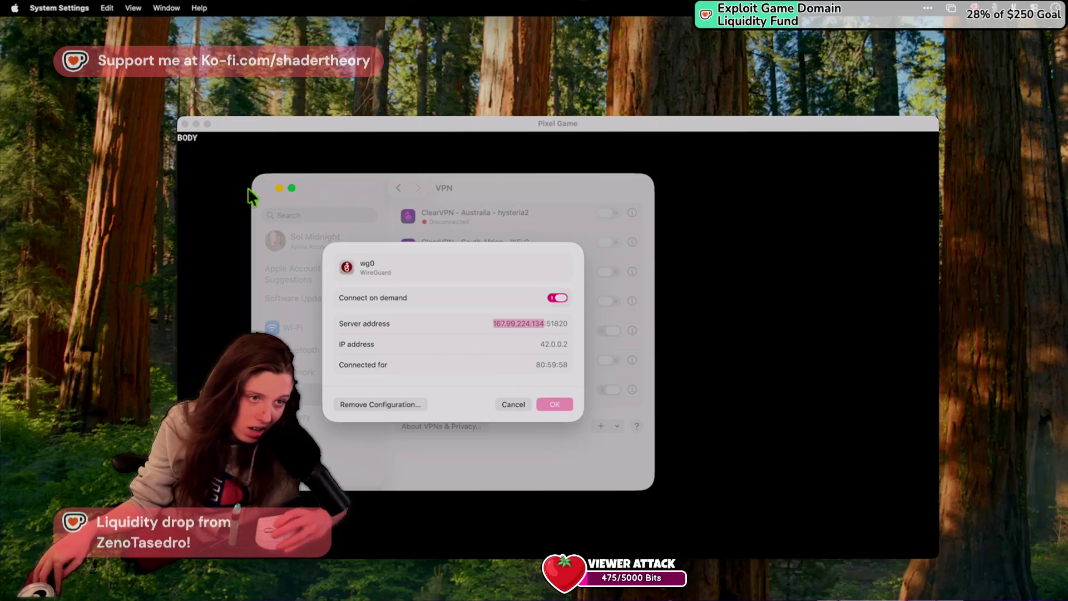
left_click(226, 162)
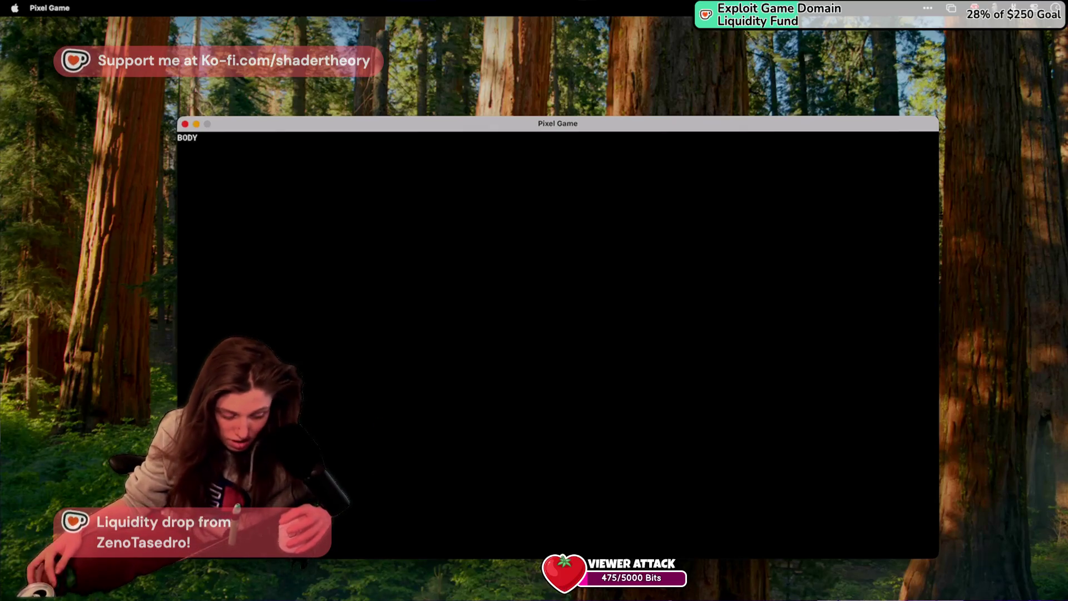
key("super+q")
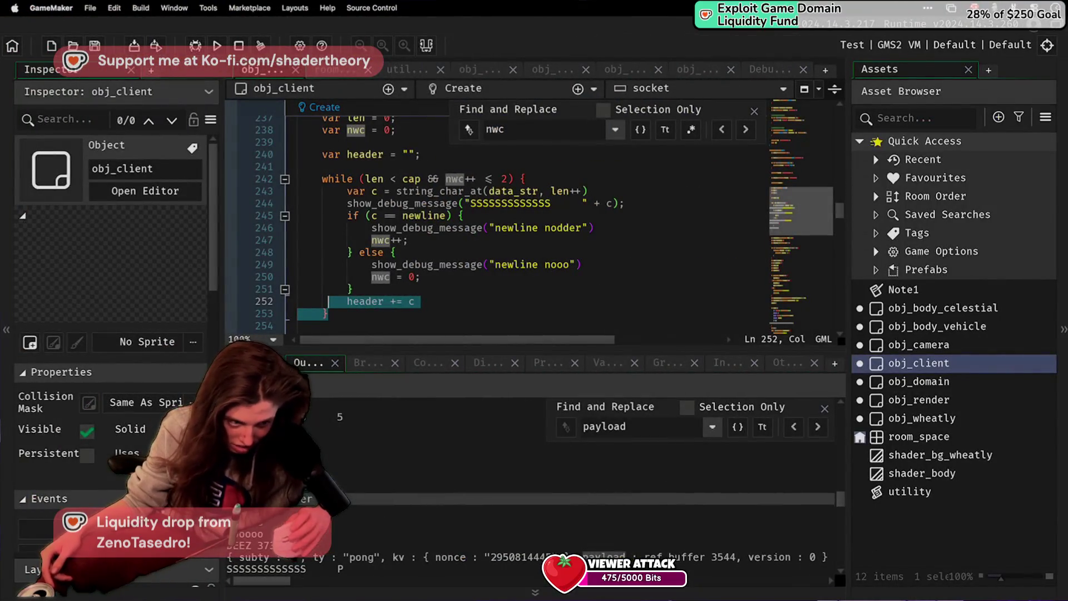
Step: Select debug lines in the output log, then scroll up from obj_client's header-reading loop
left_click_drag(391, 573, 334, 402)
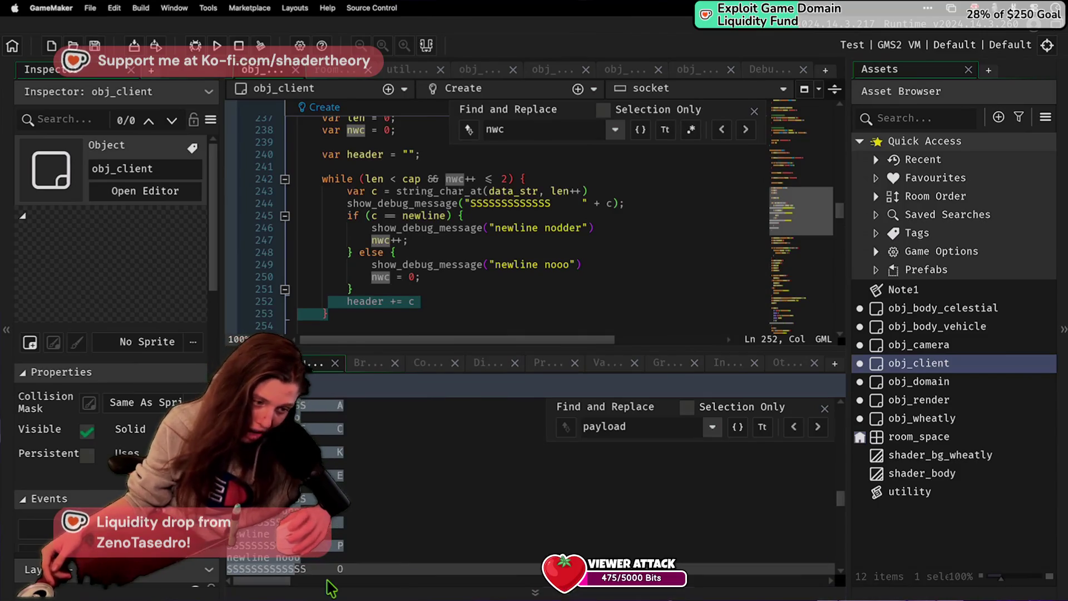
left_click(322, 550)
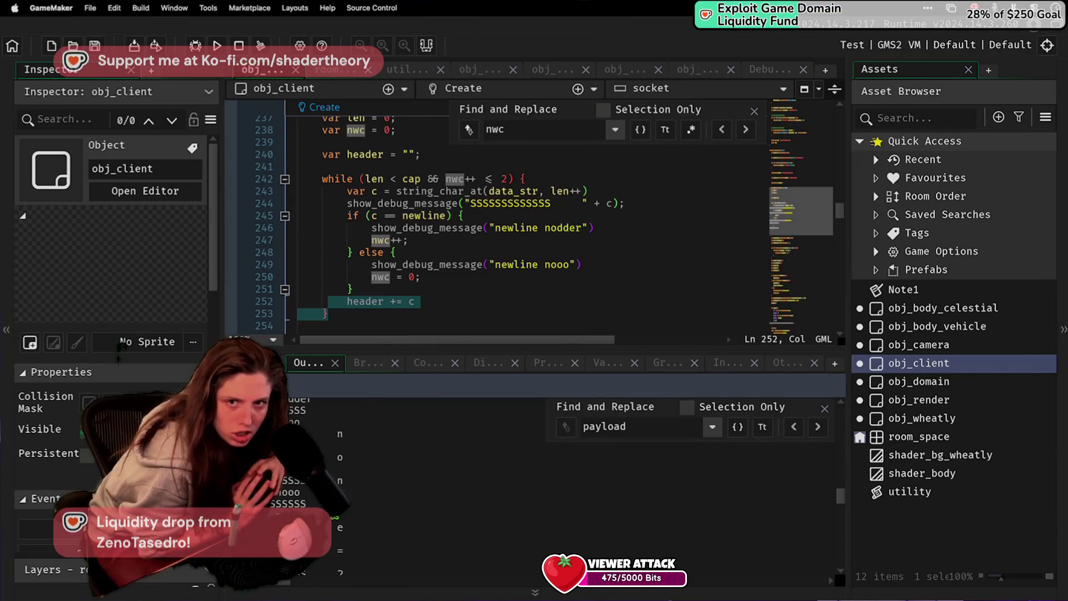
left_click(453, 179)
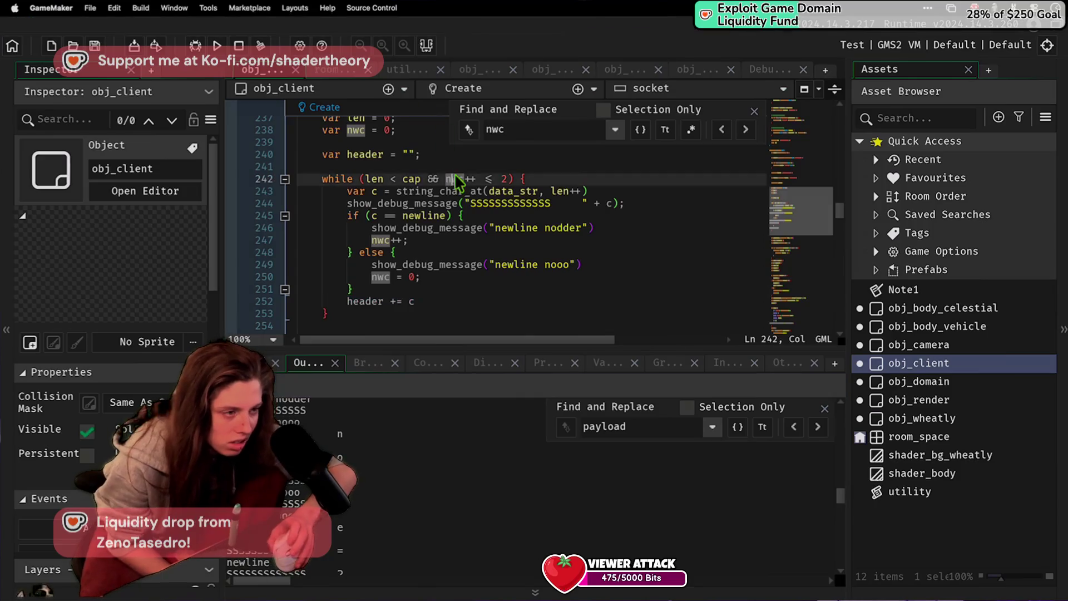
scroll(454, 179, "up", 6)
scroll(445, 167, "up", 12)
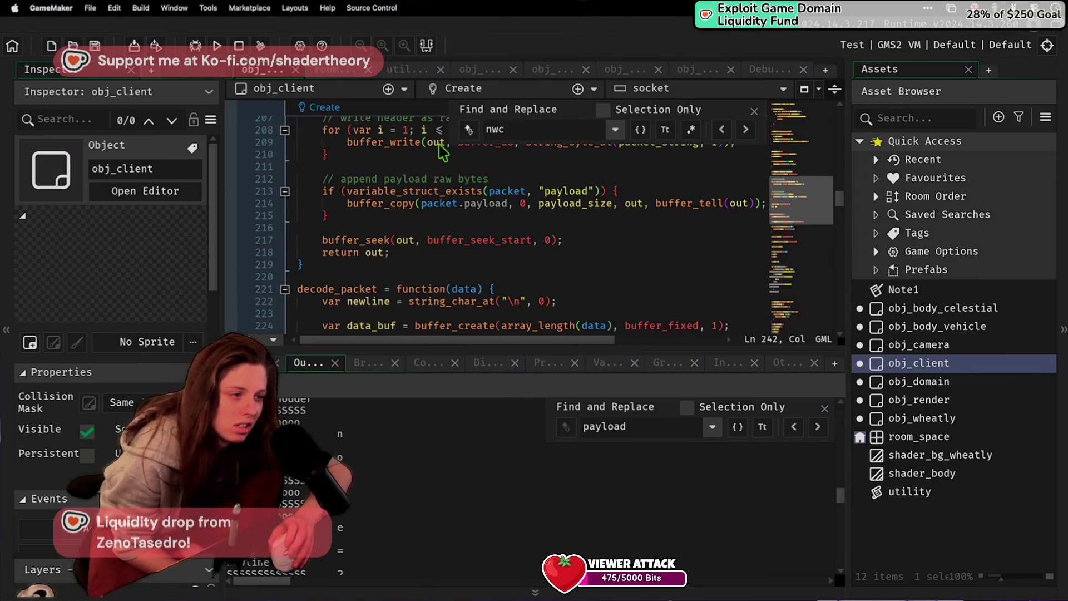
scroll(415, 132, "up", 20)
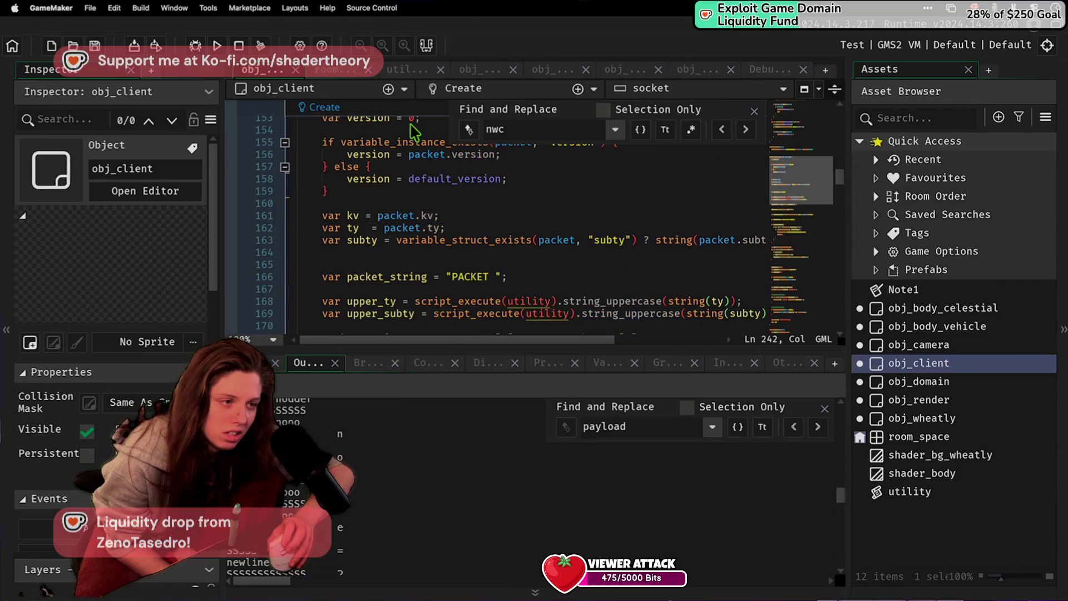
scroll(414, 131, "up", 2)
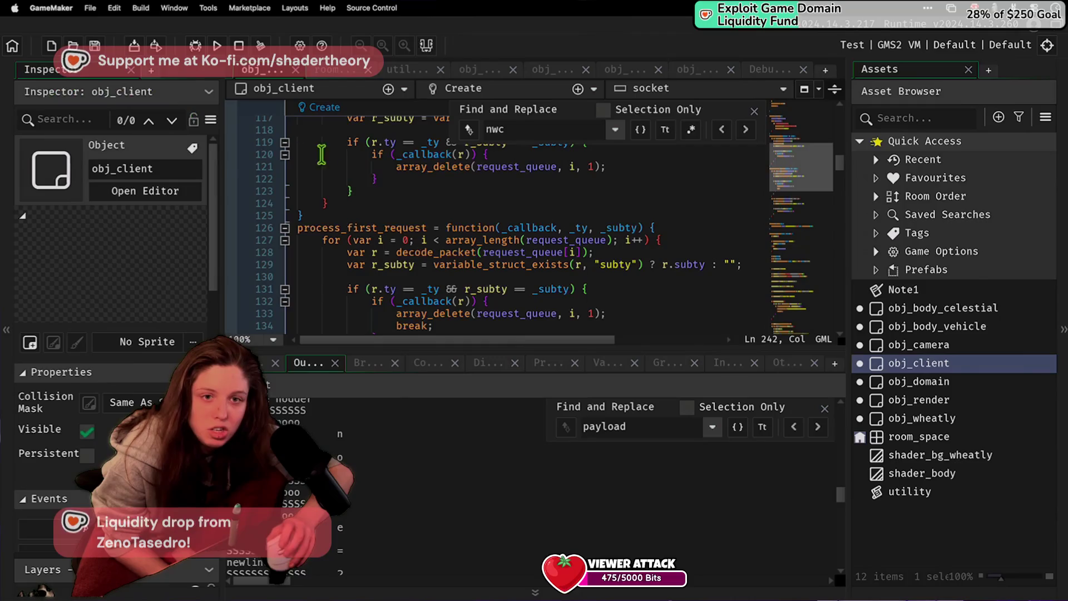
Step: Inspect the process_first_request definition and the surrounding obj_client packet code
left_click(422, 228)
left_click(426, 227)
scroll(425, 228, "up", 3)
scroll(425, 227, "down", 3)
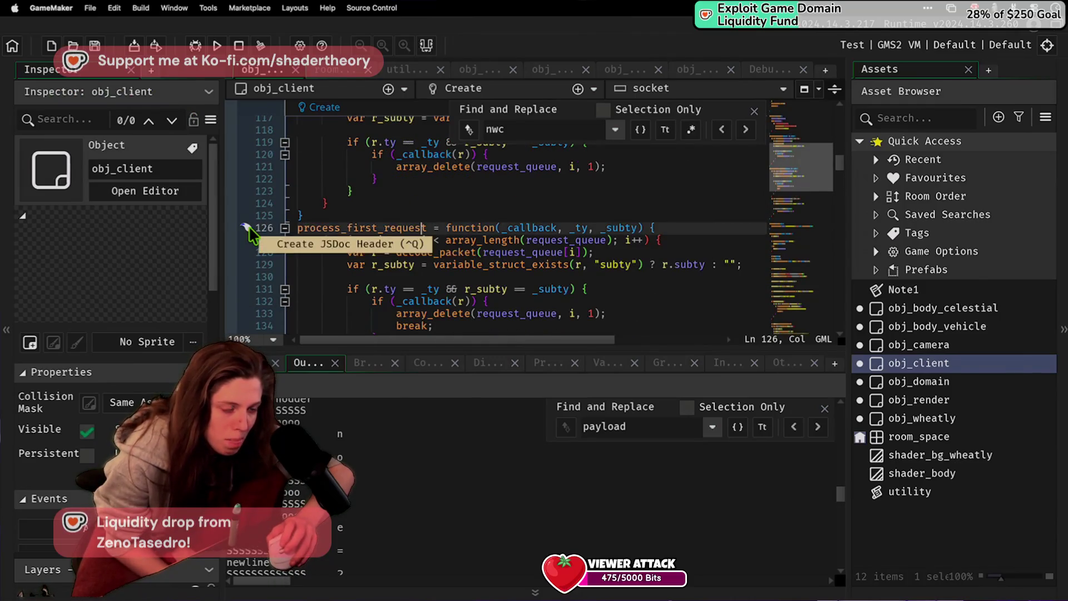
scroll(395, 238, "down", 12)
scroll(395, 238, "down", 12)
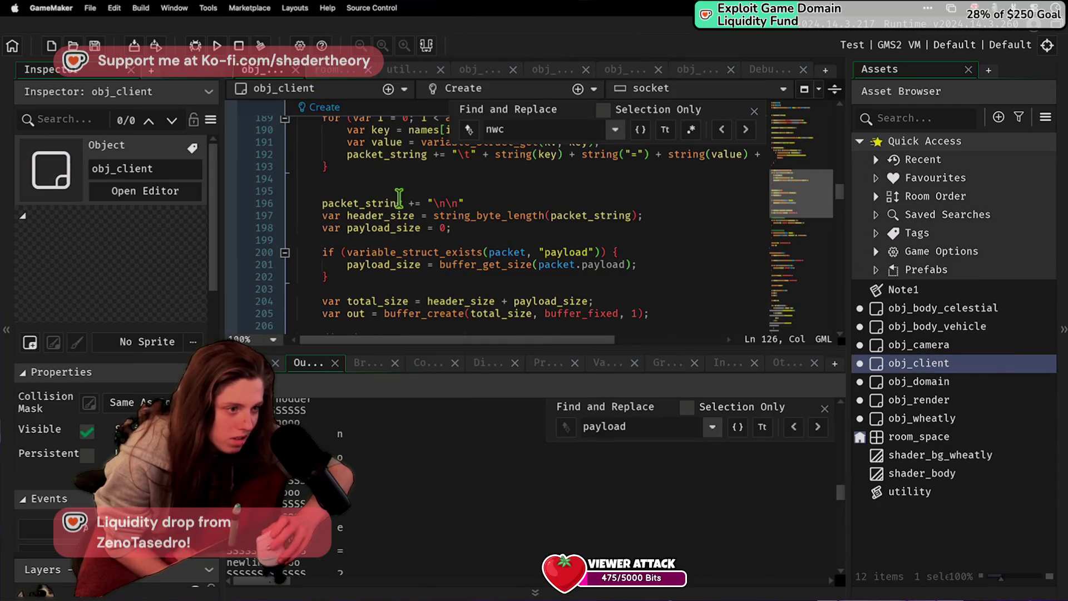
scroll(399, 189, "down", 20)
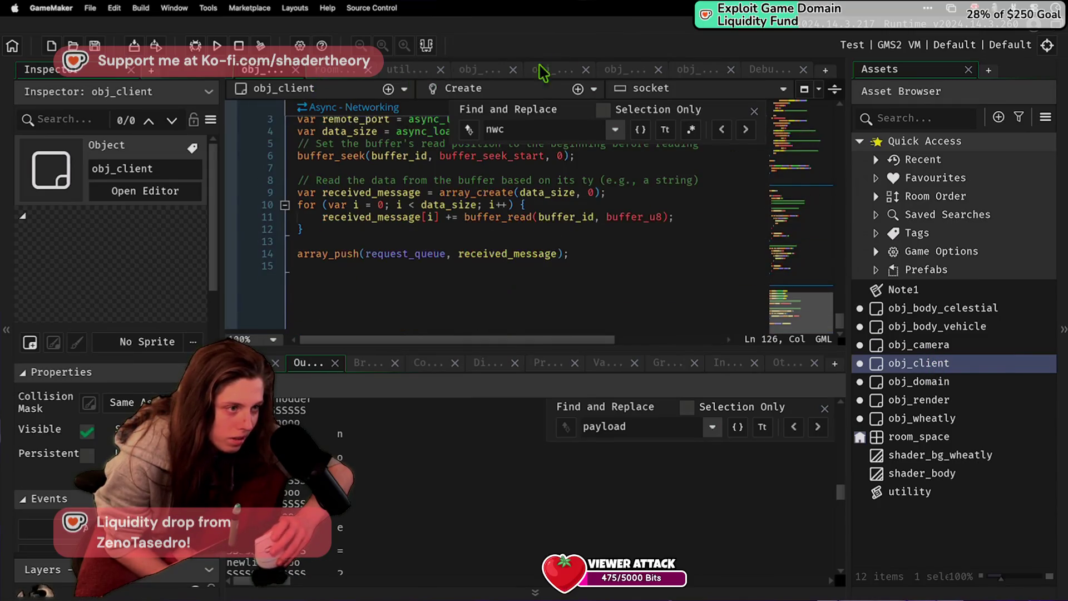
Step: Select obj_domain in the Asset Browser and locate the initiate call in the connection handshake
left_click(924, 382)
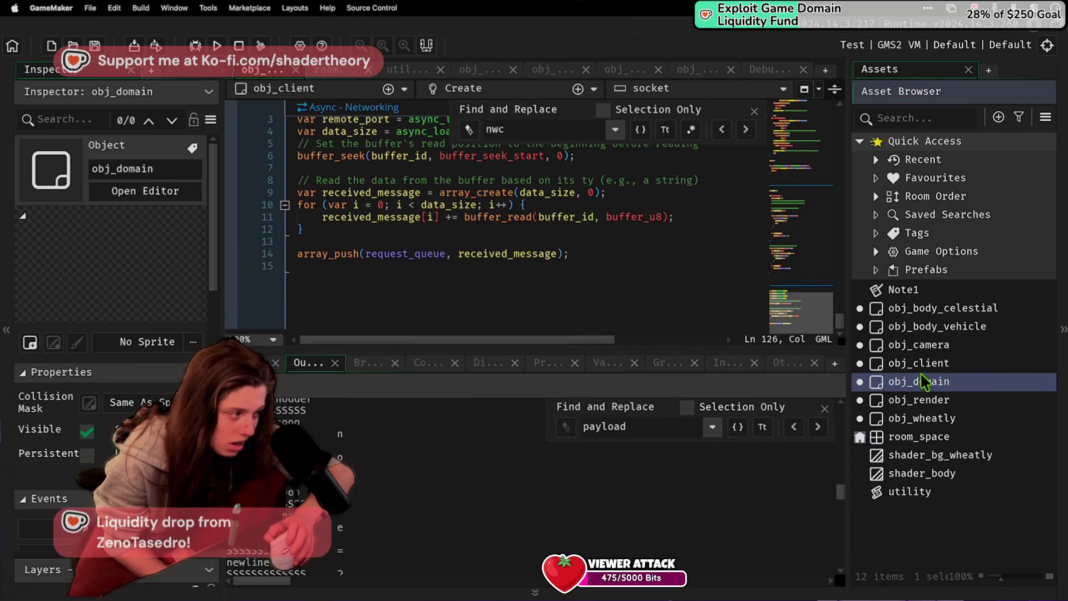
scroll(658, 246, "up", 15)
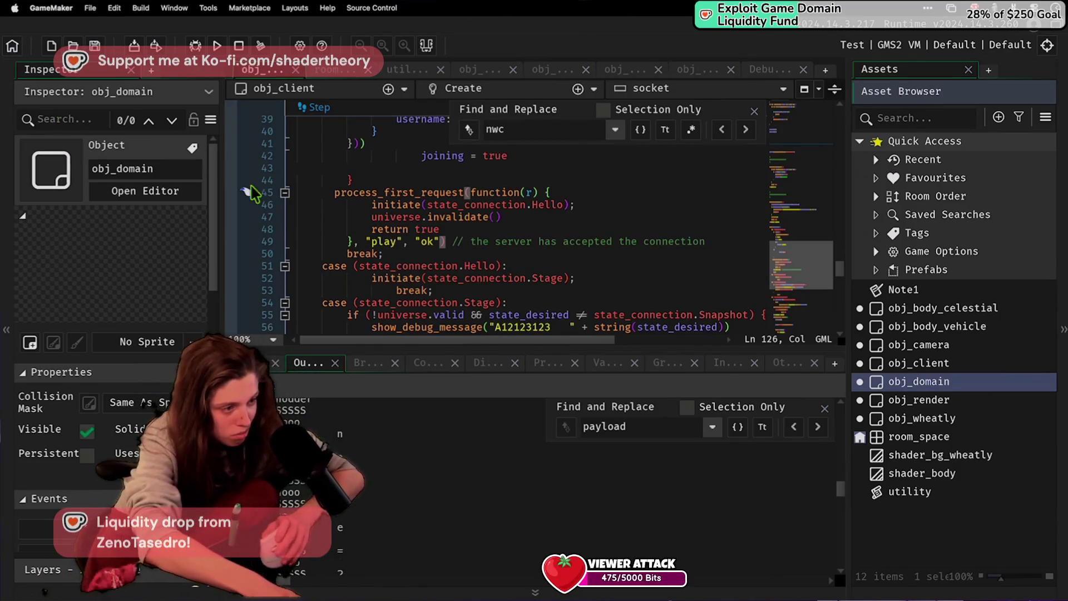
left_click(372, 204)
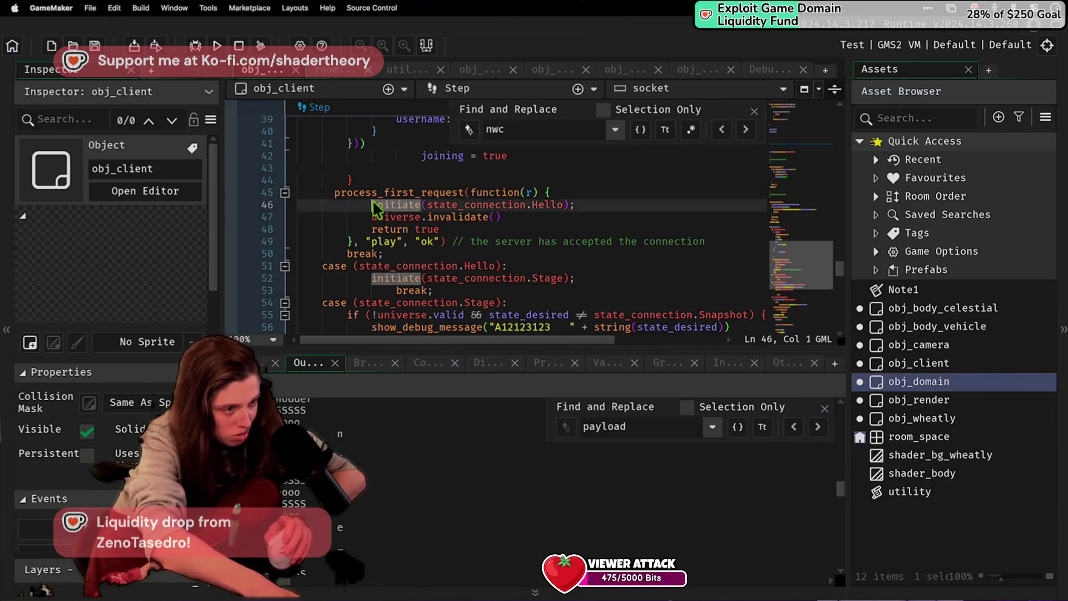
Step: Open obj_domain's Create code, highlight radius in the form function's payload read, then view room_space
double_click(899, 381)
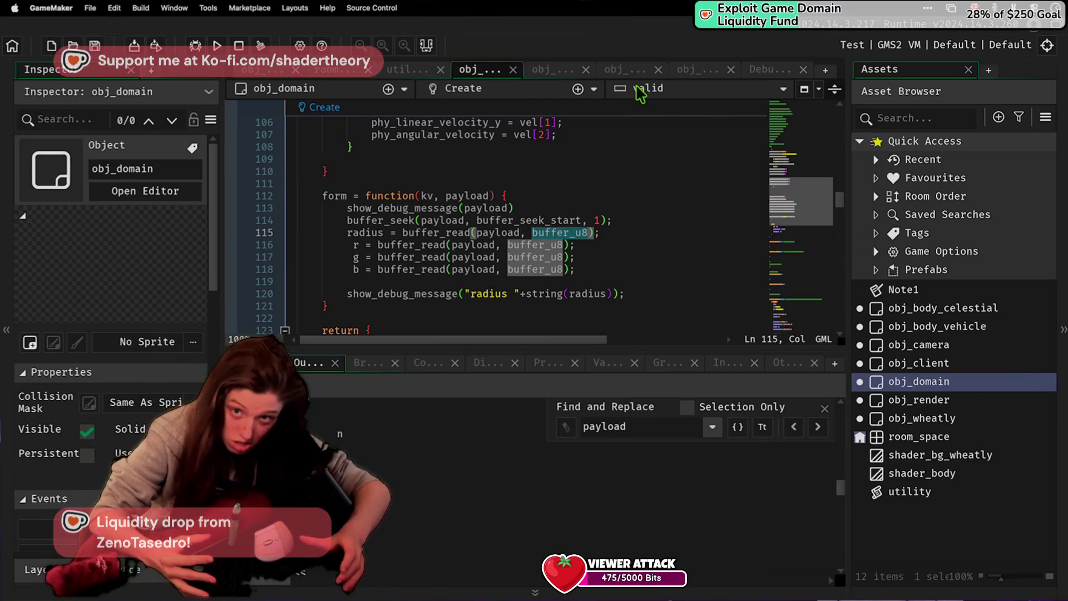
left_click(418, 185)
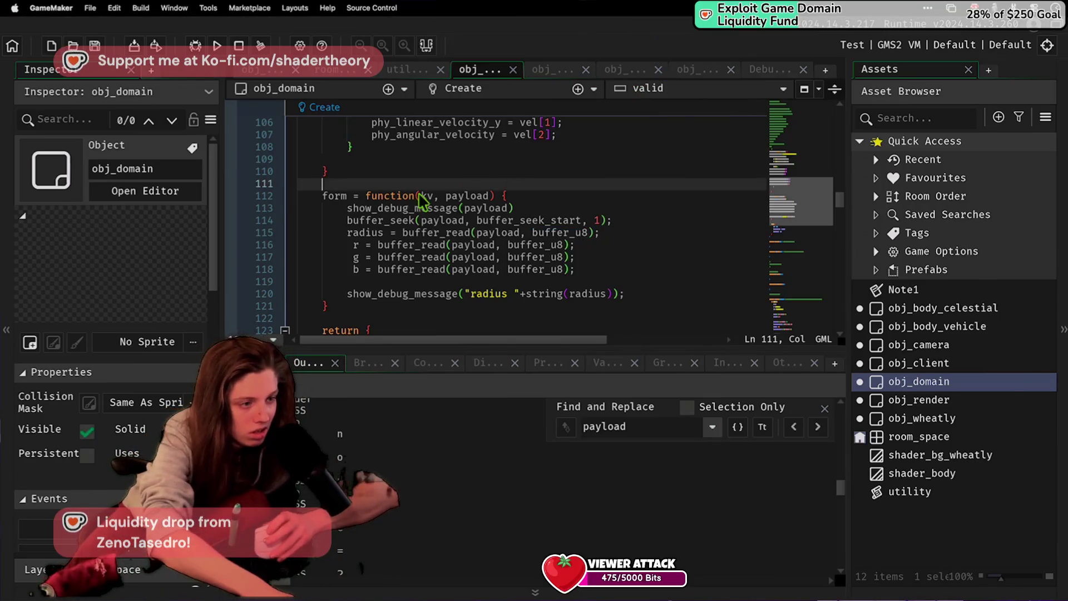
left_click(434, 233)
double_click(353, 233)
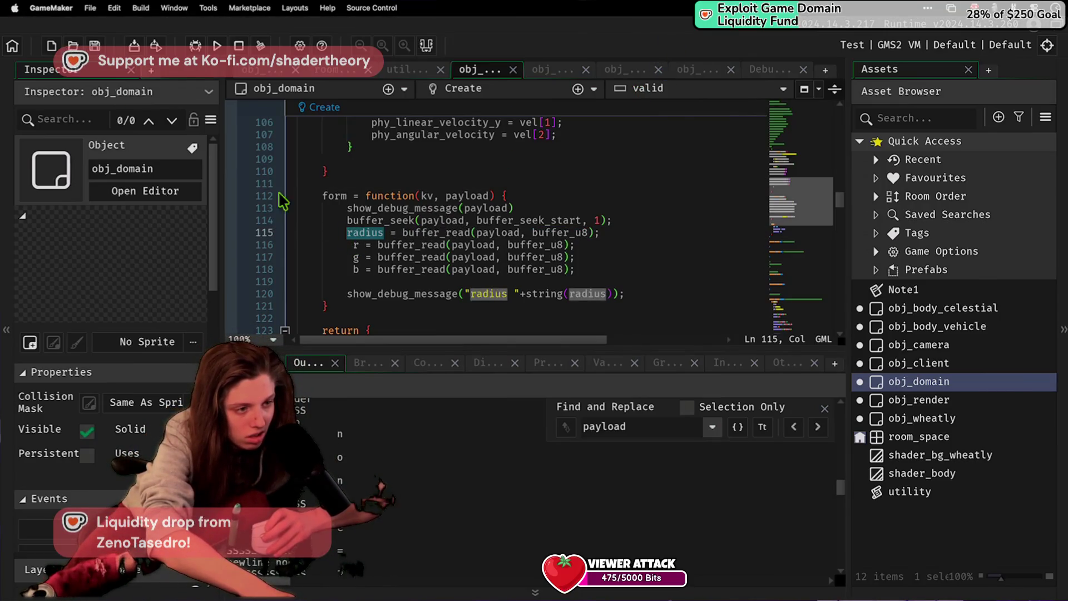
left_click(240, 70)
left_click(318, 71)
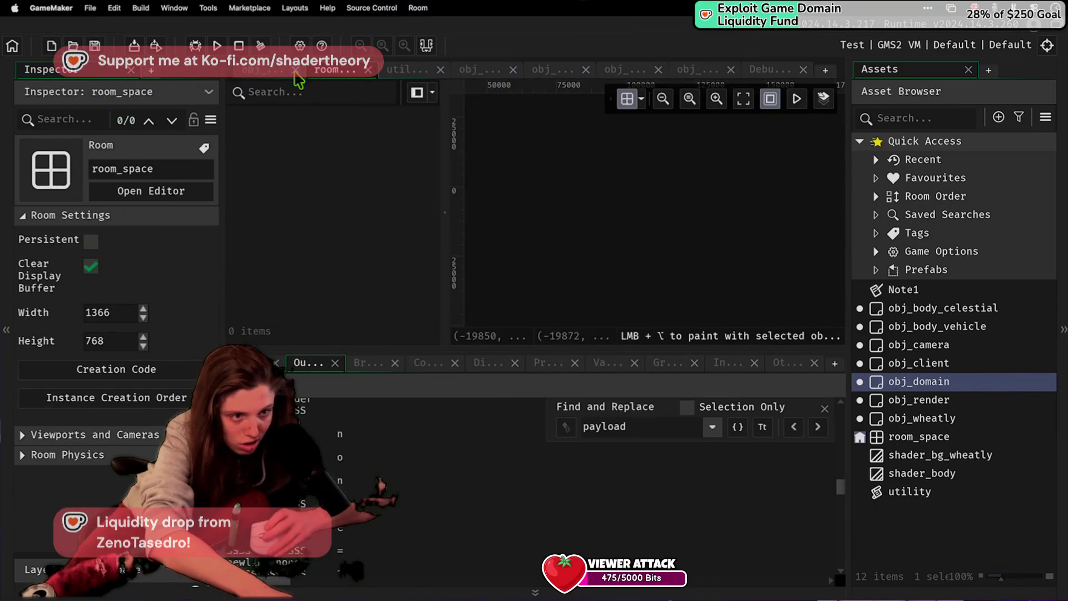
Step: Show room_space's layers and common layer instances, then reopen obj_domain's radius read line
left_click(256, 72)
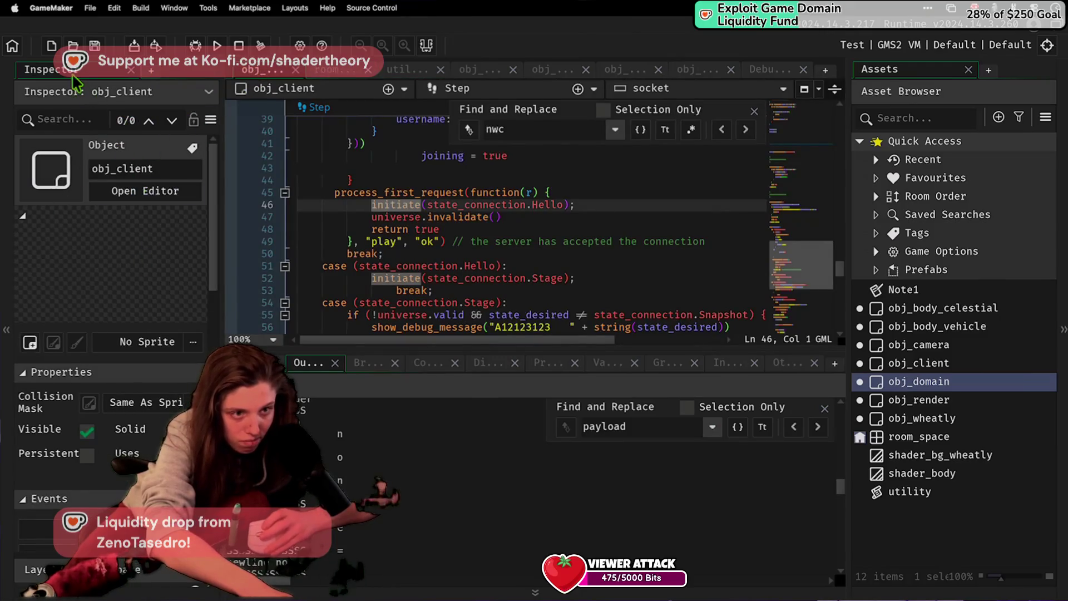
left_click(208, 91)
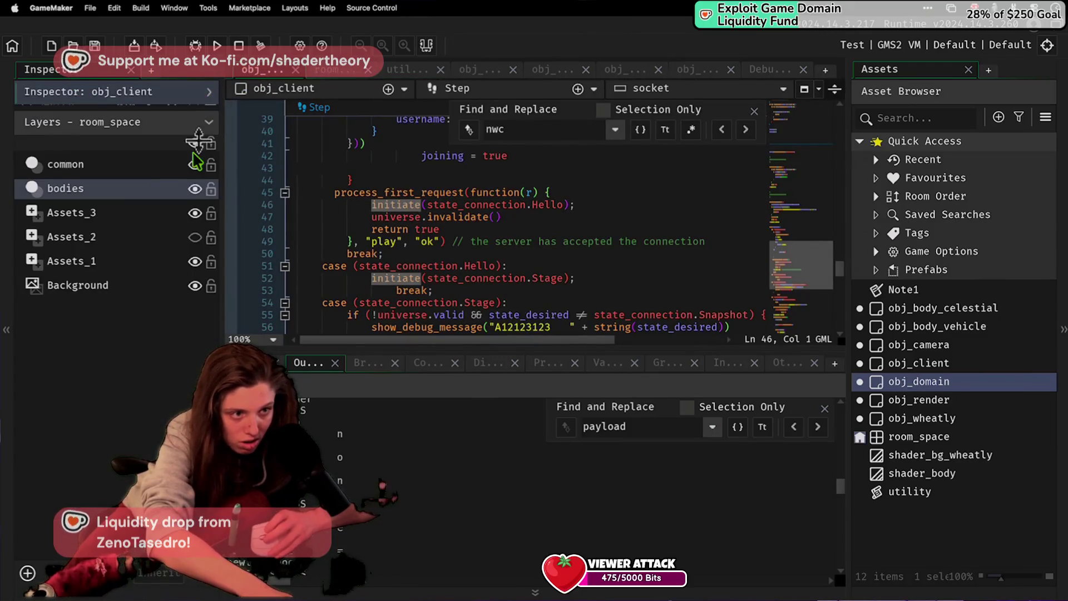
left_click(61, 164)
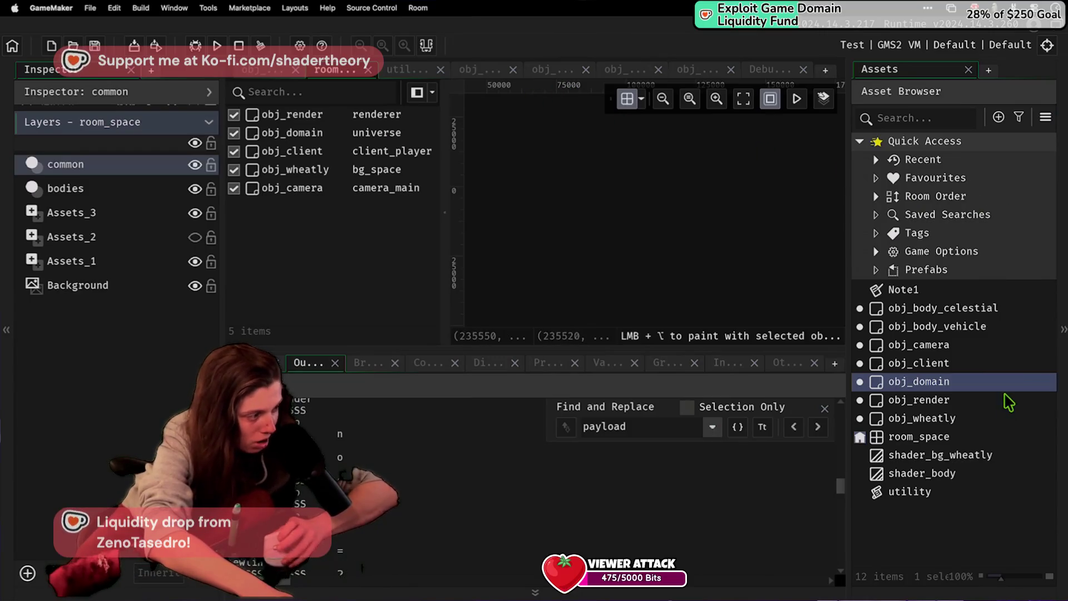
double_click(904, 381)
left_click(452, 219)
key("Down")
Step: Search the code for radius and paste r, g, b debug messages below the radius message
left_click(536, 443)
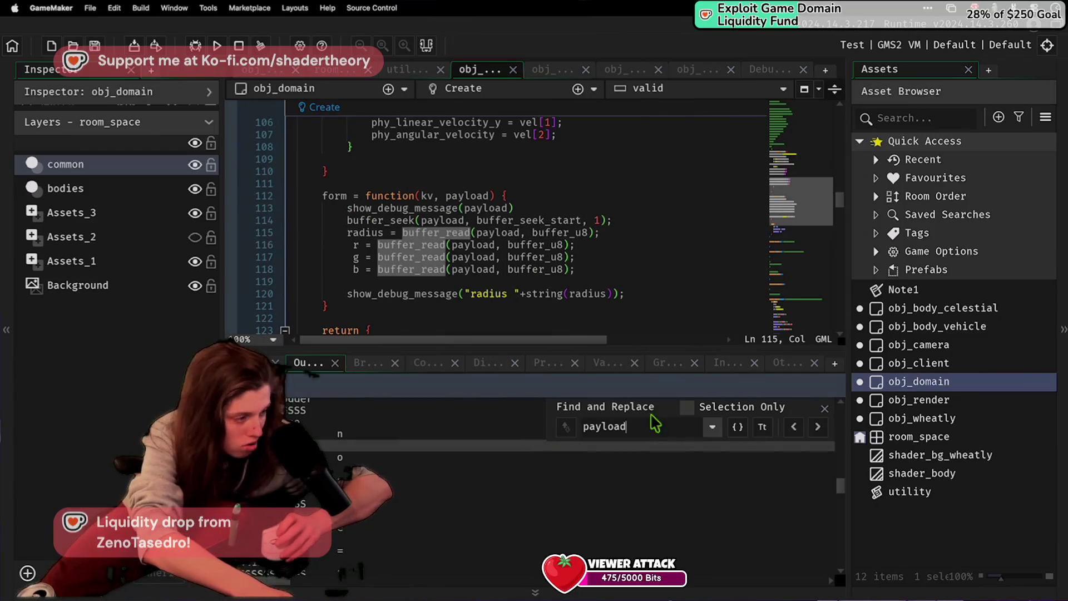
key("ctrl+a")
type("radius")
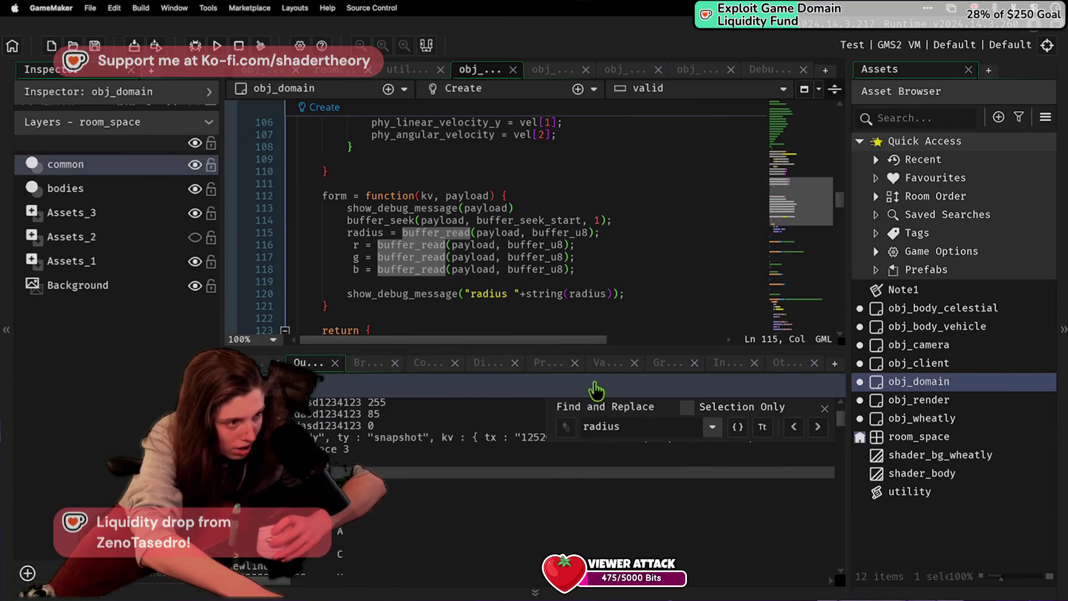
left_click(623, 281)
key("super+v")
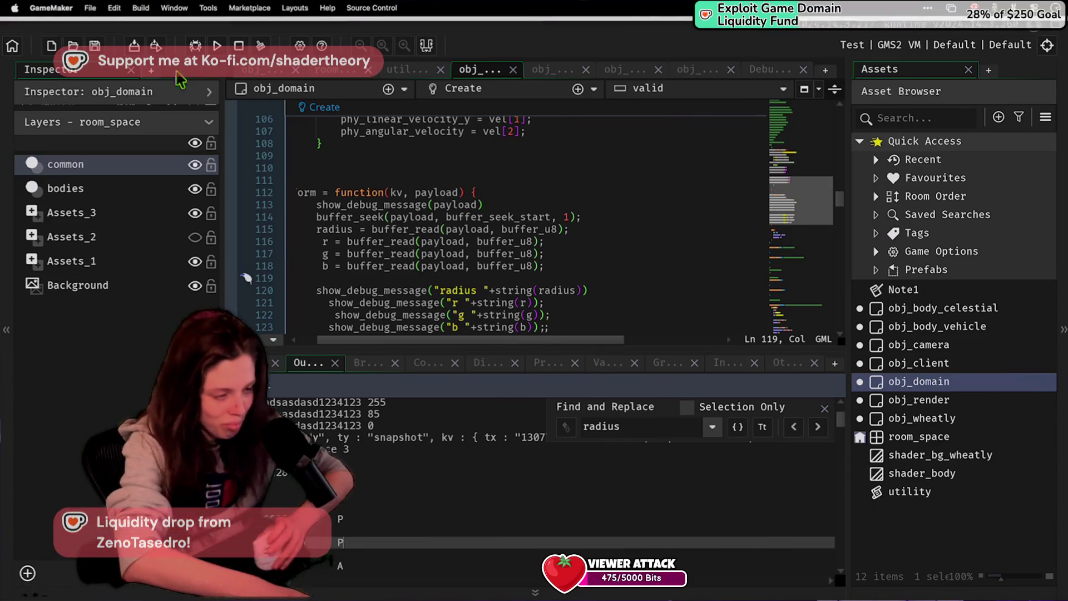
Step: Scroll through obj_domain's code and select the lines around the form function
left_click(380, 192)
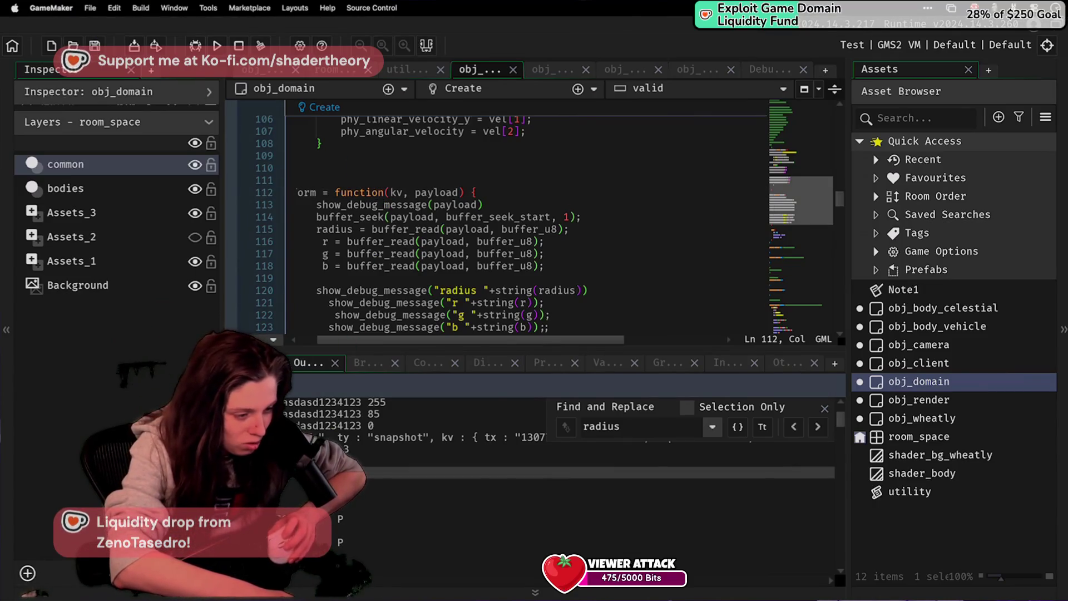
left_click(384, 180)
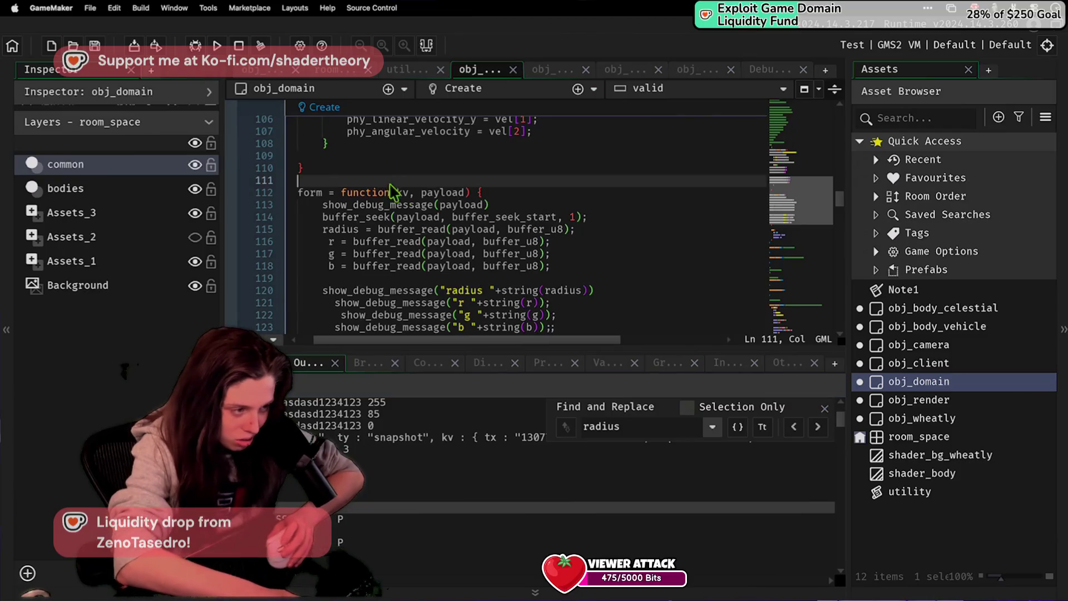
scroll(453, 245, "up", 5)
scroll(456, 250, "down", 5)
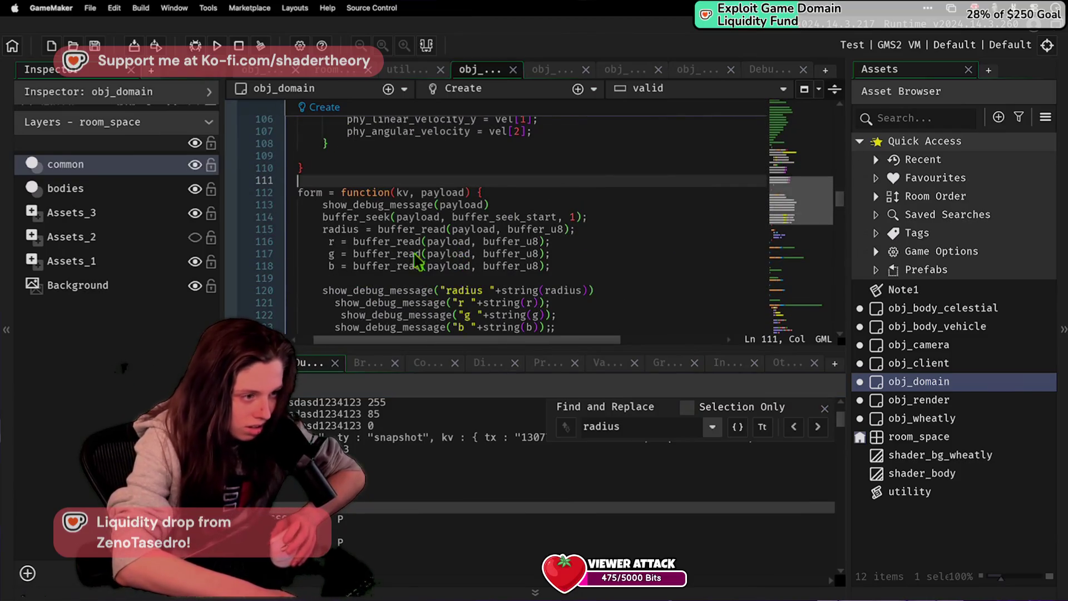
scroll(356, 261, "down", 2)
left_click_drag(371, 277, 285, 241)
left_click(286, 228)
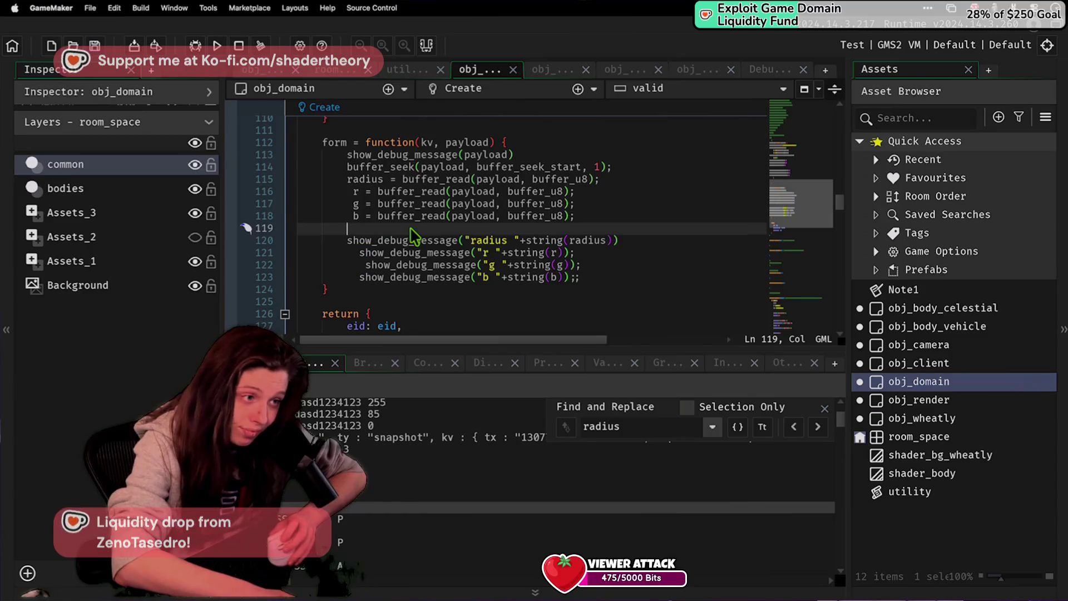
scroll(293, 267, "up", 5)
left_click_drag(345, 182, 400, 298)
key("ctrl+c")
scroll(400, 300, "down", 4)
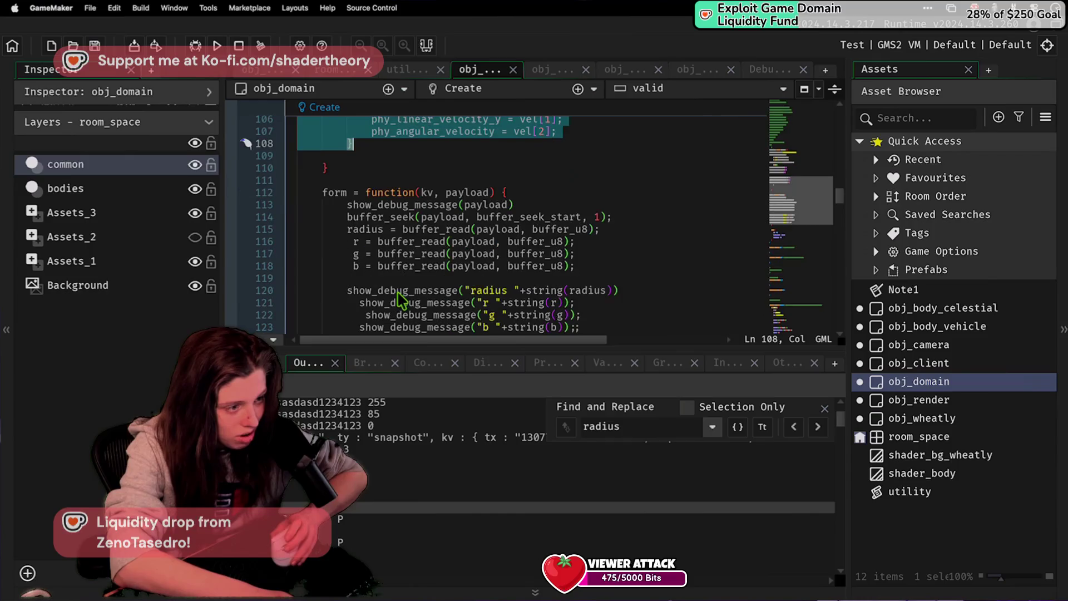
Step: Paste the body lookup and with(b) block after buffer_seek, moving the radius and r, g, b reads inside
left_click(641, 220)
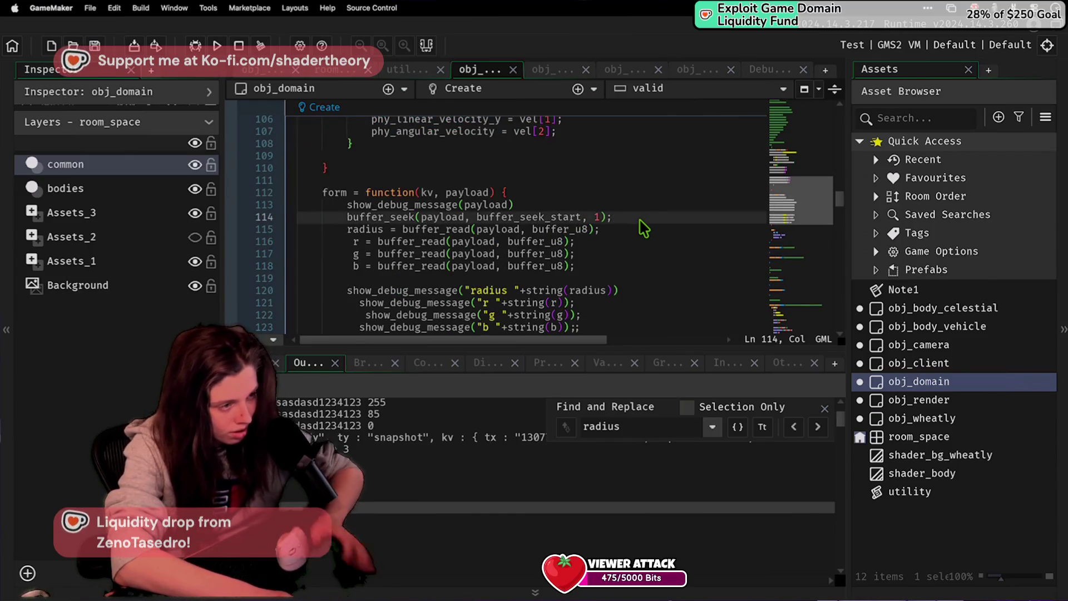
key("ctrl+v")
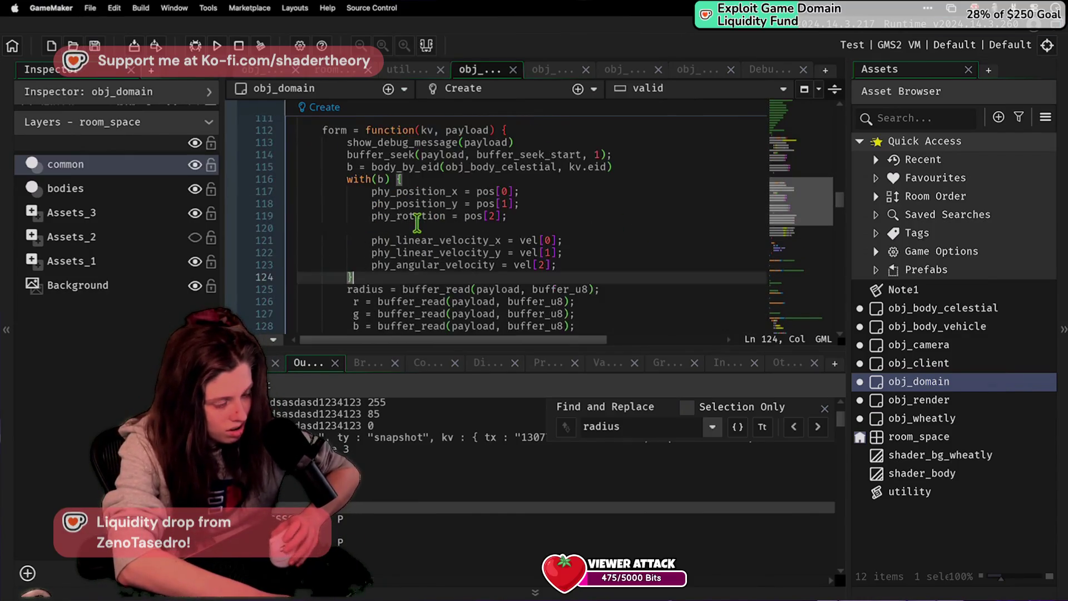
scroll(400, 228, "down", 2)
mouse_move(345, 238)
left_mouse_down()
mouse_move(556, 257)
mouse_move(590, 278)
left_mouse_up()
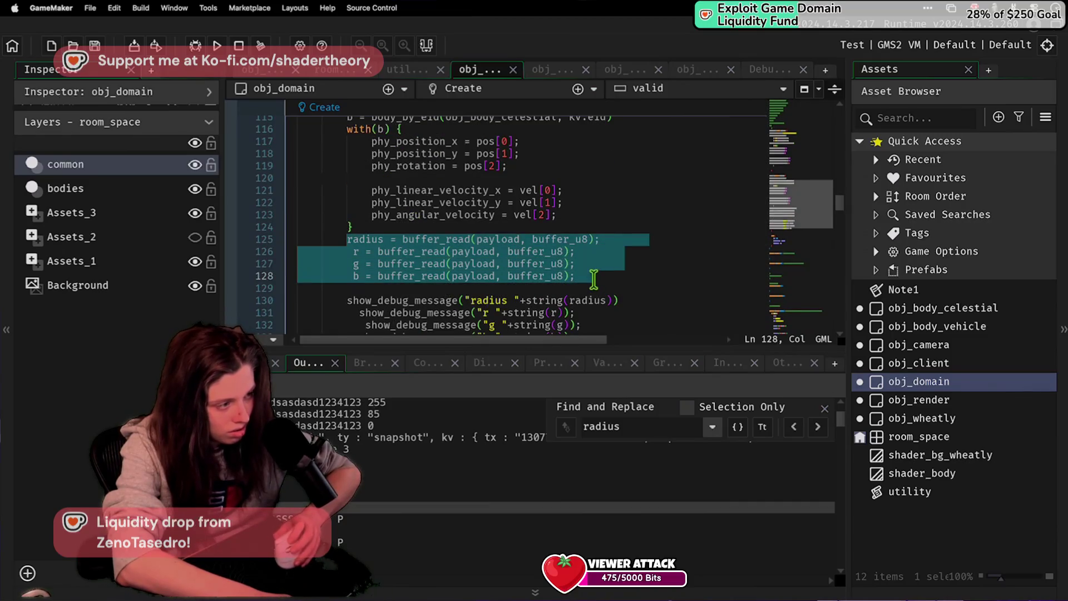
key("ctrl+x")
mouse_move(556, 214)
left_mouse_down()
mouse_move(367, 190)
mouse_move(372, 140)
left_mouse_up()
key("ctrl+v")
left_click(350, 153, "shift")
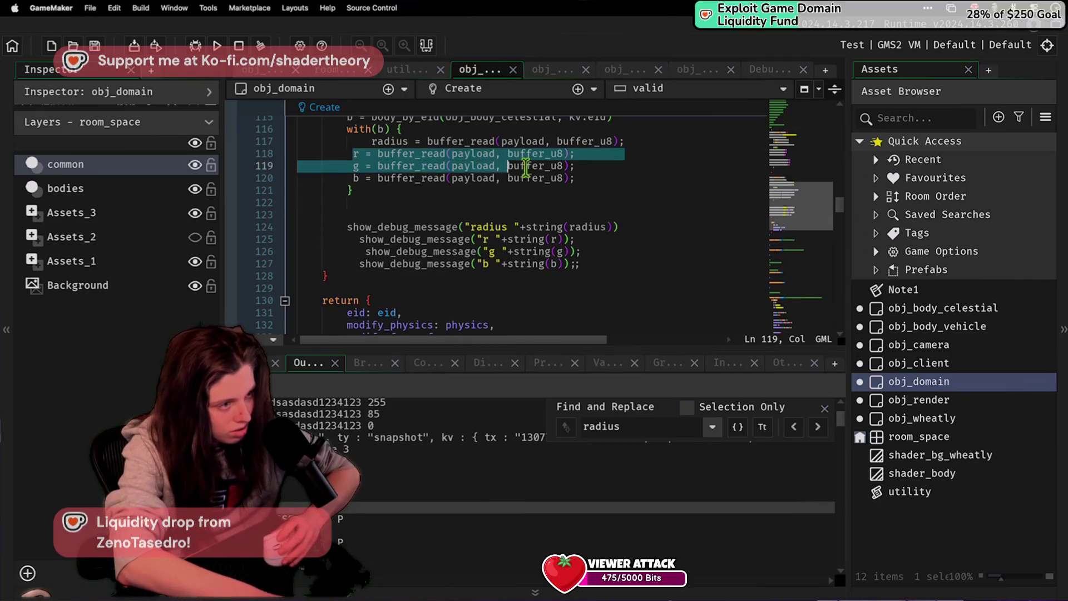
key("Tab")
Step: Start a 'color =' line right after the radius read on line 118
left_click(645, 141)
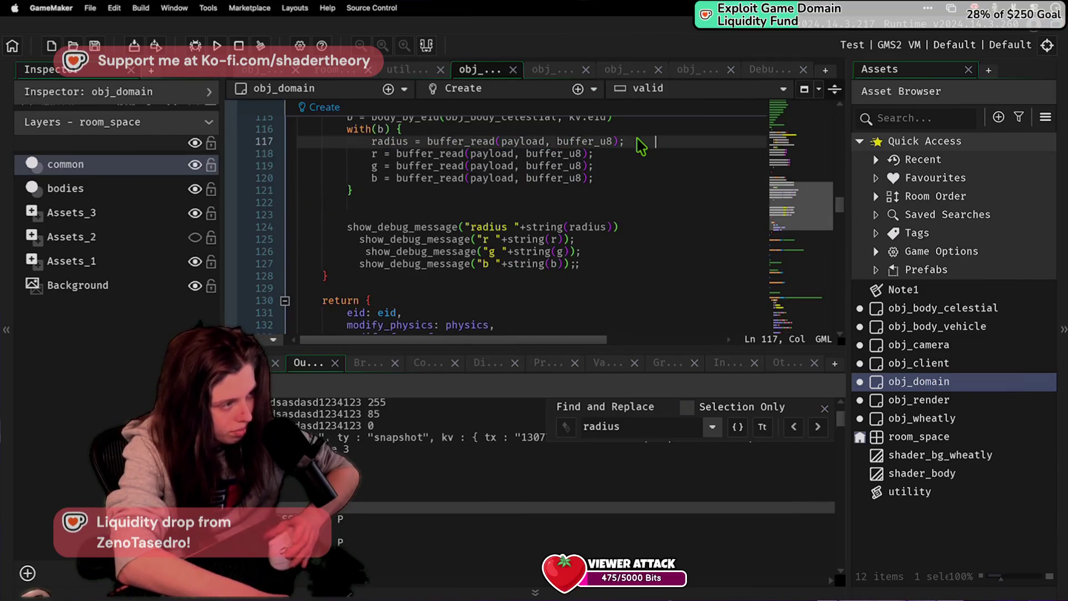
key("Return")
key("BackSpace")
type("or = make")
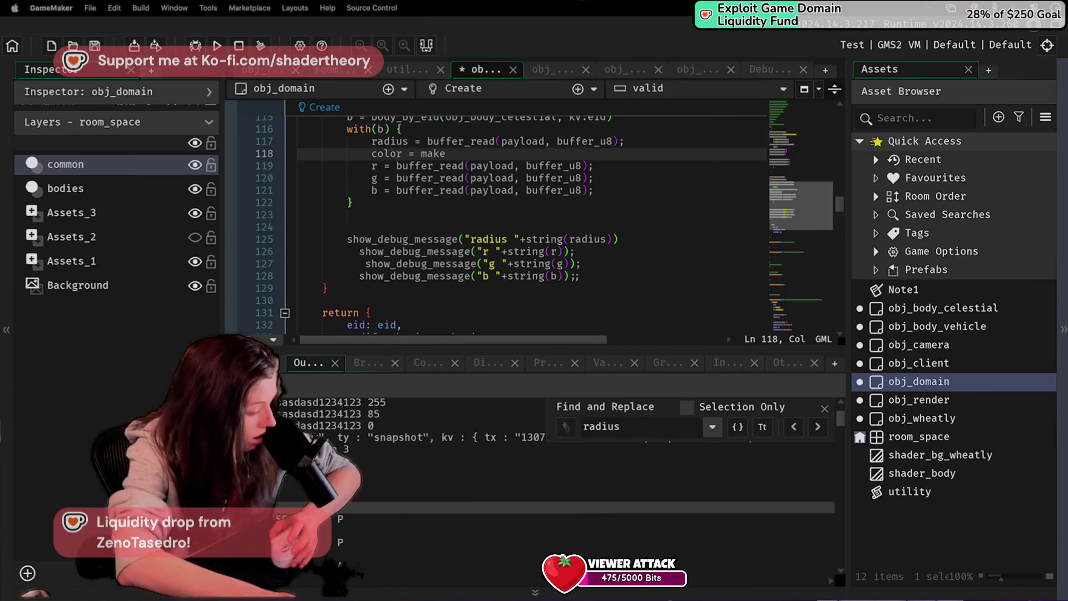
left_click(615, 141)
Step: Open the make_colour_rgb call and move the r line's buffer_read into it as the first argument
left_click(618, 160)
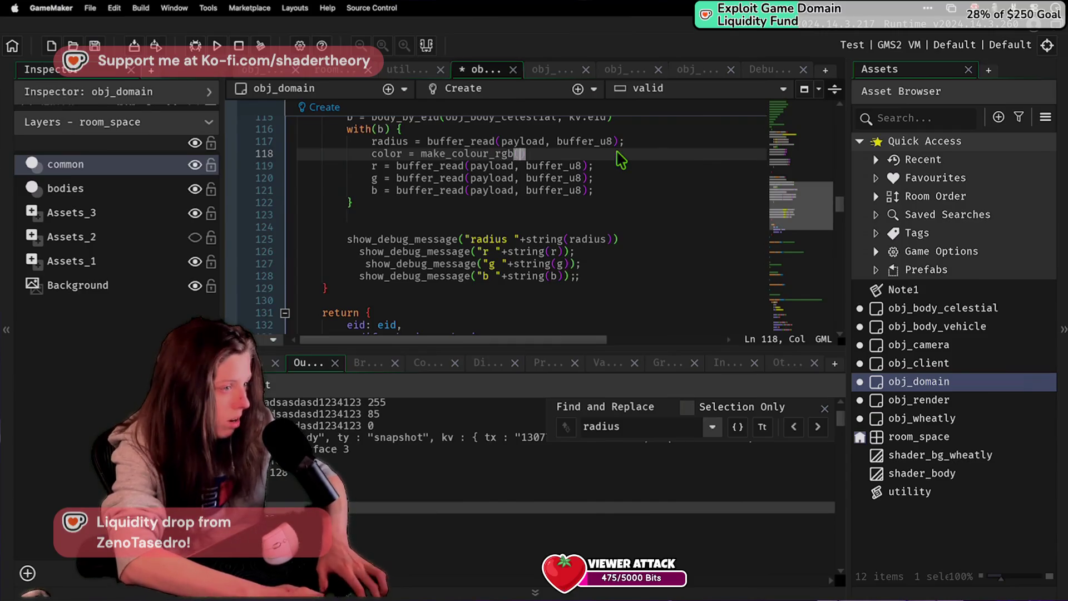
key("Return")
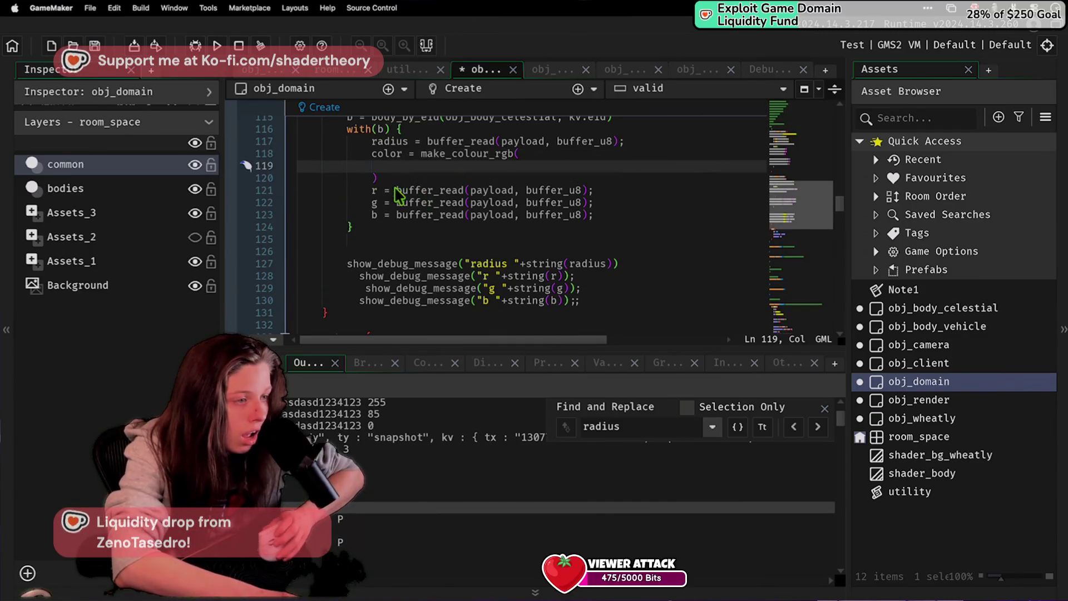
triple_click(399, 192)
key("BackSpace")
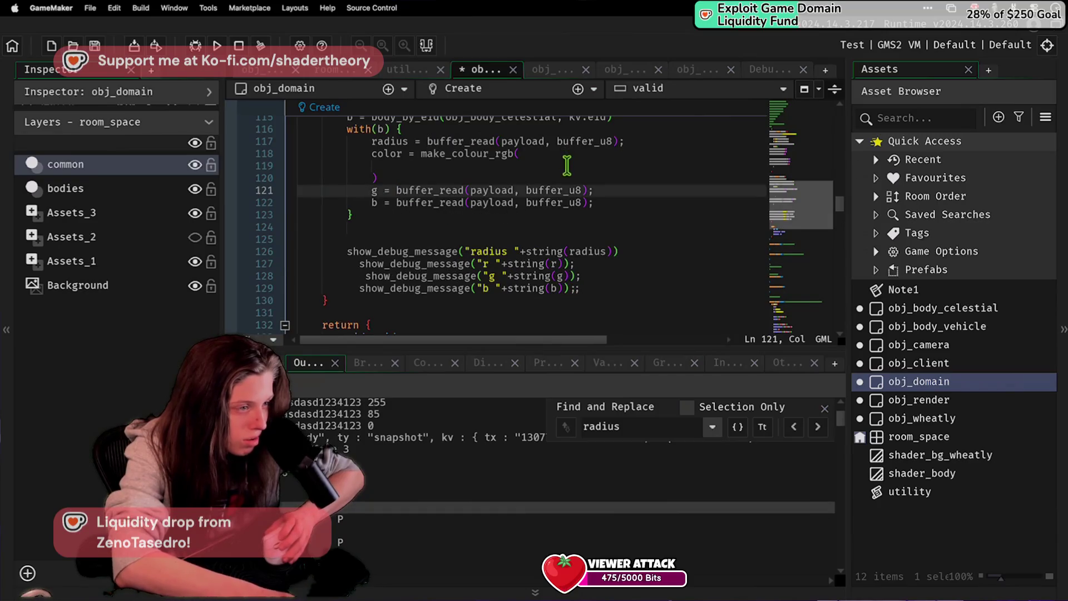
left_click(560, 178)
key("Return")
key("ctrl+v")
key("ctrl+x")
key("Up")
key("Up")
key("ctrl+v")
Step: Add second and third buffer_read u8 arguments, delete the old r, g, b lines, close with ';' and save
type(",")
key("Return")
key("ctrl+v")
type(",")
key("Return")
key("ctrl+v")
type(",")
key("Down")
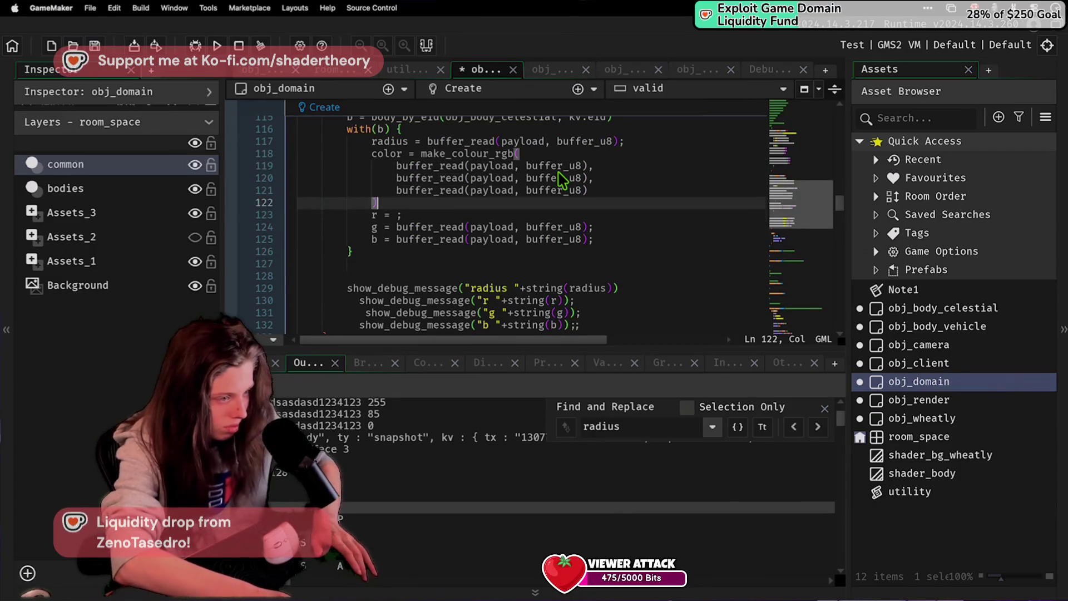
key("ctrl+d")
key("ctrl+d")
key("ctrl+d")
key("End")
type(";")
key("ctrl+s")
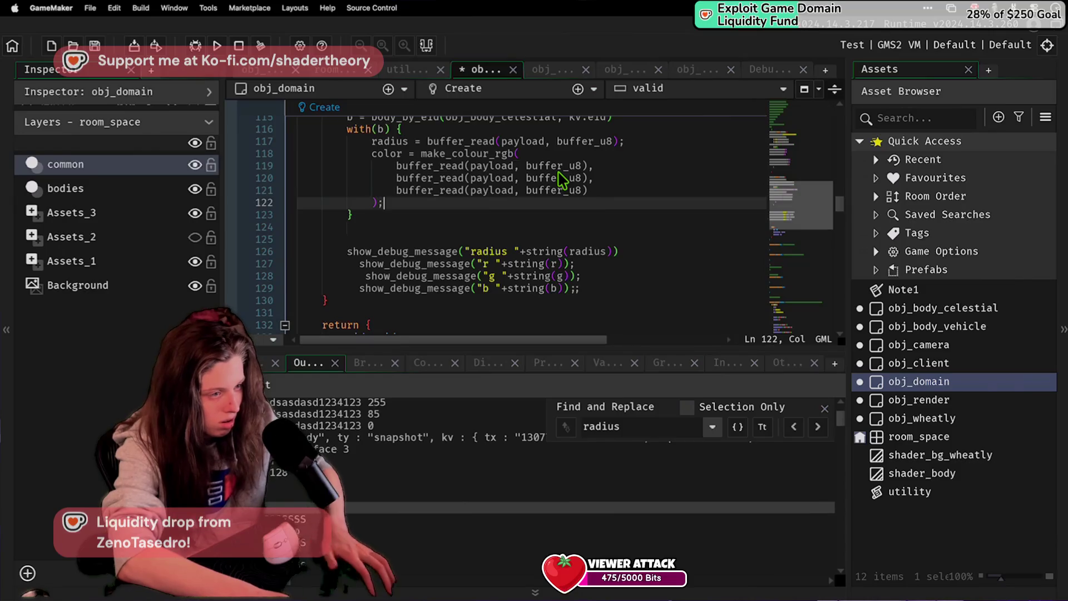
double_click(919, 362)
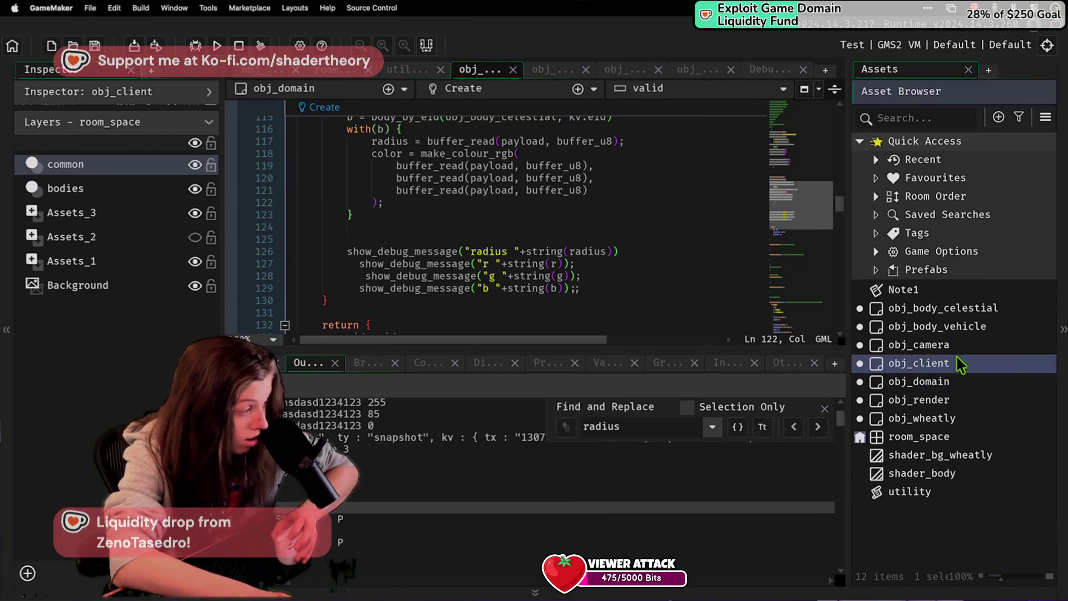
Step: Open obj_body_celestial's Create code and add 'radius = 0;' below the top comment
scroll(445, 222, "up", 10)
left_click(380, 228)
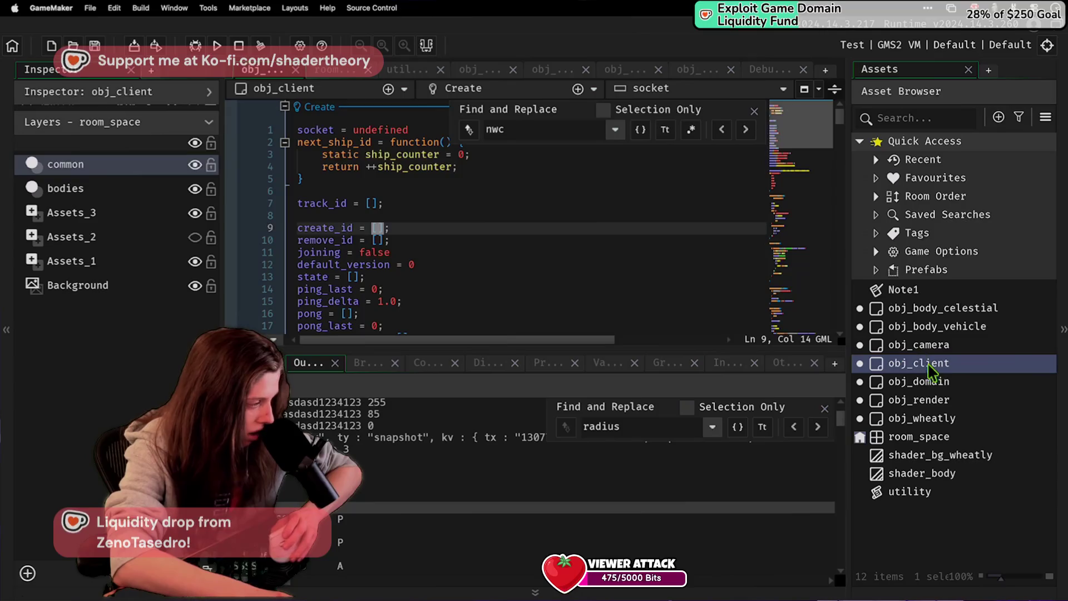
double_click(955, 310)
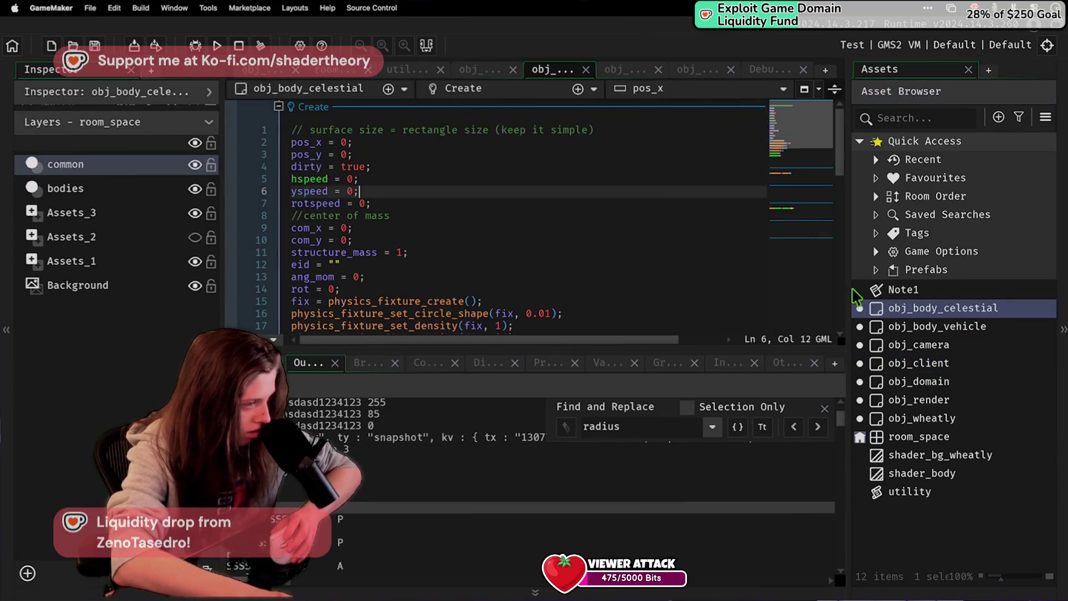
left_click(400, 289)
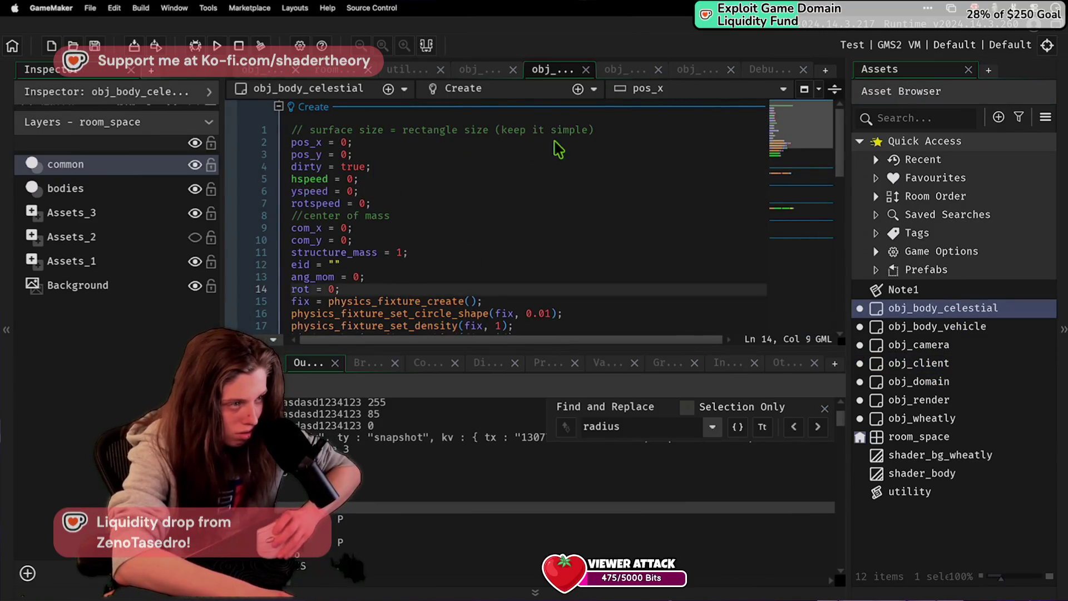
left_click(632, 133)
key("Return")
type("radius = 0;")
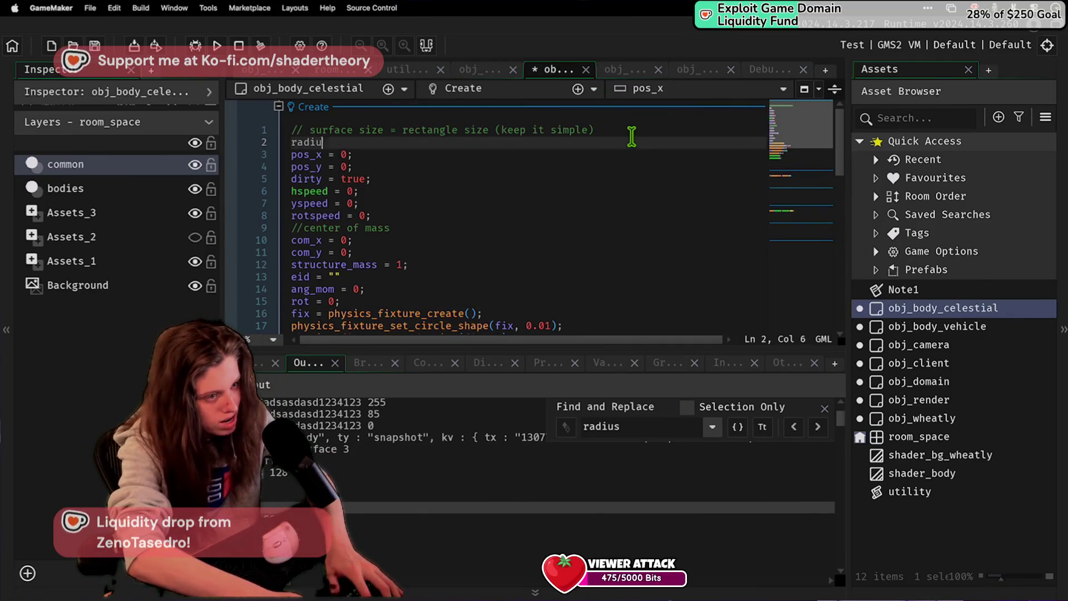
Step: Add 'color = make_colour_rgb(255, 255, 255);' after the radius line and save
key("Return")
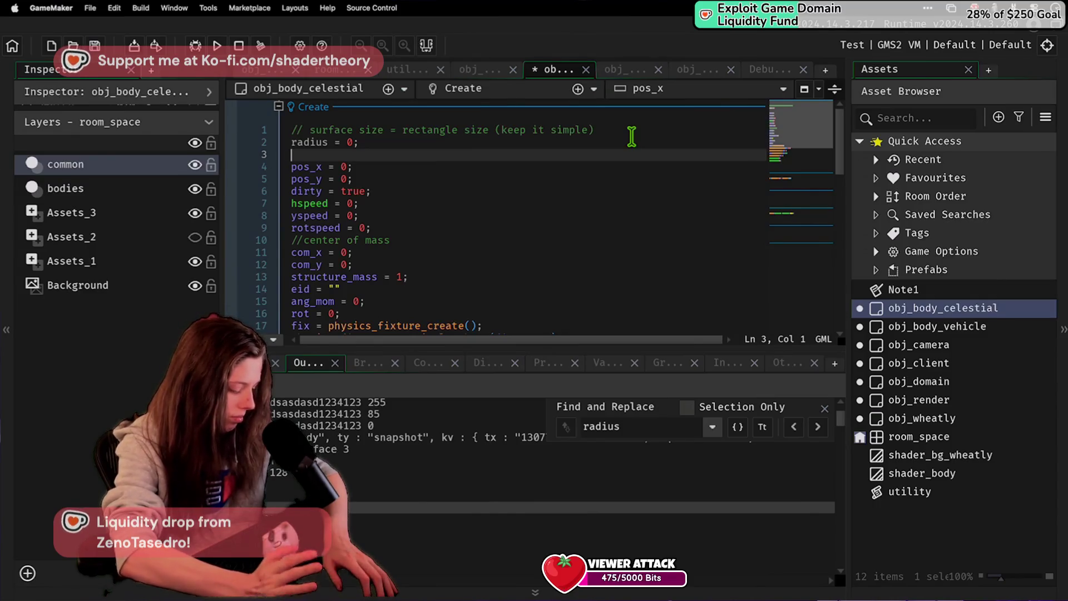
type("v")
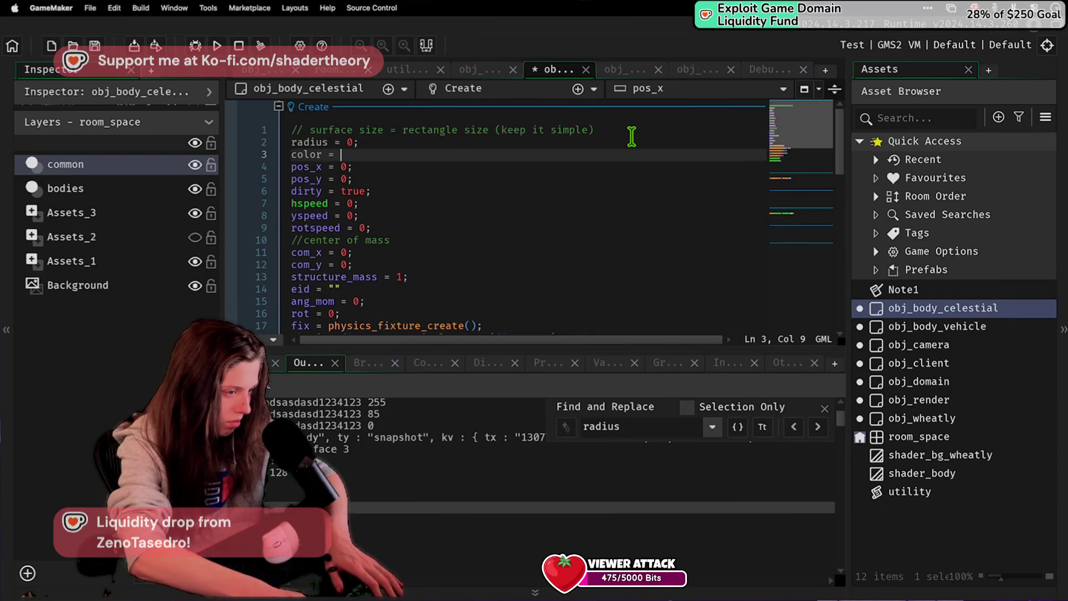
type("ake_colour_rgb(")
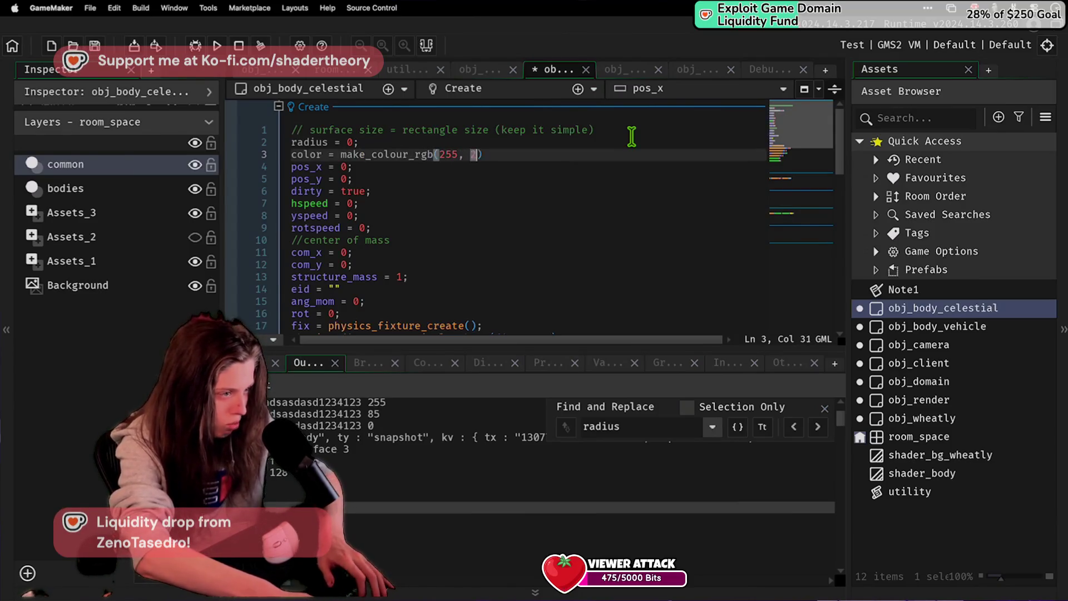
type("255")
left_click(631, 137)
key("Down")
key("Down")
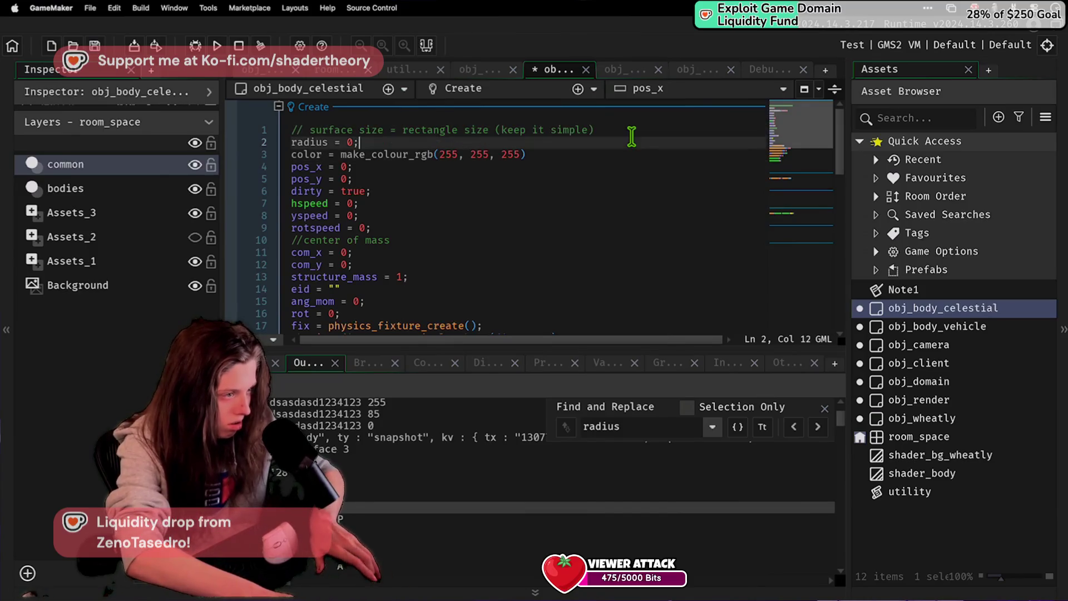
type(";")
key("ctrl+s")
key("Down")
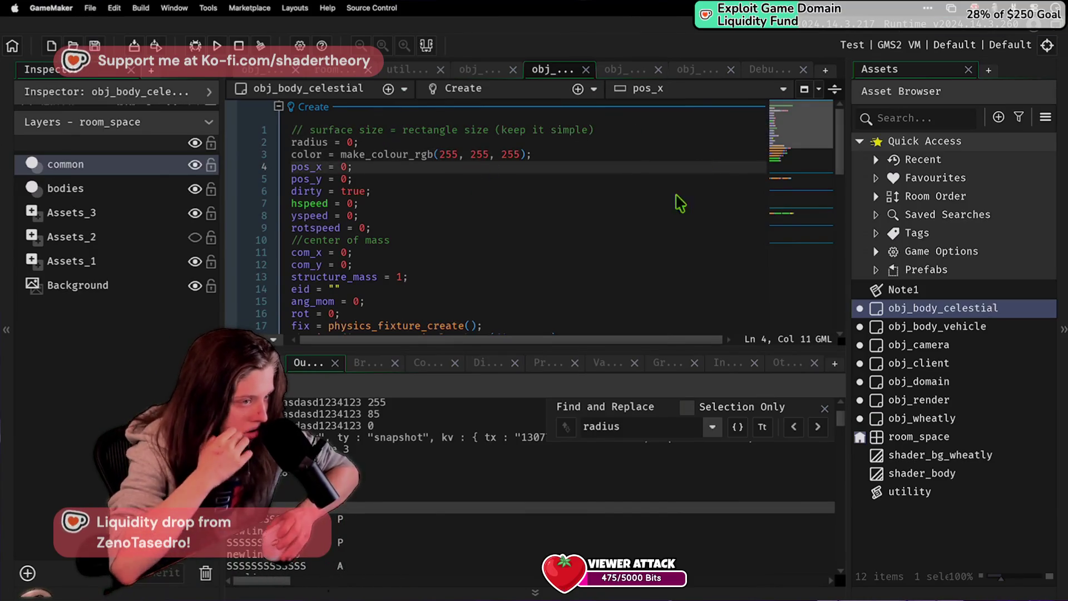
left_click(919, 346)
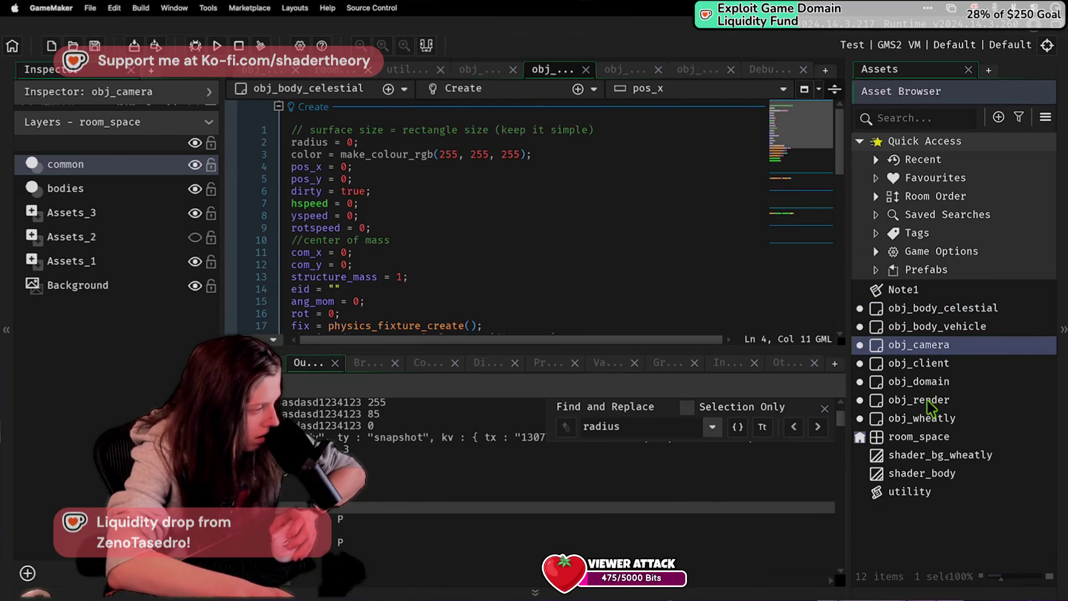
Step: Make the draw_circle call use phy_position_x, phy_position_y, radius and false, and save
scroll(561, 298, "down", 15)
scroll(562, 298, "up", 15)
scroll(567, 297, "down", 15)
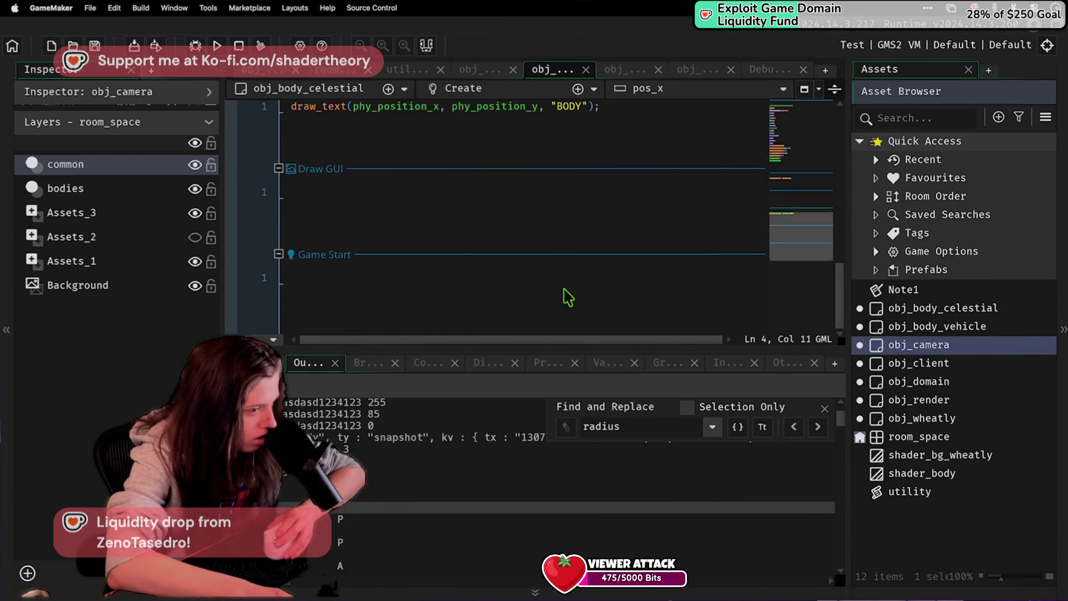
scroll(567, 298, "up", 3)
left_click_drag(606, 206, 213, 213)
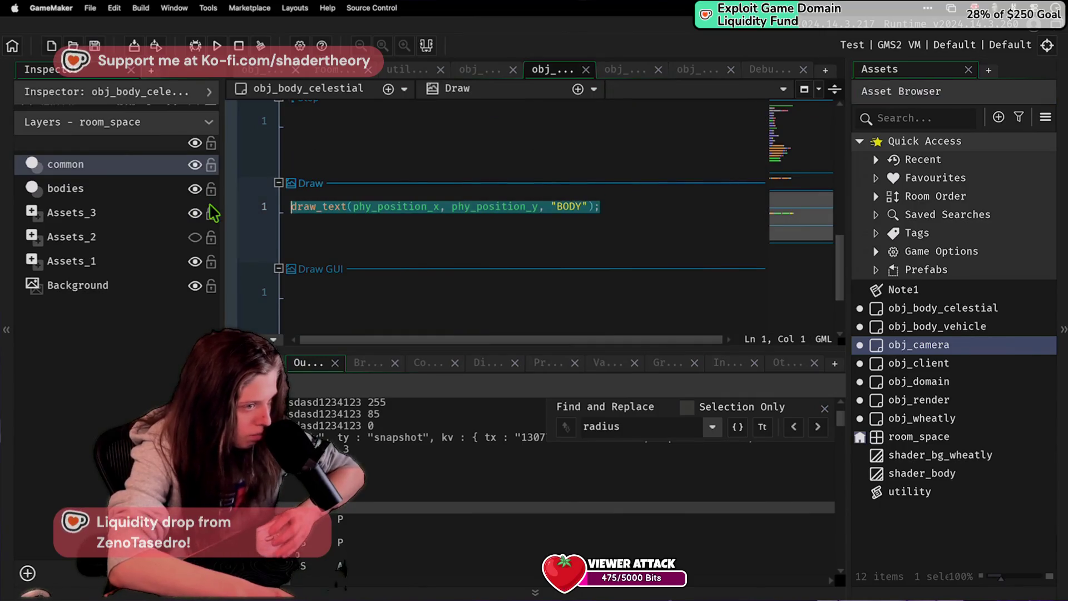
type("circ")
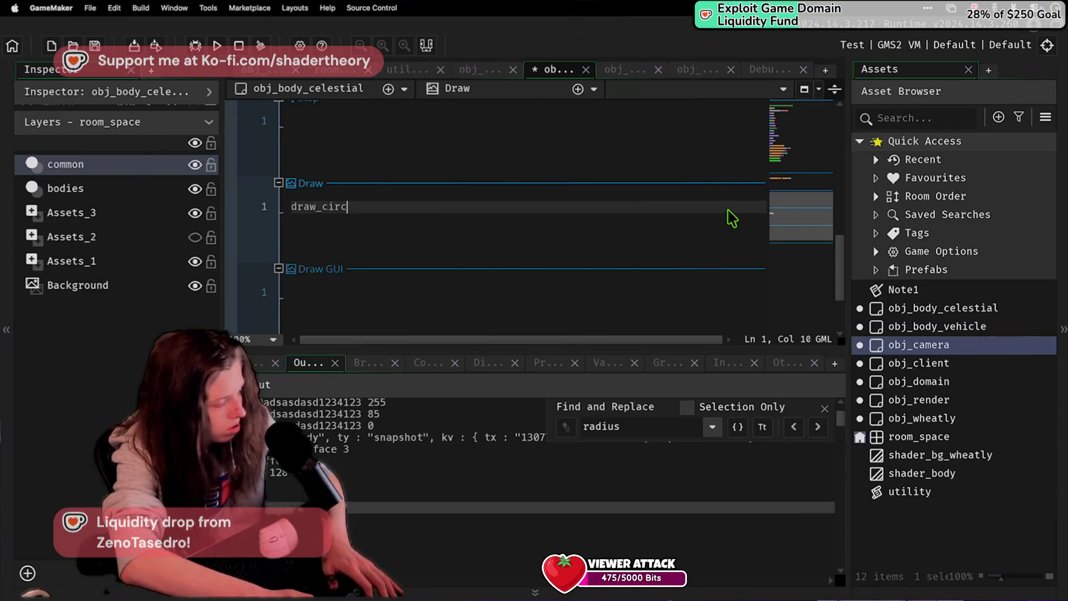
type("_x, phy_position_y")
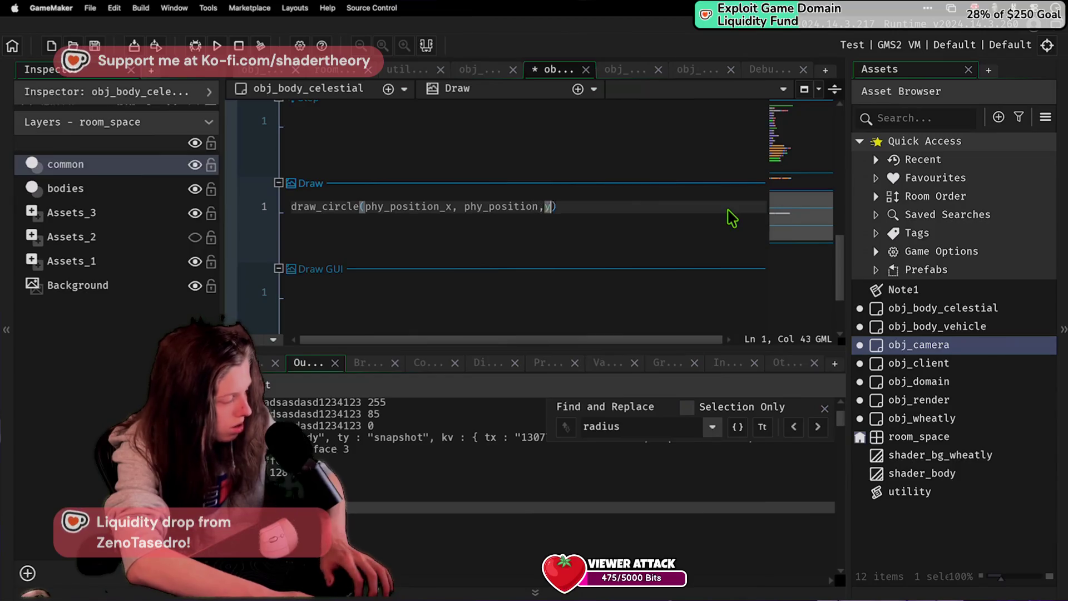
key("BackSpace")
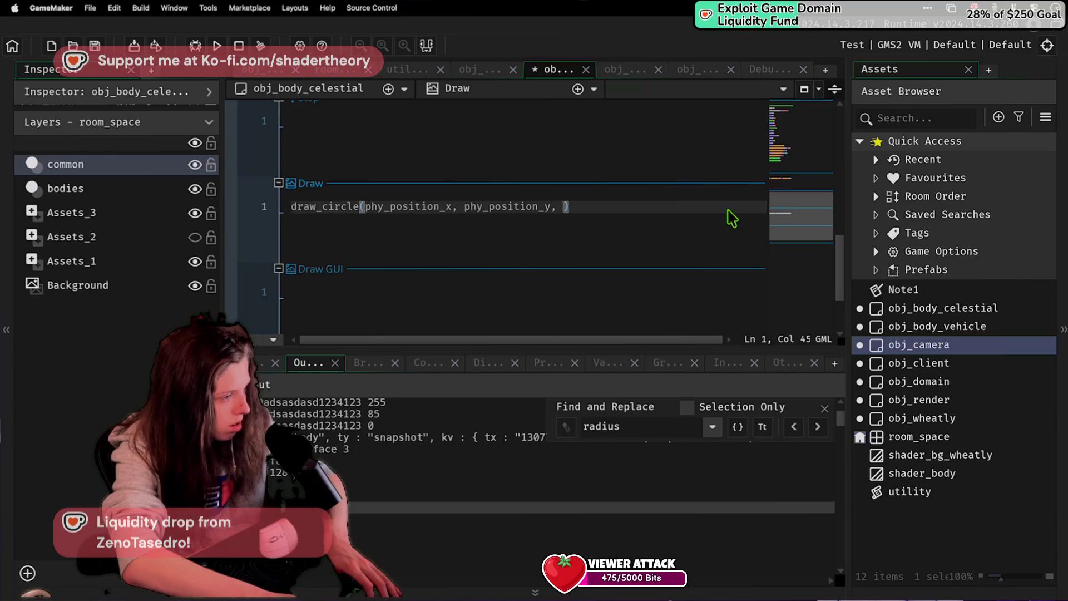
type("1012301")
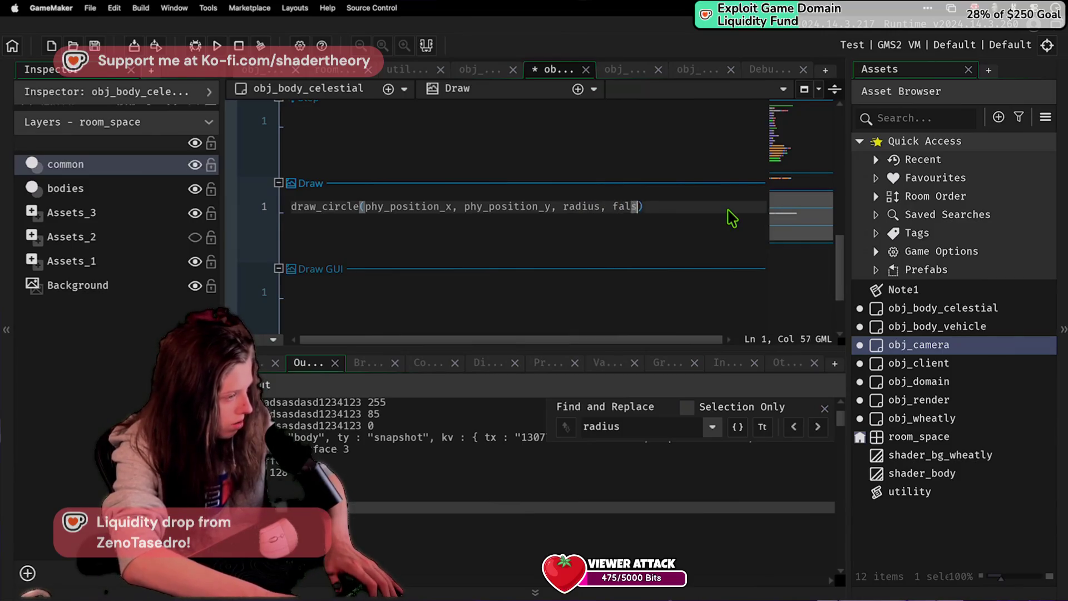
type("e")
type(";")
key("ctrl+s")
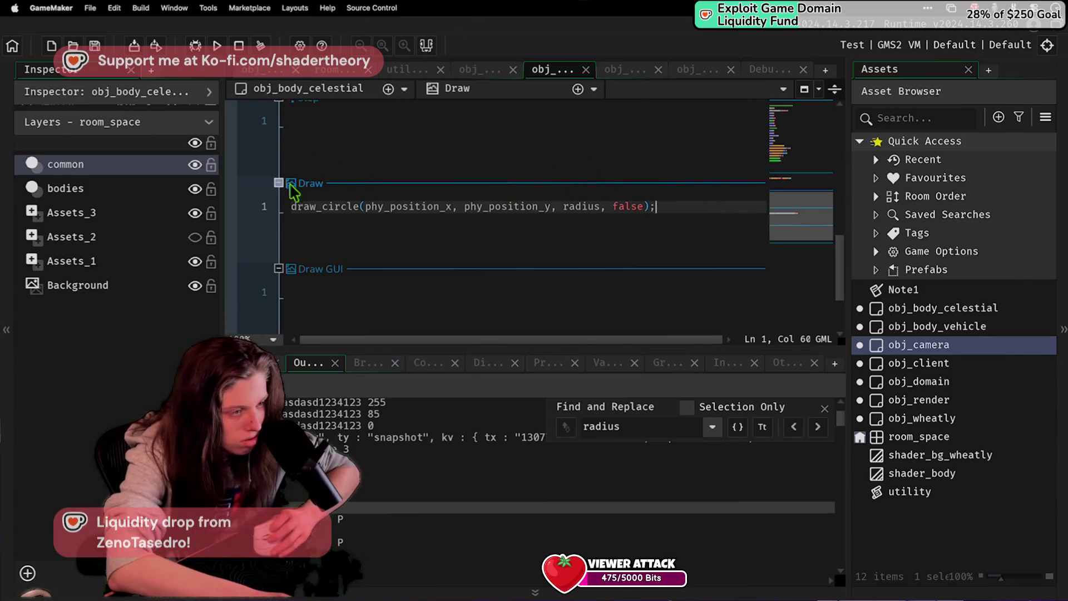
Step: Add draw_set_colour(color); on a new line above the draw_circle call
left_click(287, 206)
key("Return")
key("Up")
type("draw_set_")
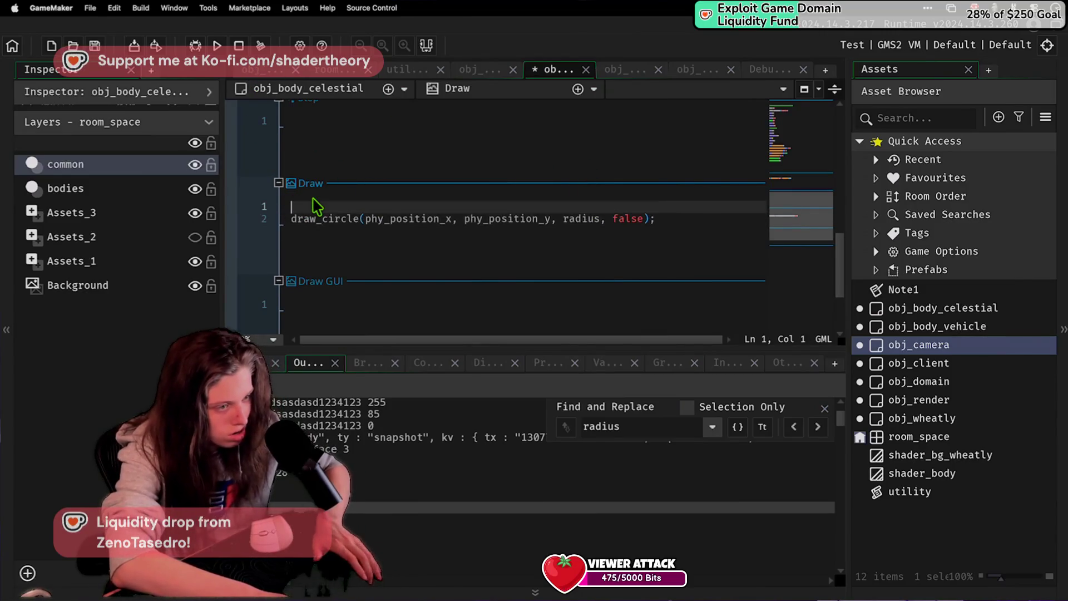
type("color")
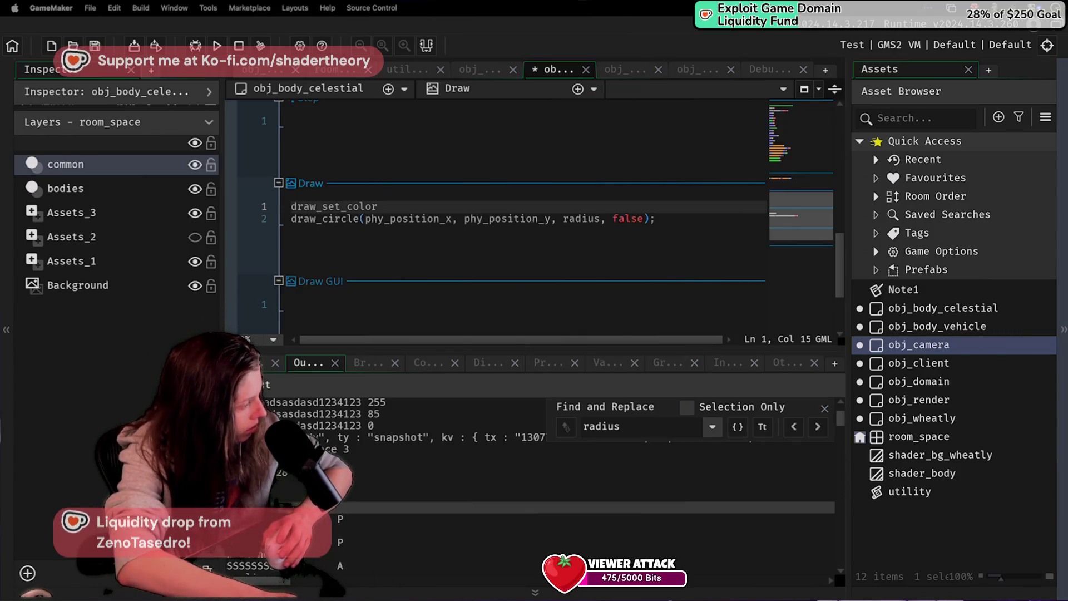
left_click(368, 207)
left_click(371, 207)
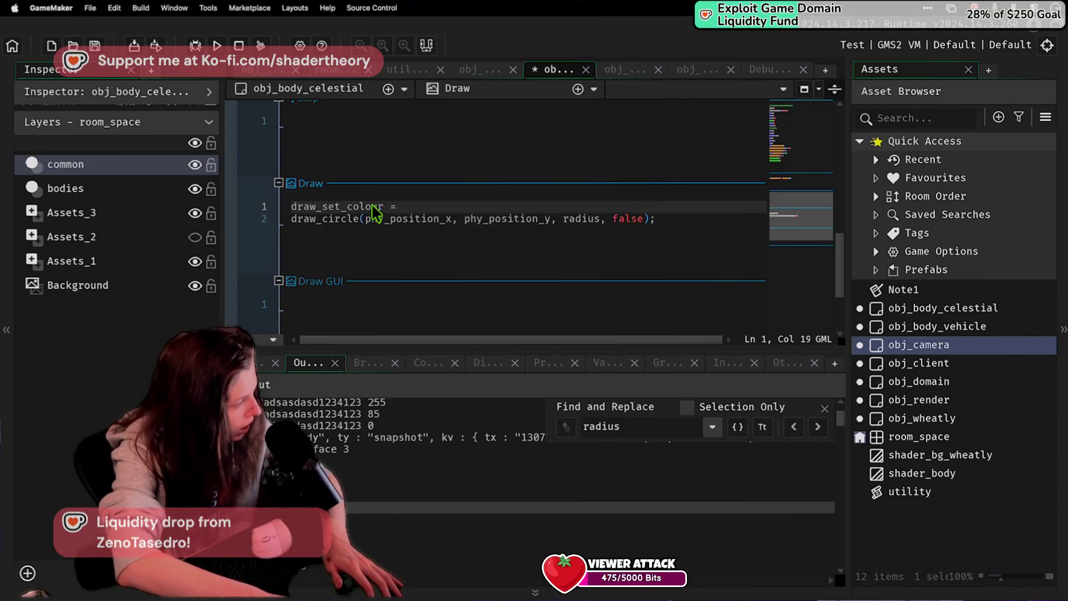
key("BackSpace")
key("BackSpace")
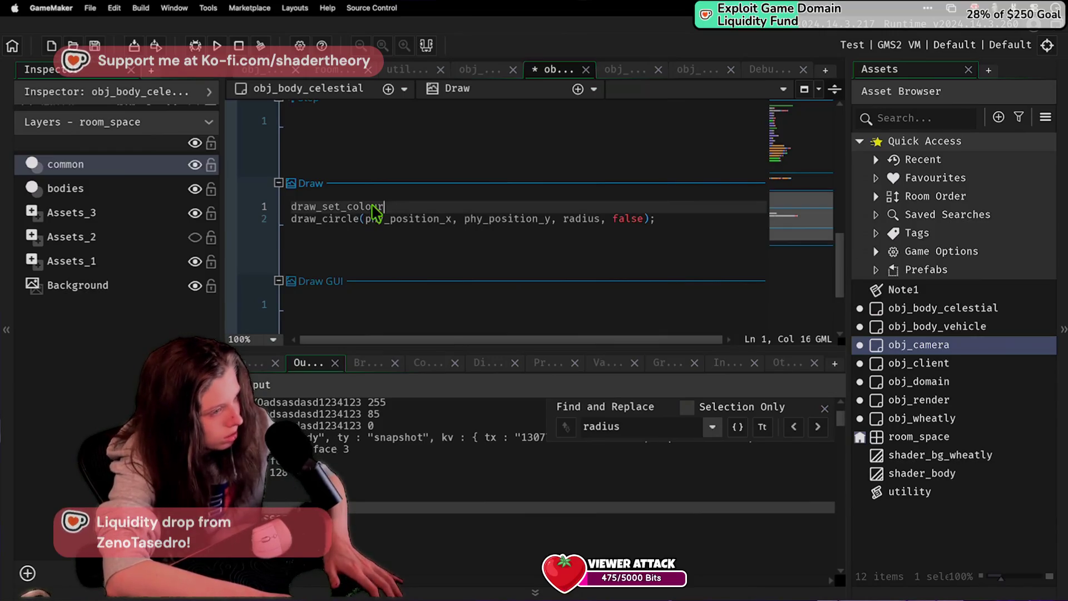
type("(colo")
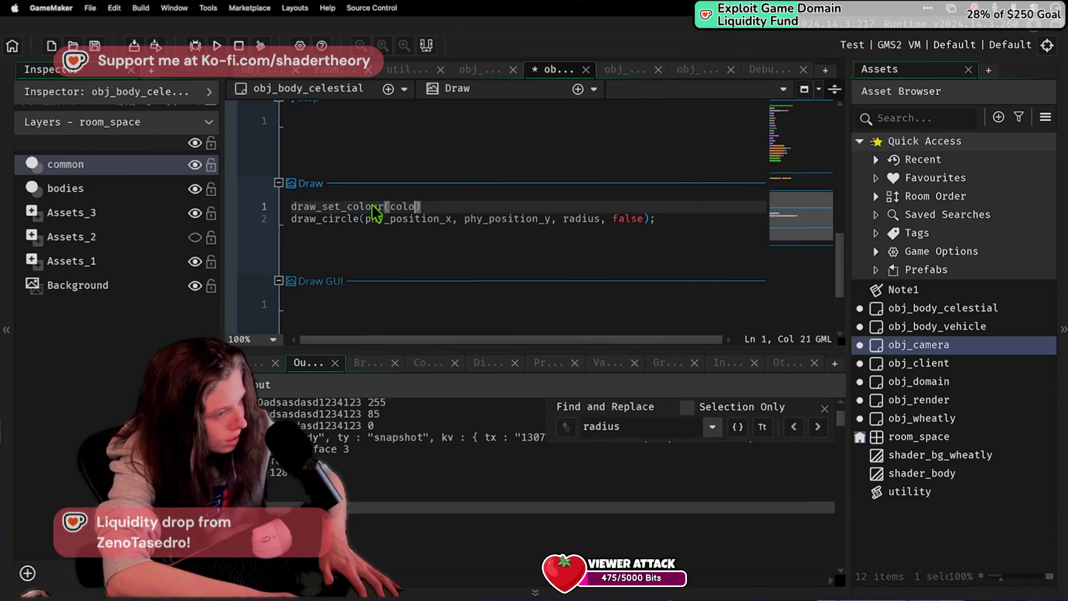
type(";")
Step: Run the game and check the server in VS Code; obj_domain.radius is reported unset
key("F5")
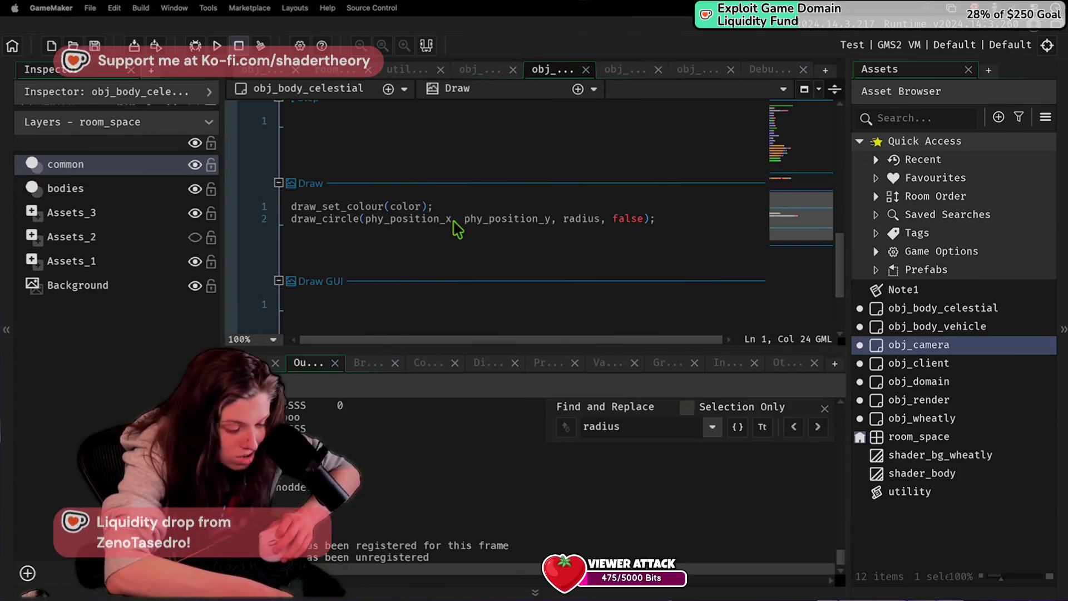
key("super+Tab")
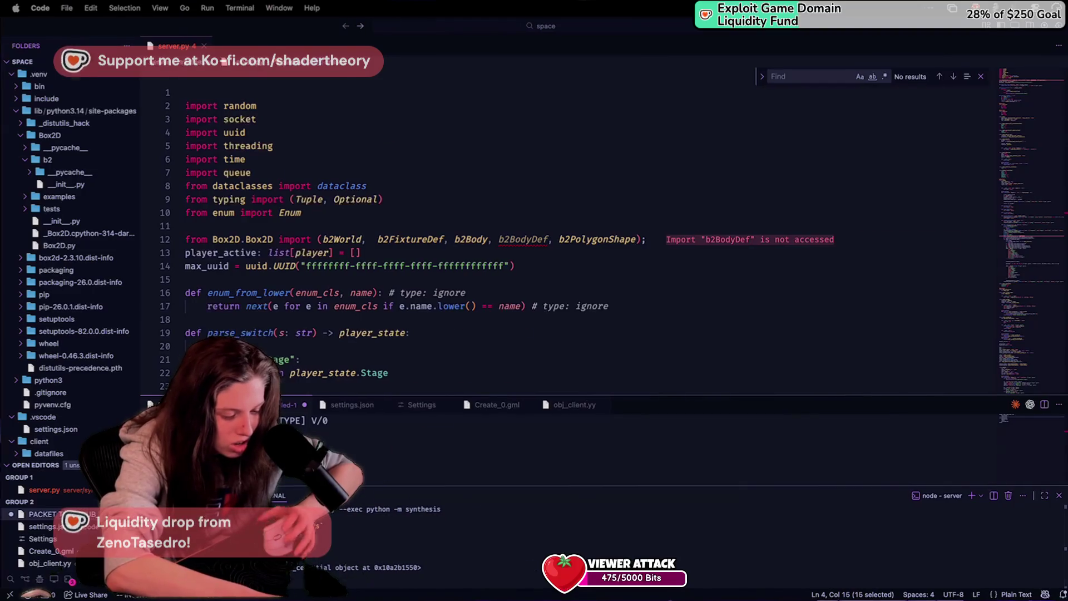
key("super+Tab")
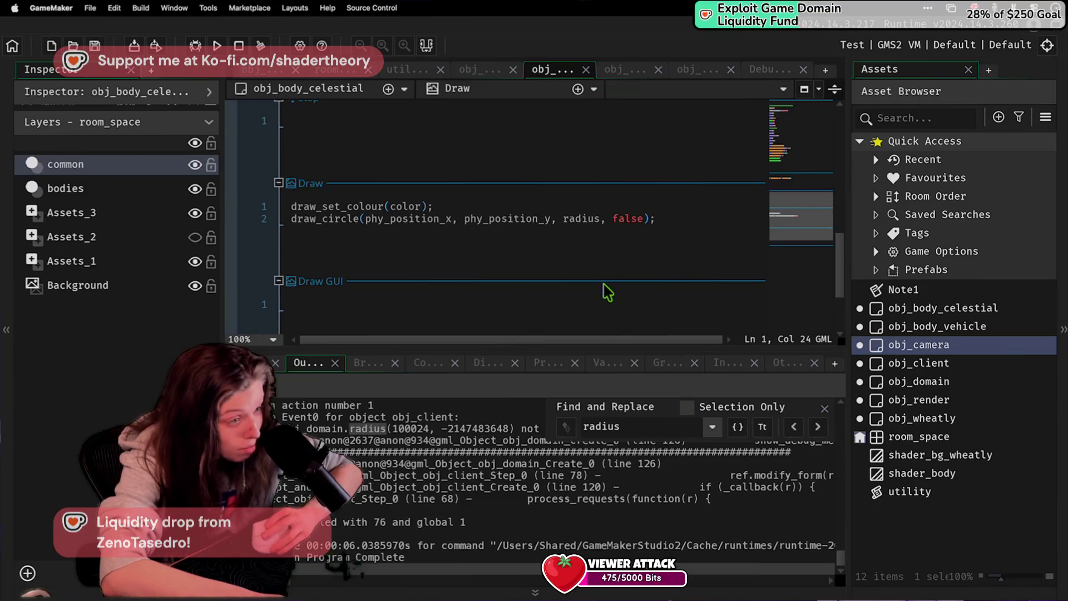
scroll(572, 273, "up", 2)
scroll(579, 284, "up", 5)
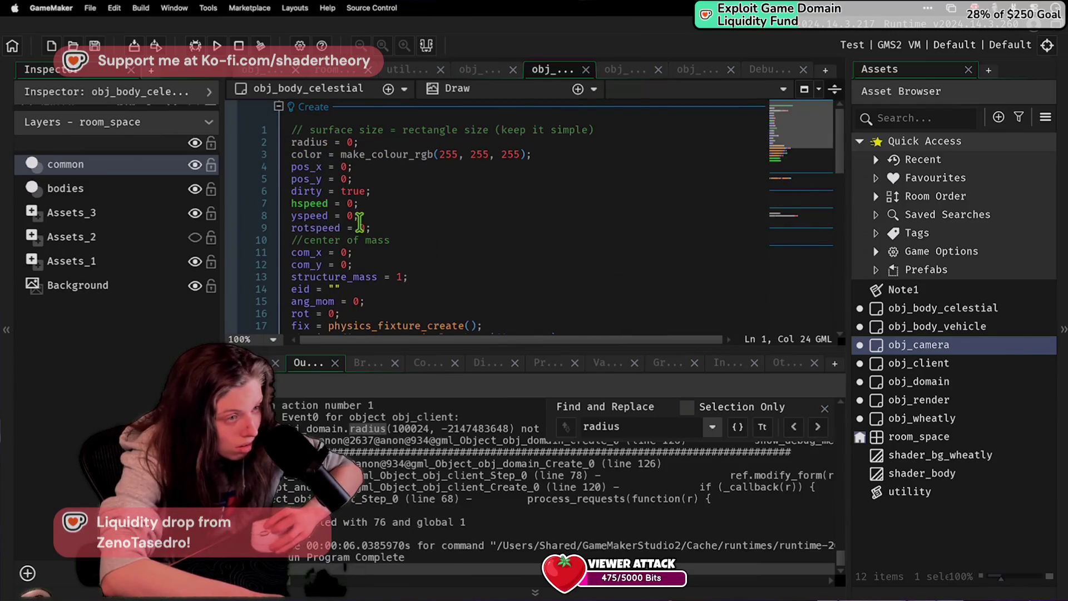
Step: Clean the project build while reviewing the Create event's pos_x and white colour defaults
left_click(371, 164)
scroll(536, 172, "down", 10)
left_click(260, 46)
scroll(500, 227, "up", 10)
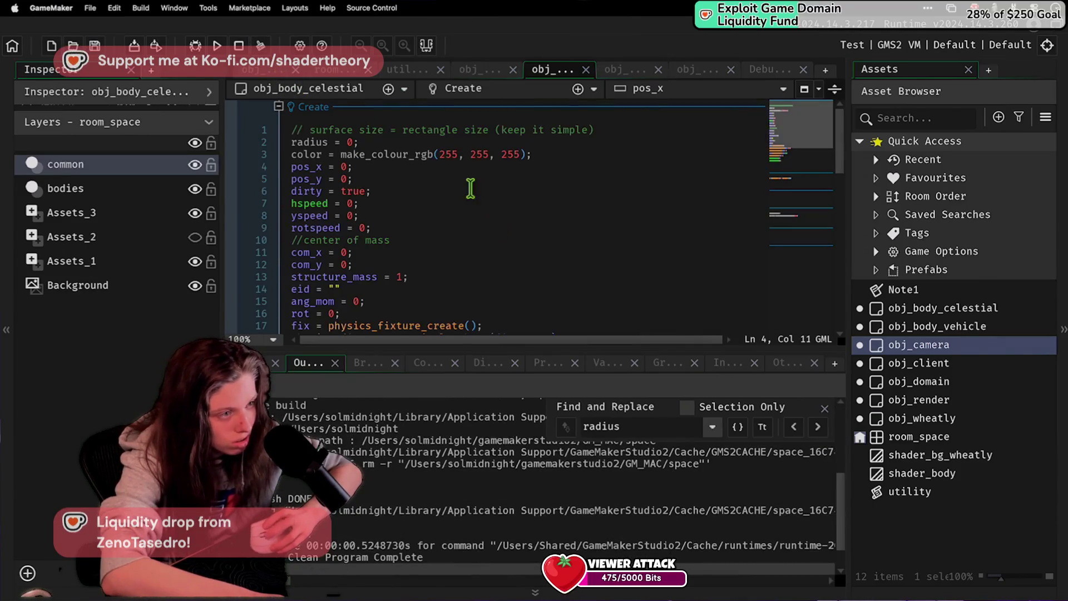
left_click(470, 155)
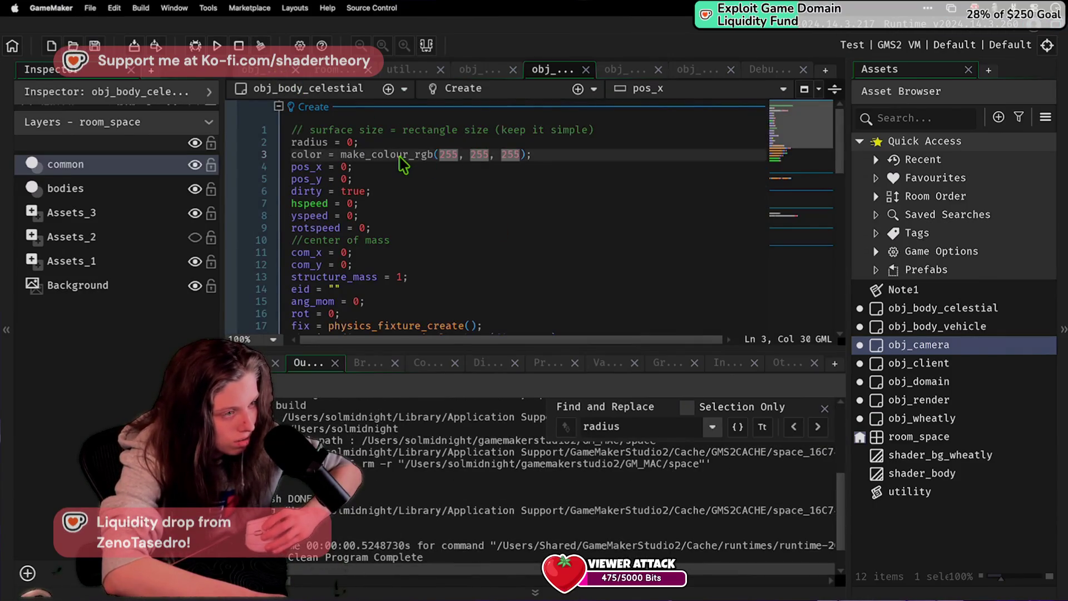
scroll(424, 228, "down", 5)
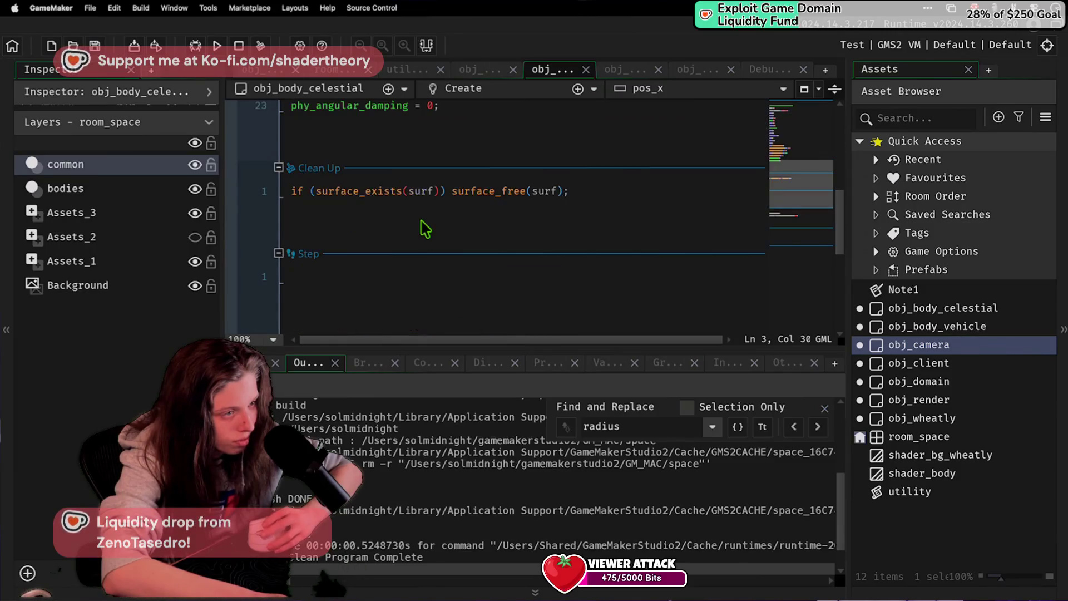
scroll(426, 217, "up", 3)
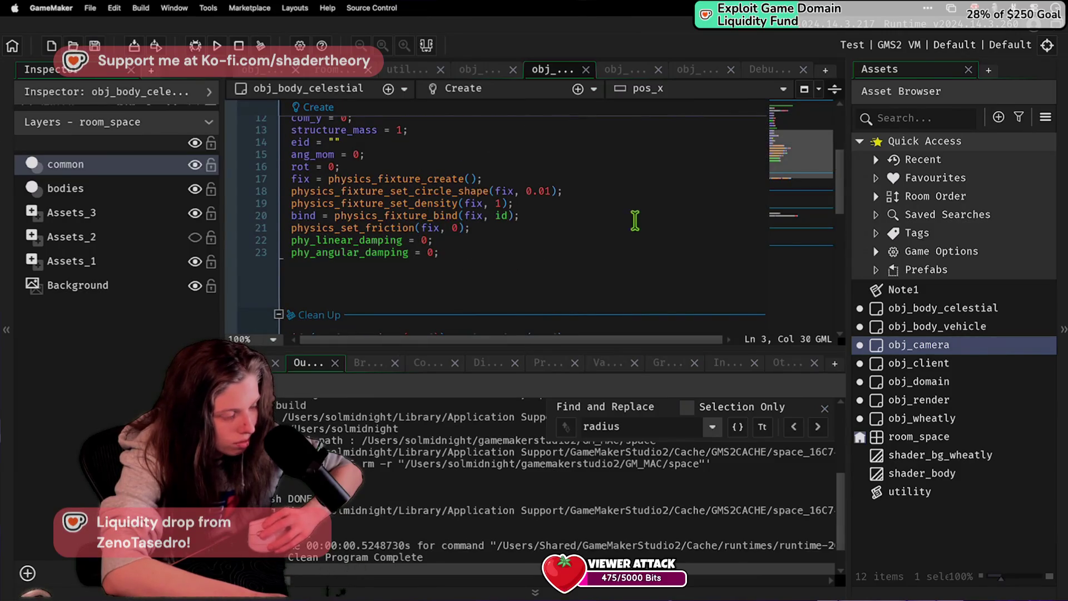
scroll(628, 309, "up", 4)
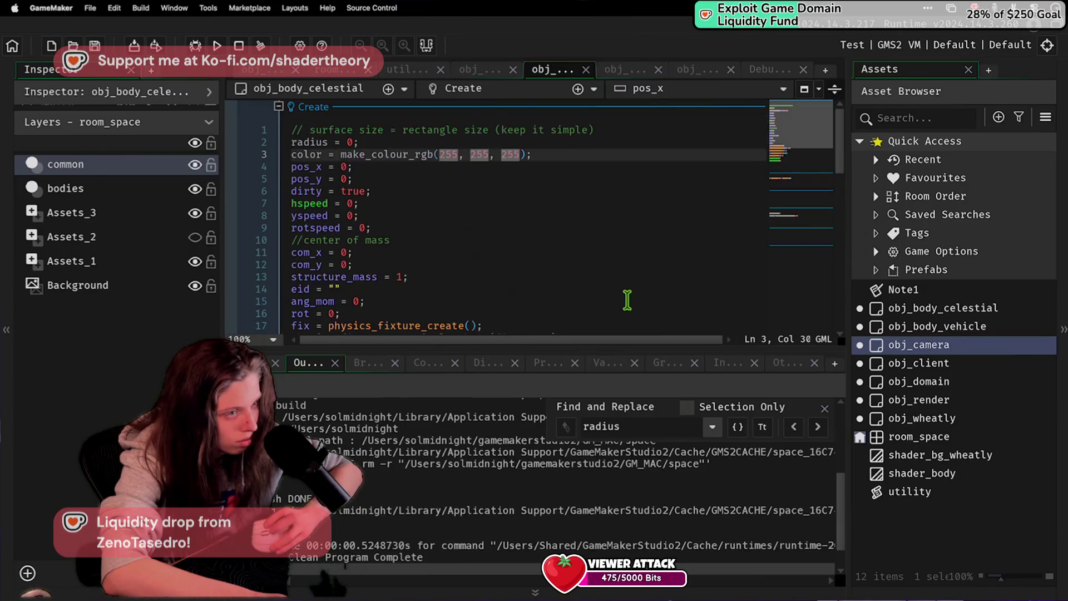
left_click(448, 266)
scroll(466, 281, "down", 10)
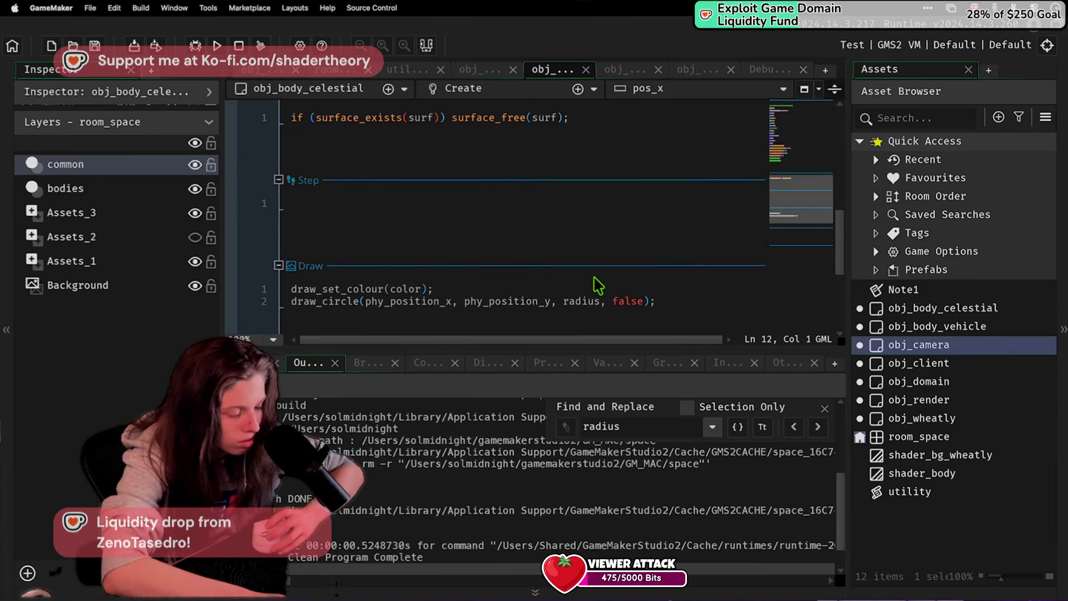
Step: Run the game again and check the server; radius is still read before being set
key("F5")
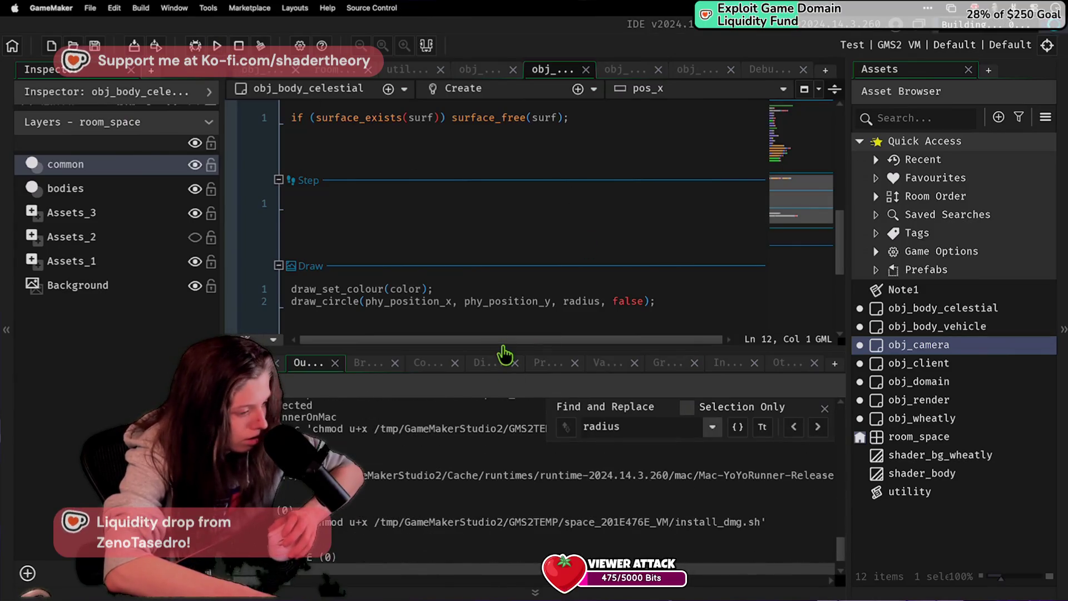
key("super+Tab")
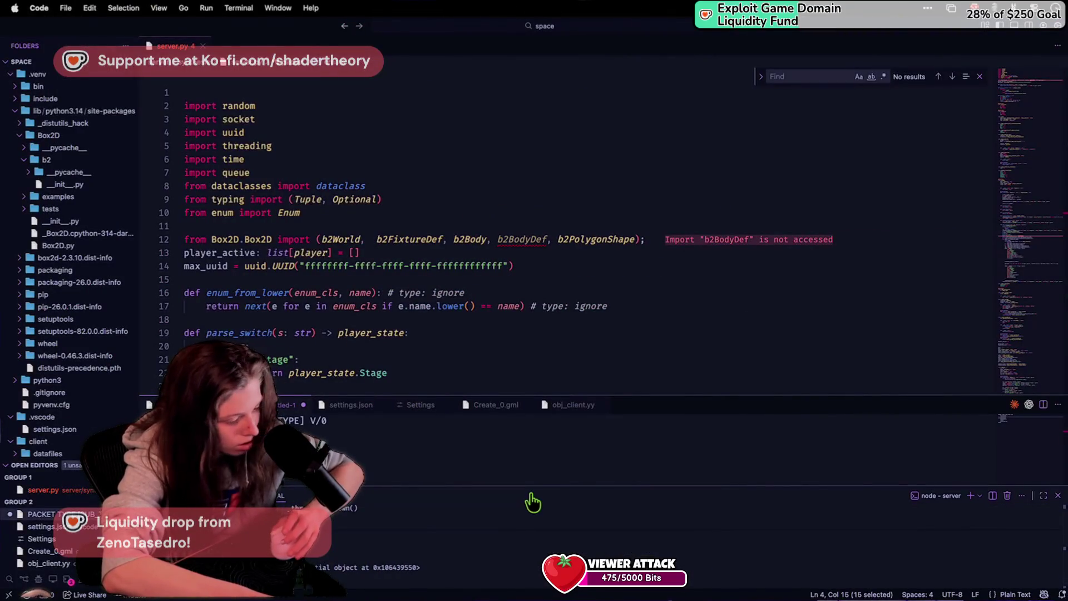
key("super+Tab")
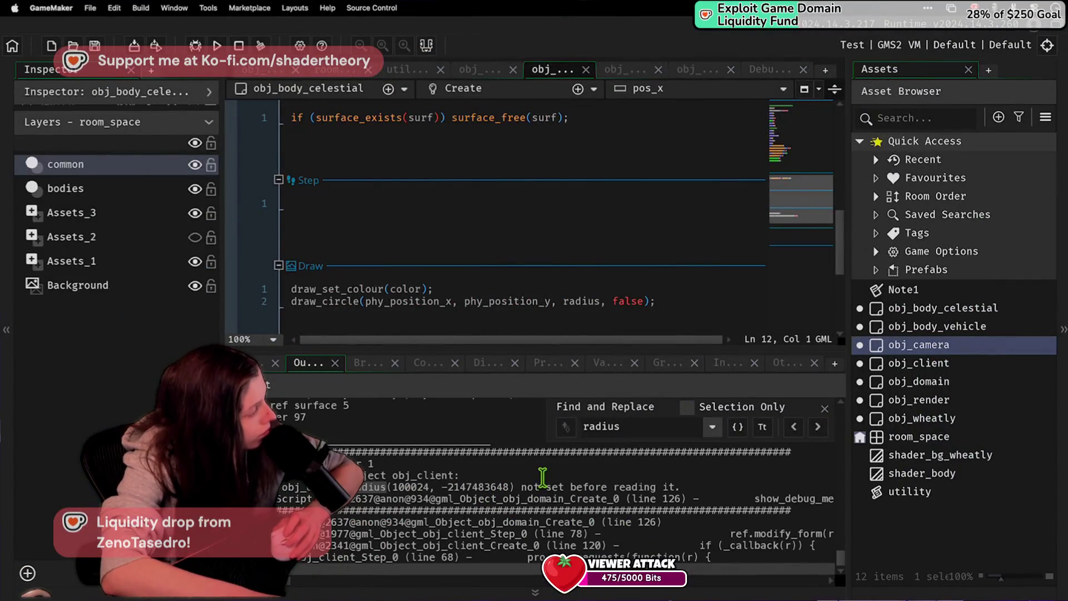
Step: Open obj_domain's code and locate radius and obj_body_celestial in the form function
double_click(942, 382)
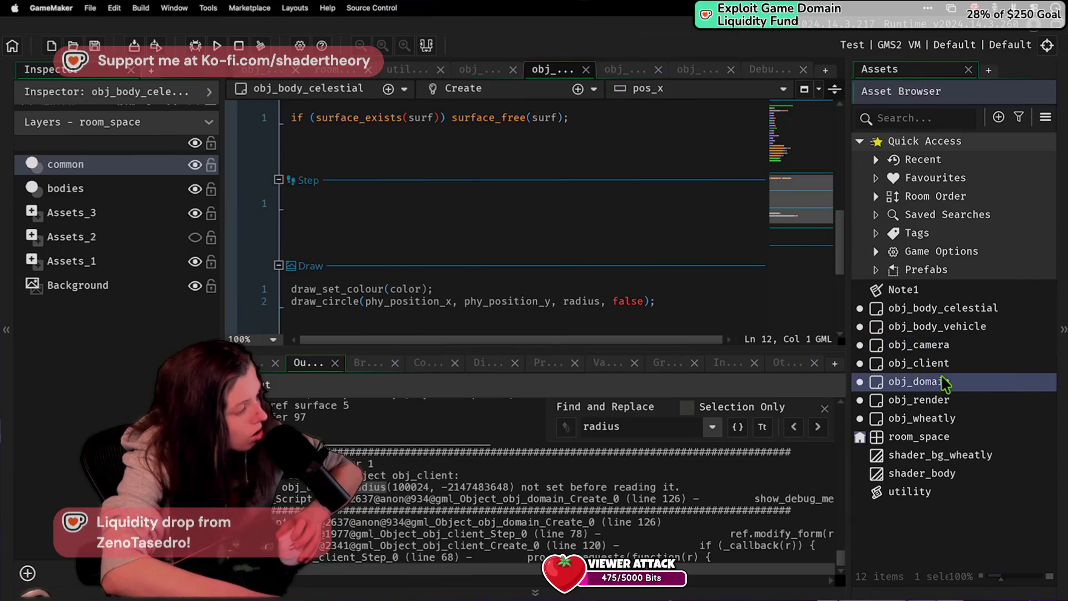
scroll(423, 276, "down", 5)
scroll(422, 276, "up", 7)
scroll(423, 277, "down", 4)
scroll(423, 276, "up", 10)
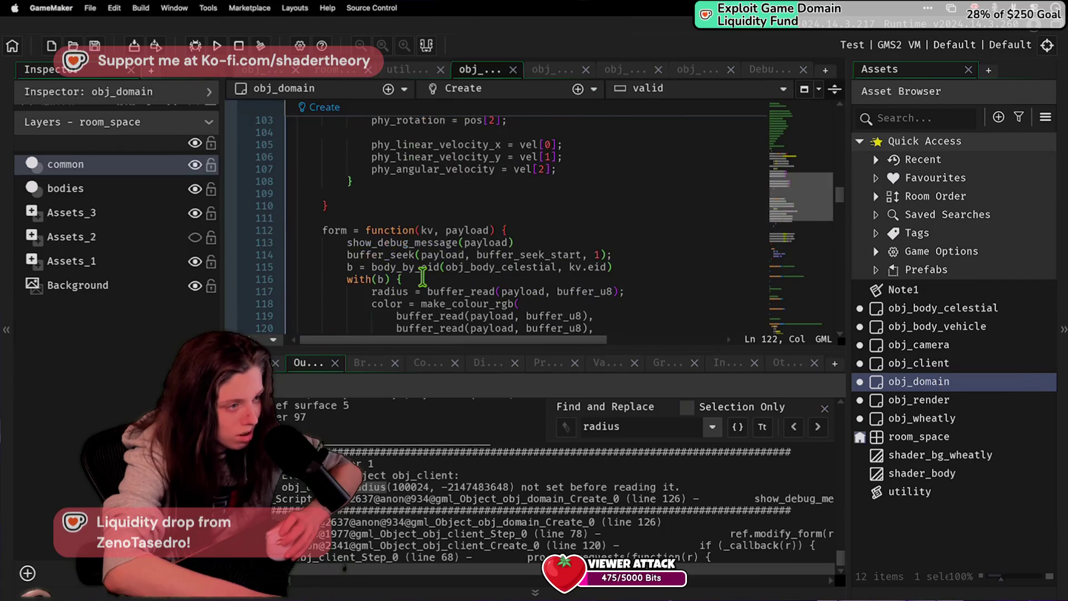
scroll(423, 277, "down", 4)
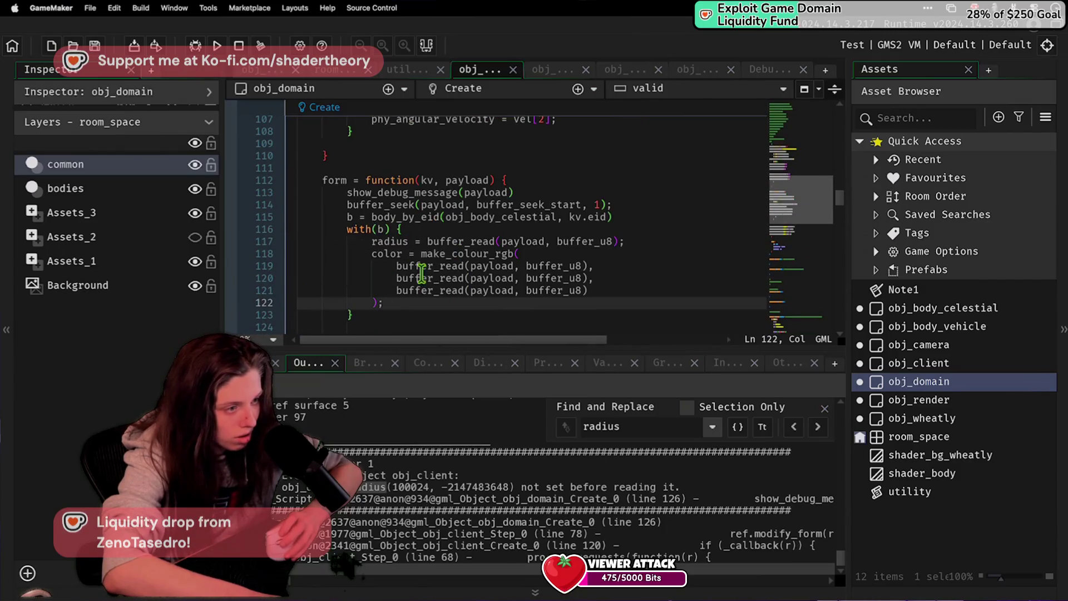
double_click(389, 240)
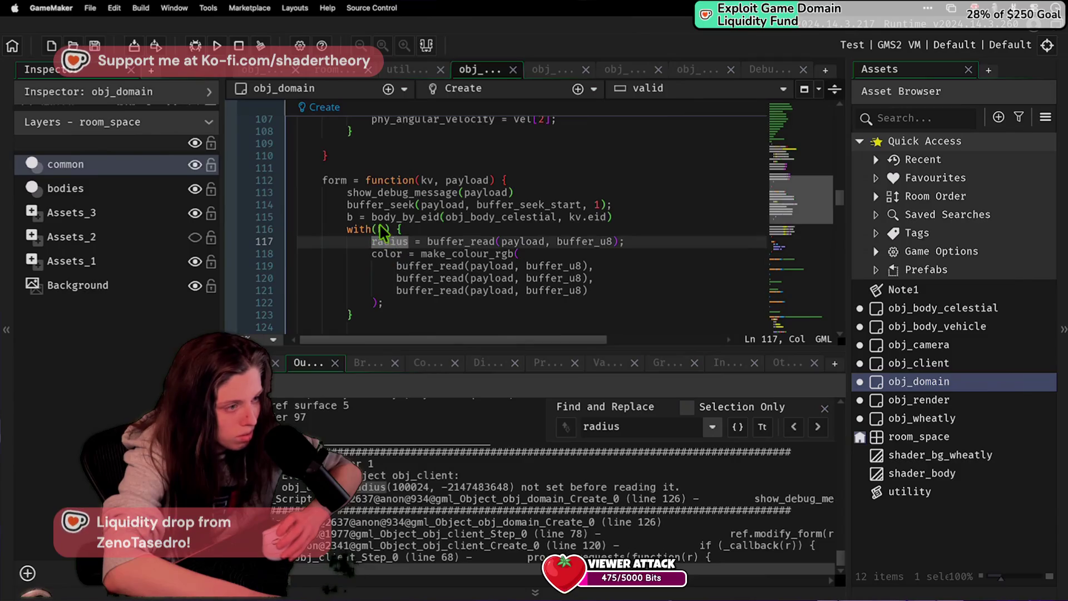
double_click(531, 217)
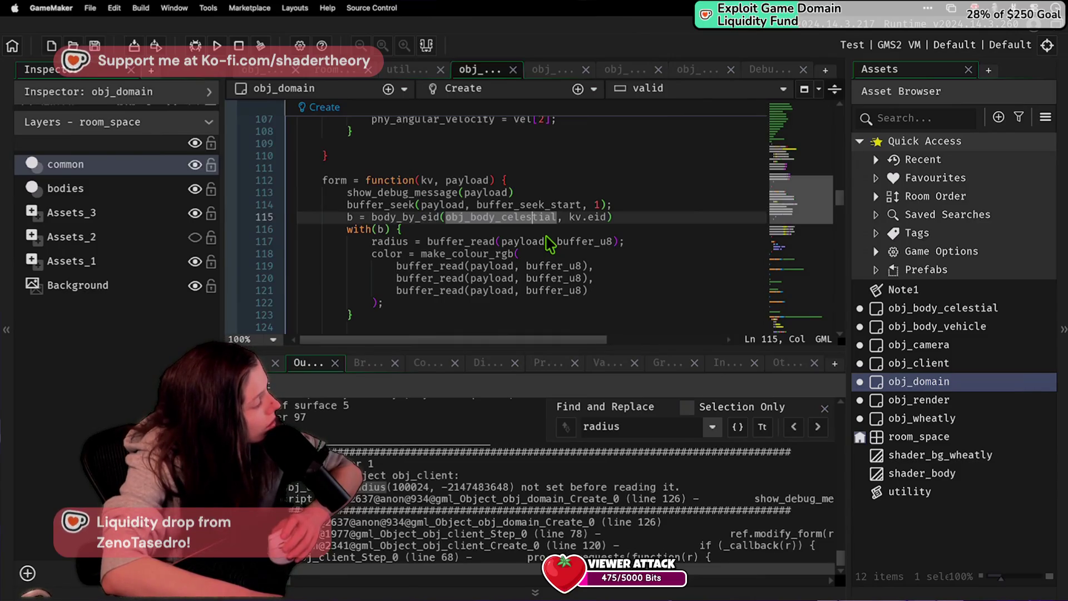
scroll(367, 293, "down", 3)
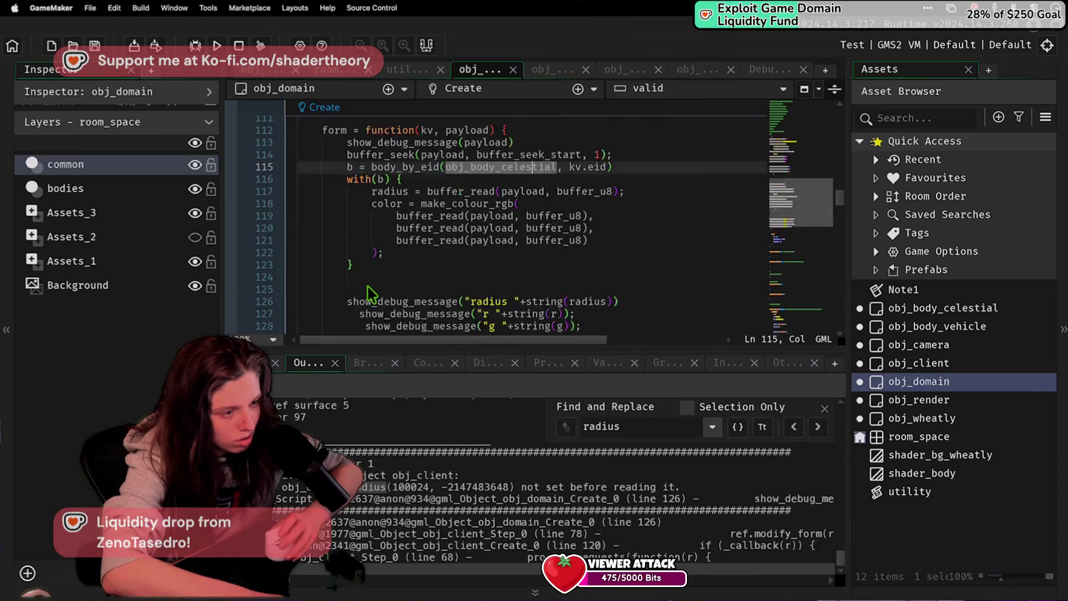
Step: Delete the debug-message lines after the with block, save, and run the game
left_click_drag(361, 214, 598, 290)
key("BackSpace")
key("ctrl+s")
left_click(216, 46)
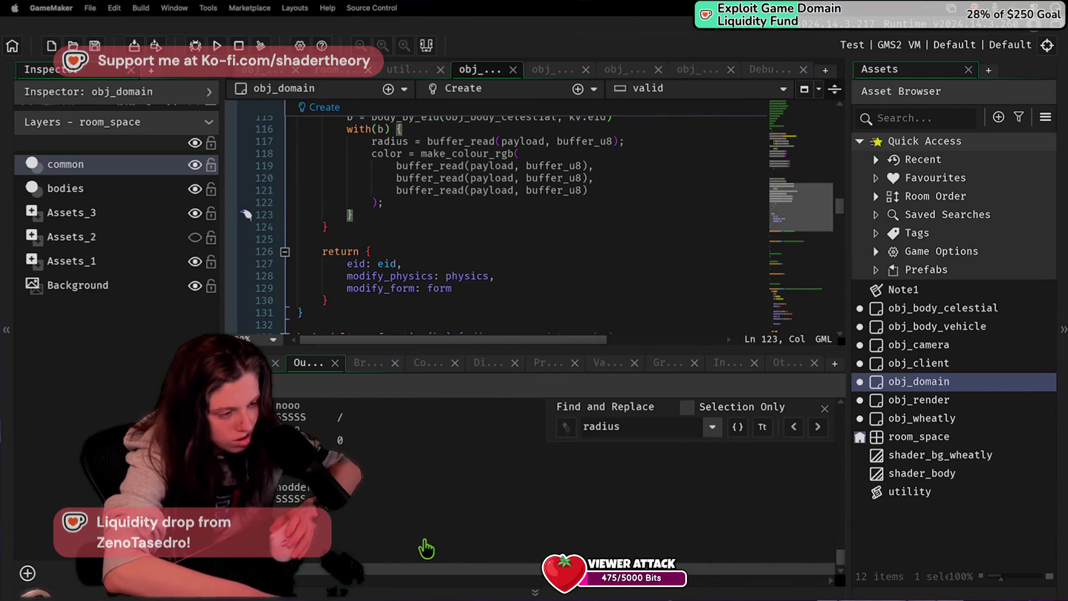
Step: Restart the server in the VS Code terminal and return to GameMaker
key("super+Tab")
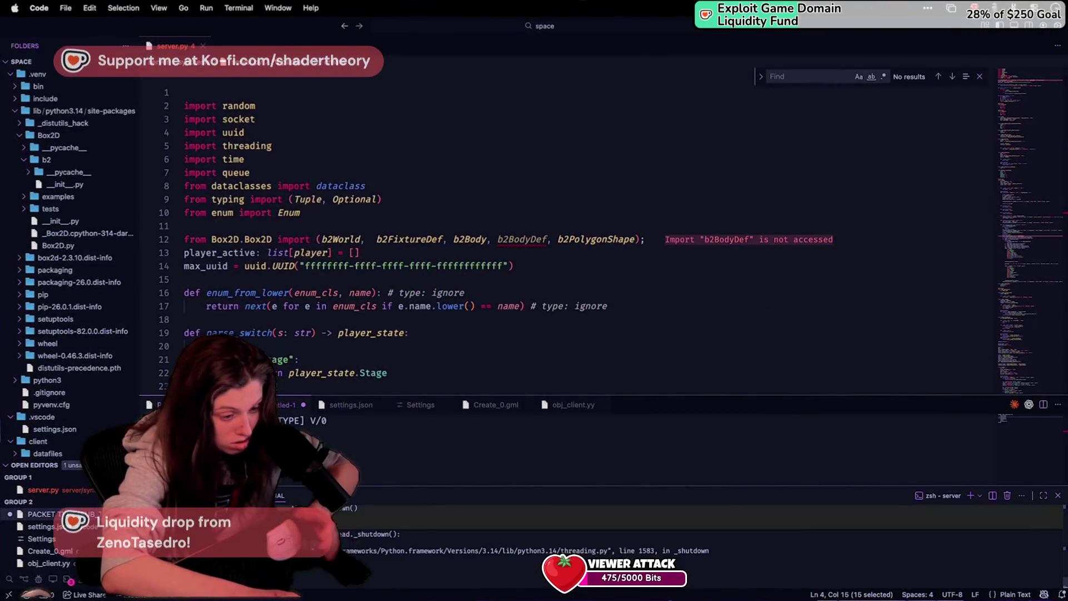
key("Return")
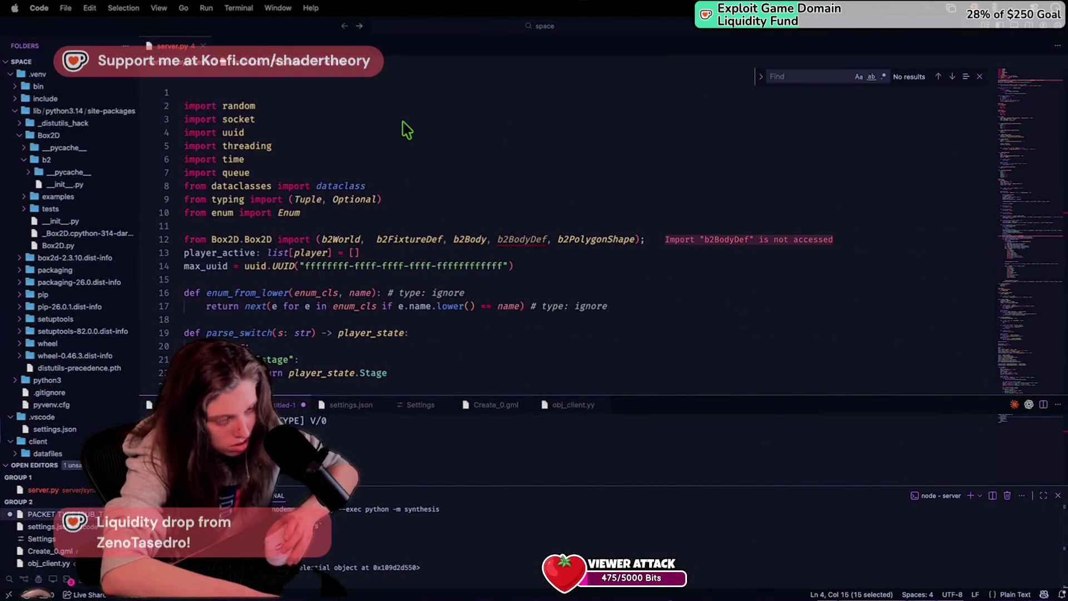
key("super+Tab")
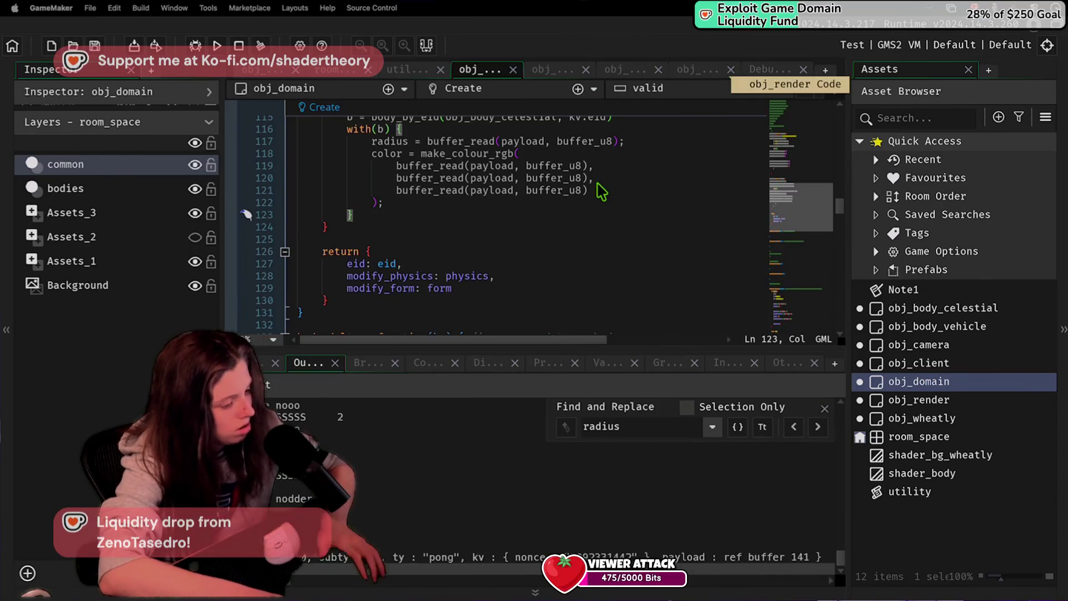
key("ctrl+Left")
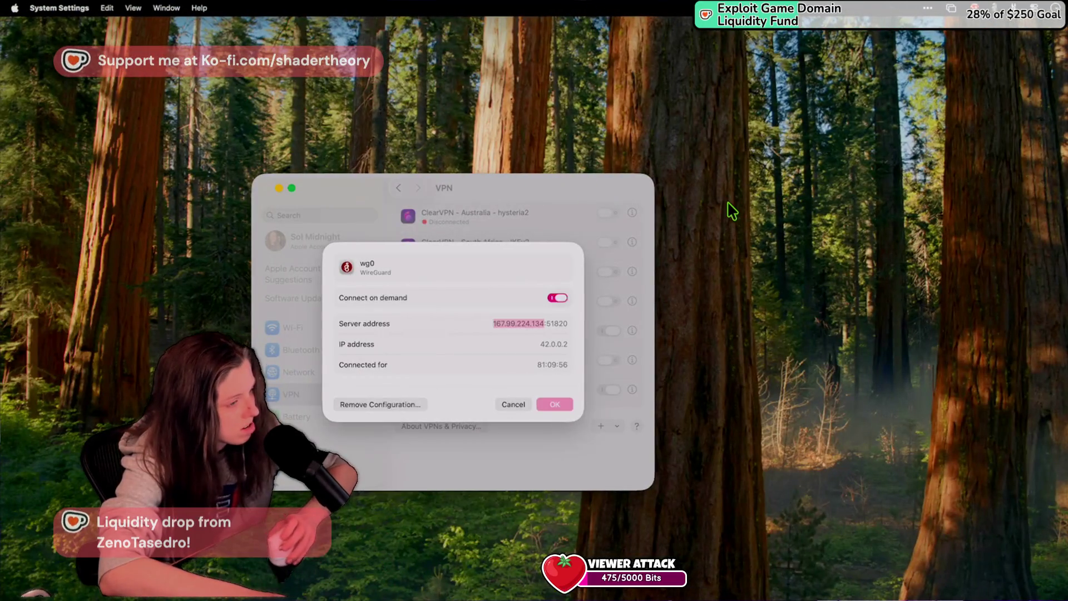
key("ctrl+Right")
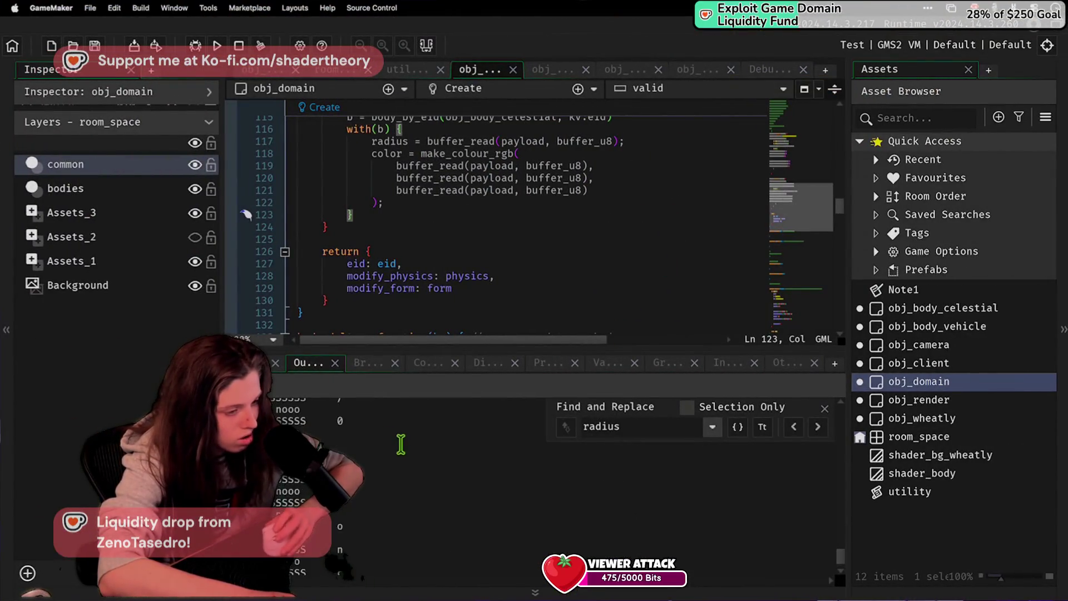
Step: Search the output log for 'snapshot' instead of 'radius' and step through the matching lines
double_click(637, 431)
key("BackSpace")
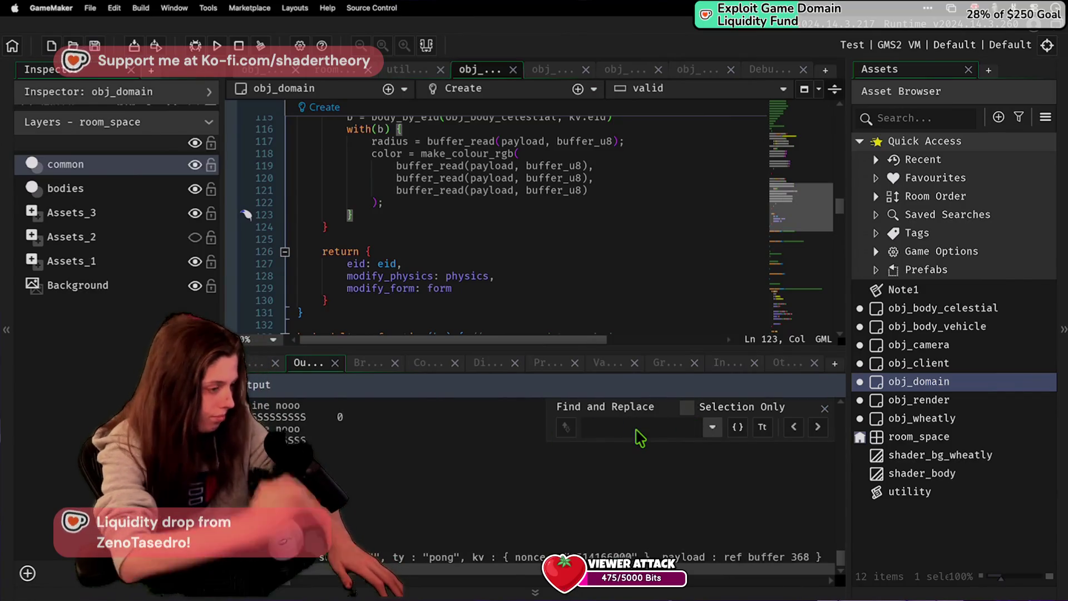
type("snapshot")
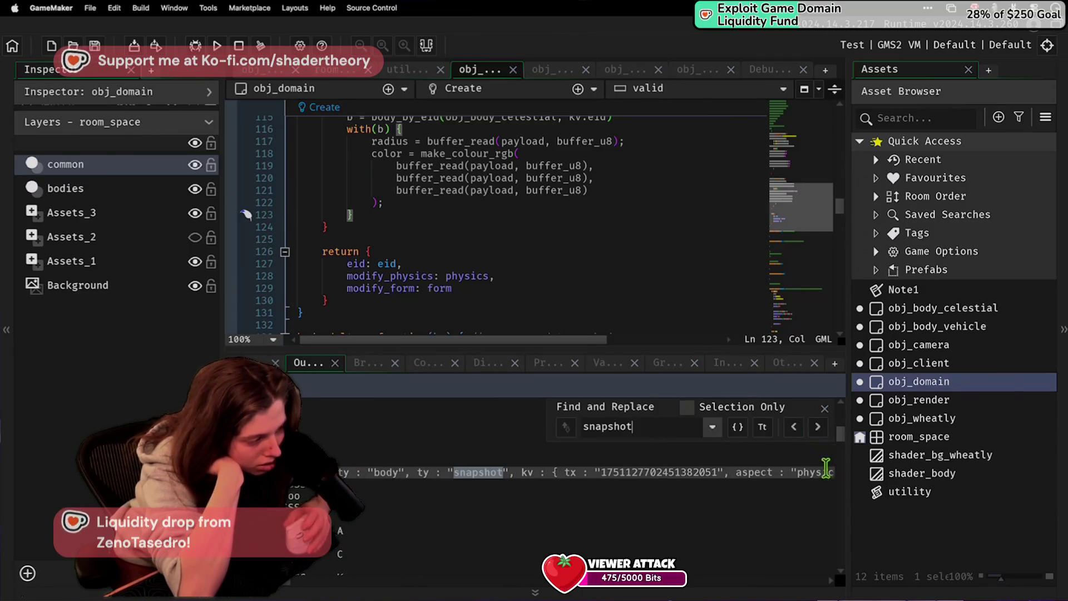
triple_click(820, 480)
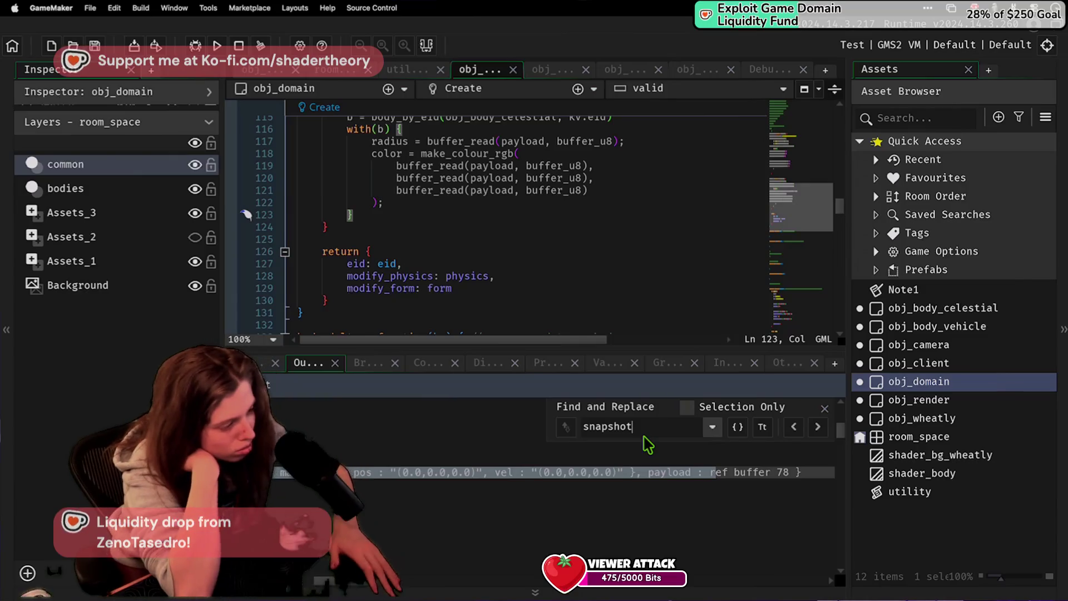
key("Return")
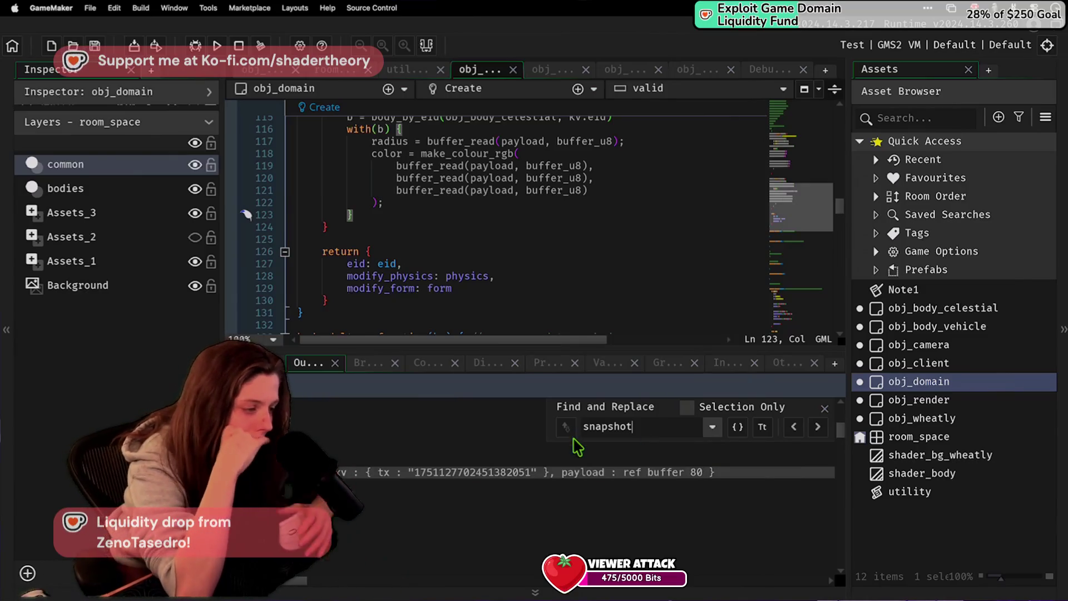
key("Return")
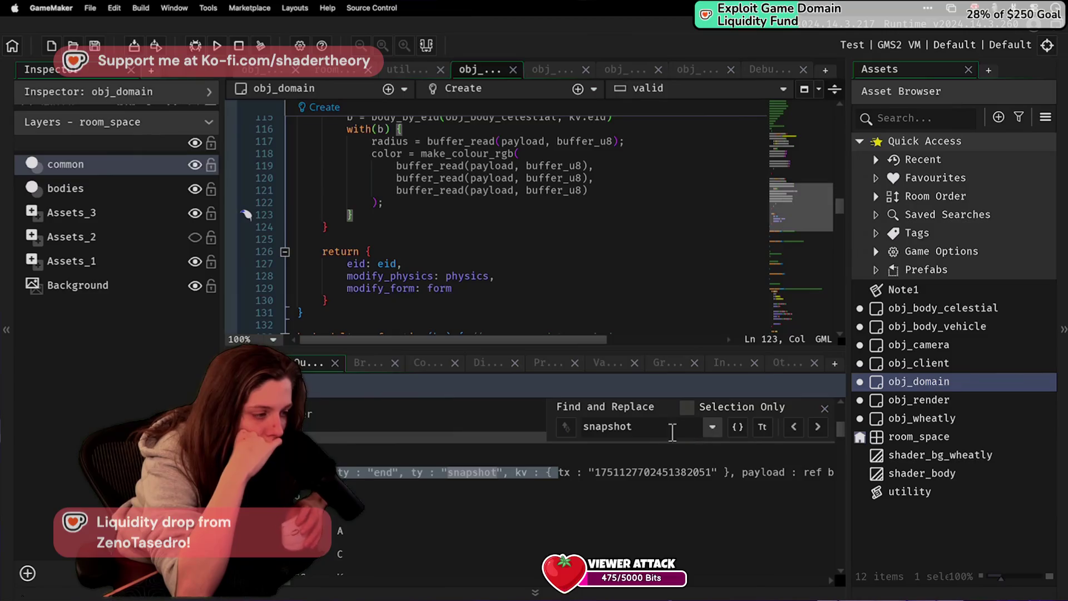
key("Return")
key("Return")
key("Return")
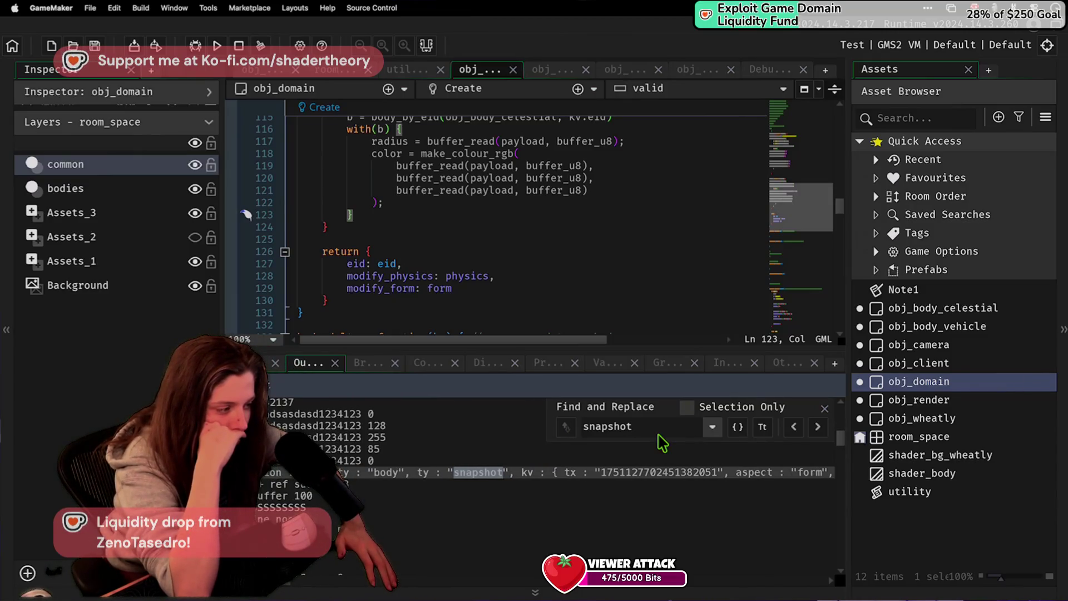
mouse_move(714, 472)
left_mouse_down()
mouse_move(851, 466)
mouse_move(607, 460)
mouse_move(827, 472)
left_mouse_up()
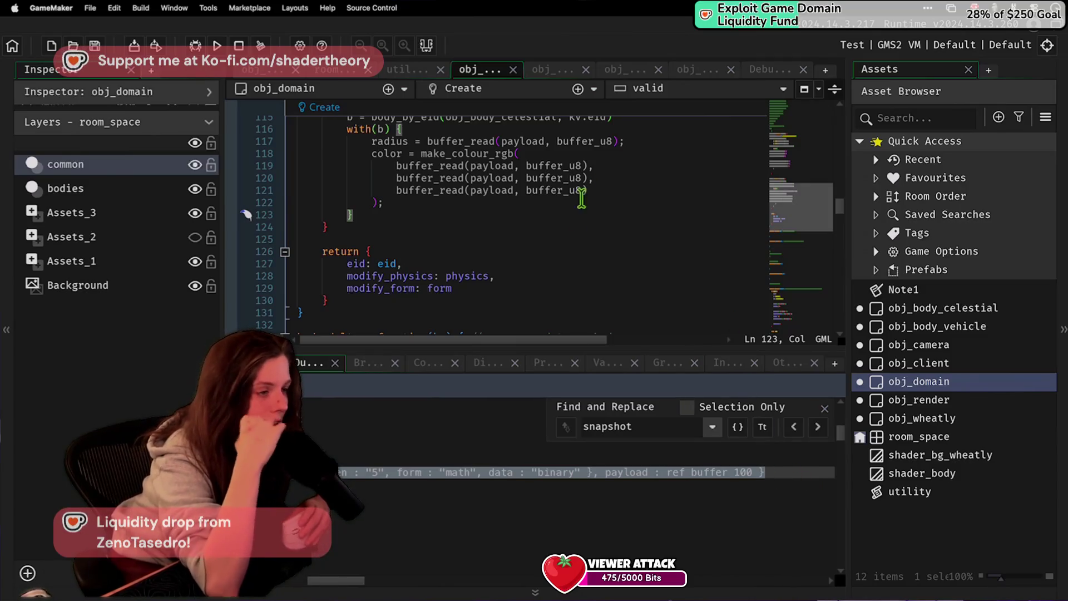
Step: Go back to the with(b) line 116 and open obj_body_celestial's code
key("Down")
scroll(515, 180, "up", 2)
left_click(511, 176)
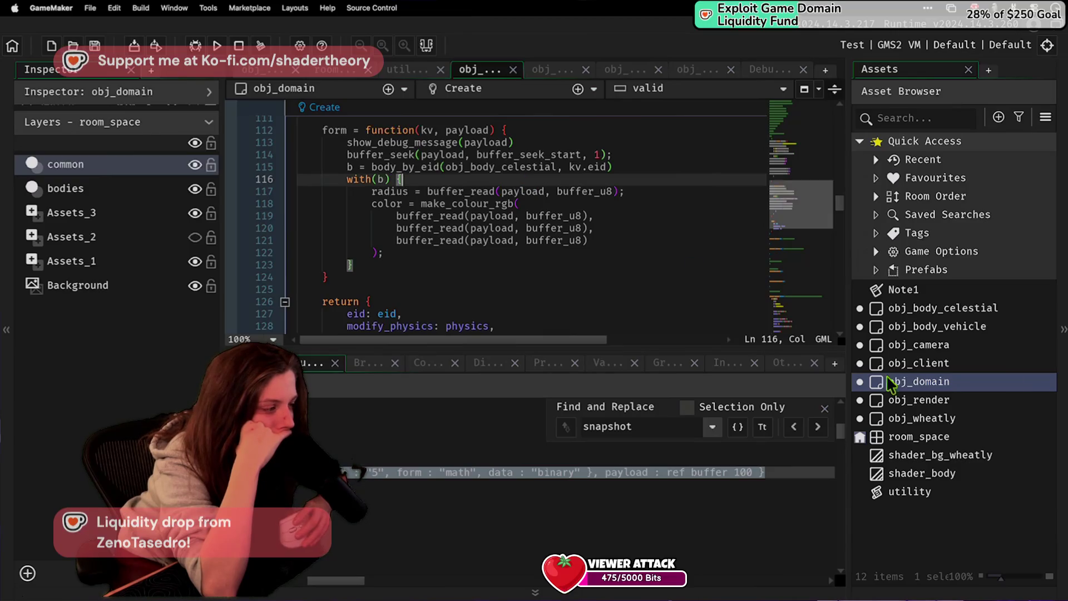
double_click(945, 311)
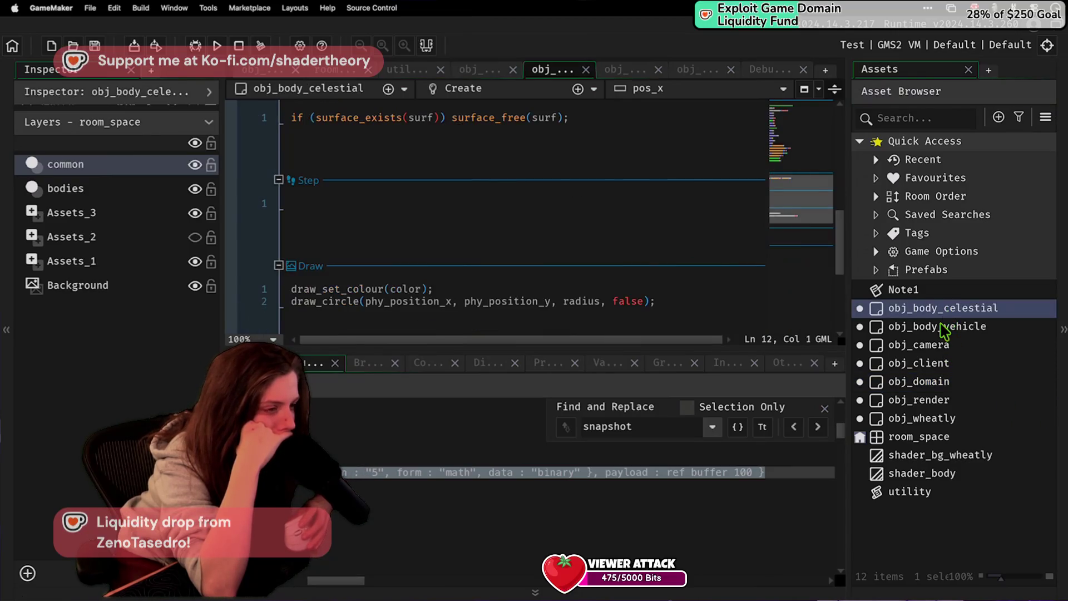
Step: Undo the Draw event edit so draw_circle goes back to a fixed radius of 5
left_click(567, 291)
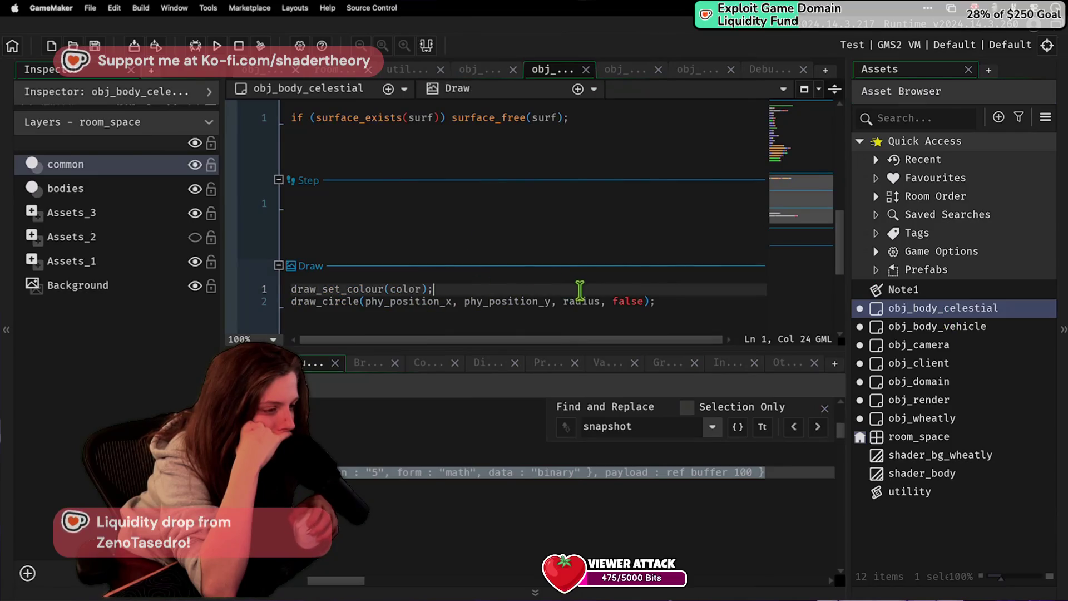
double_click(579, 300)
key("super+z")
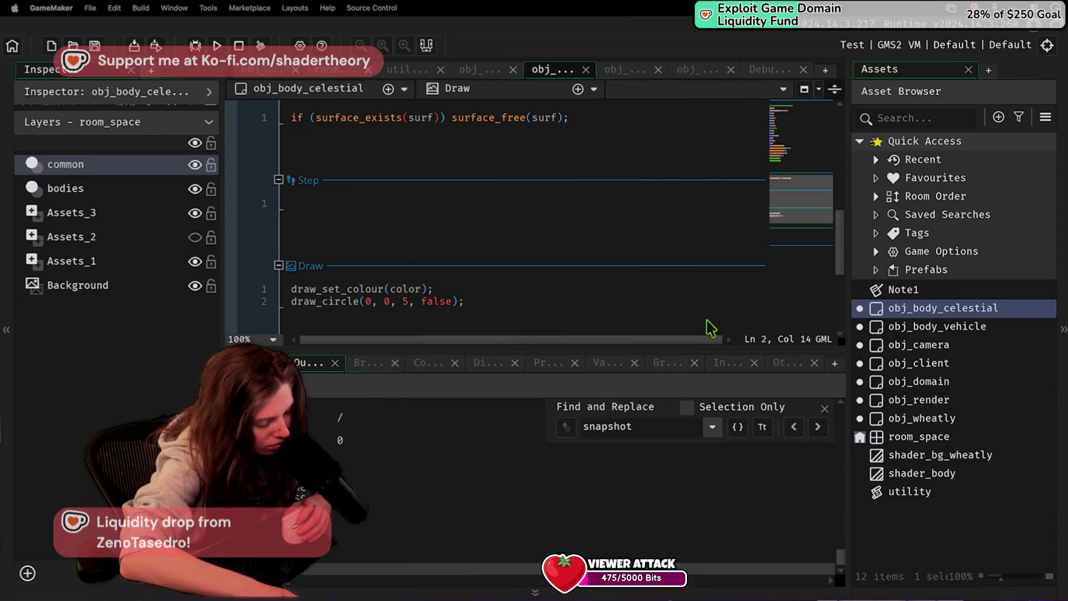
key("super+Tab")
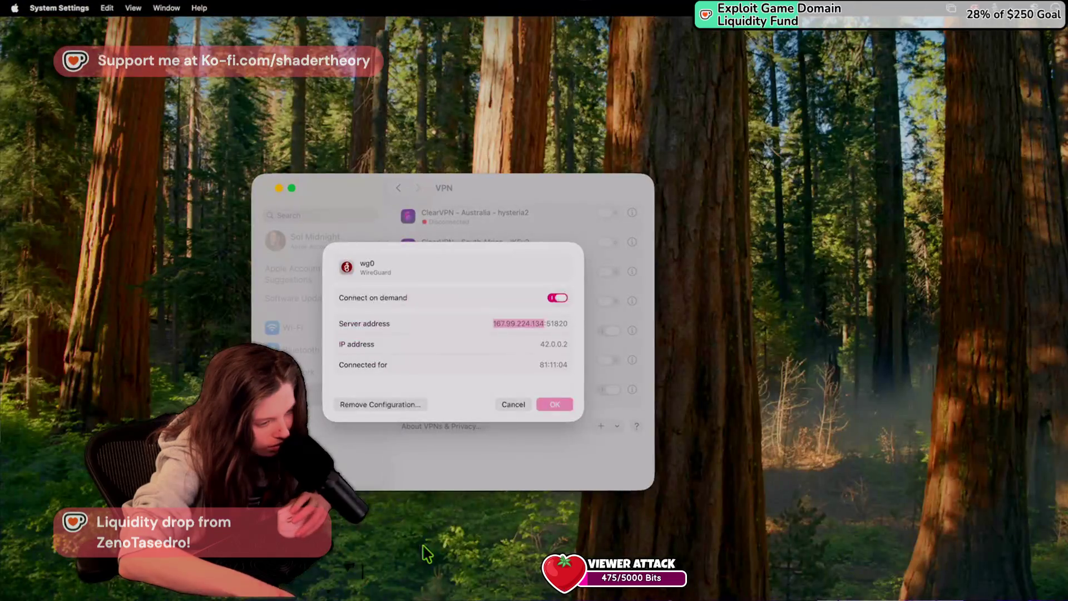
key("super+Tab")
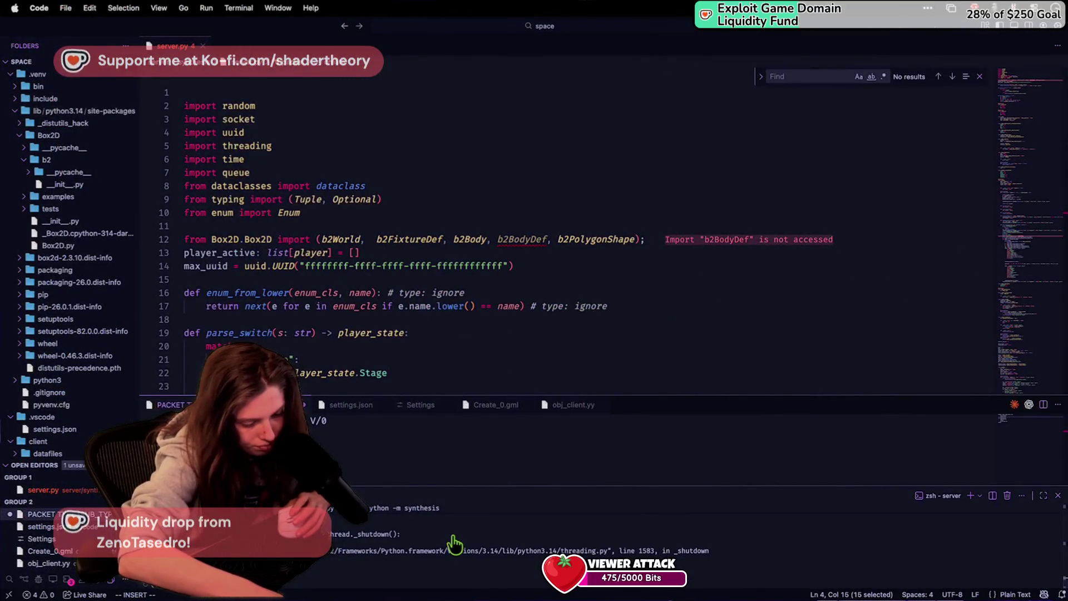
key("super+Tab")
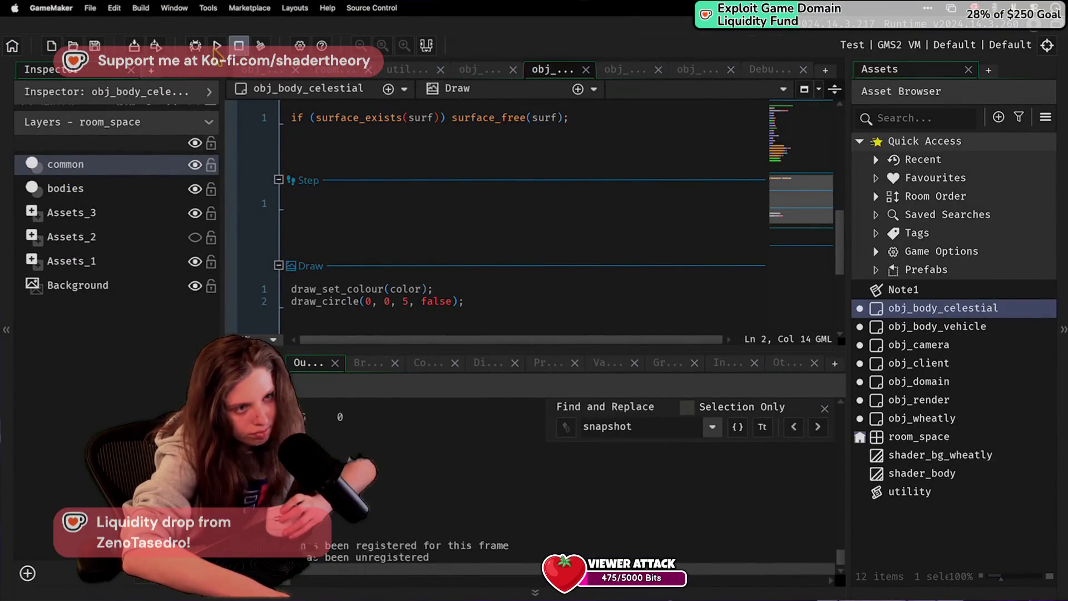
Step: Run the game twice, checking the server each time, then close the Pixel Game window
left_click(217, 45)
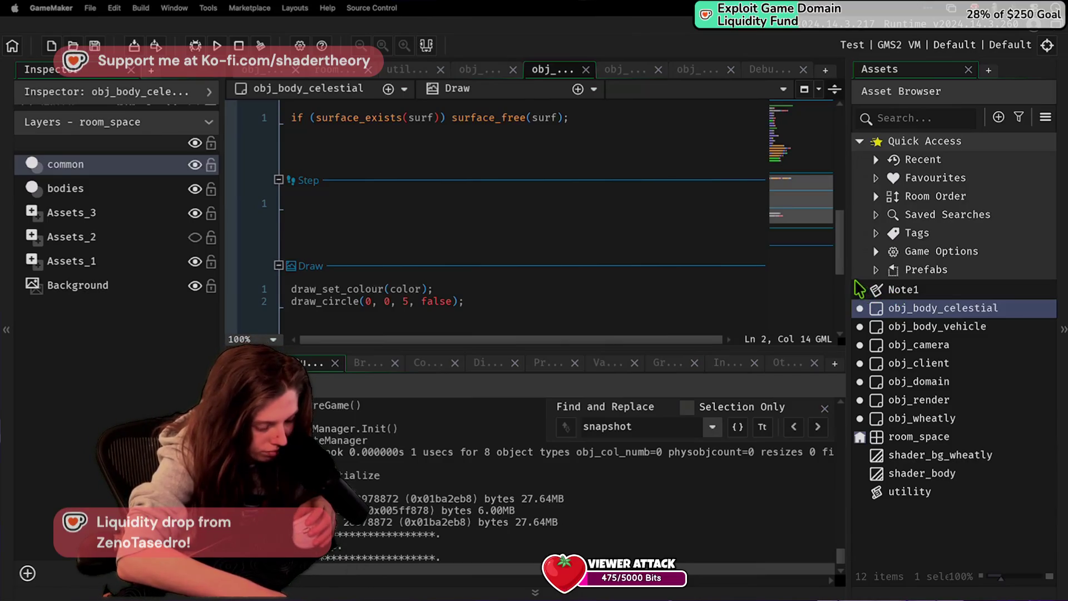
key("super+Tab")
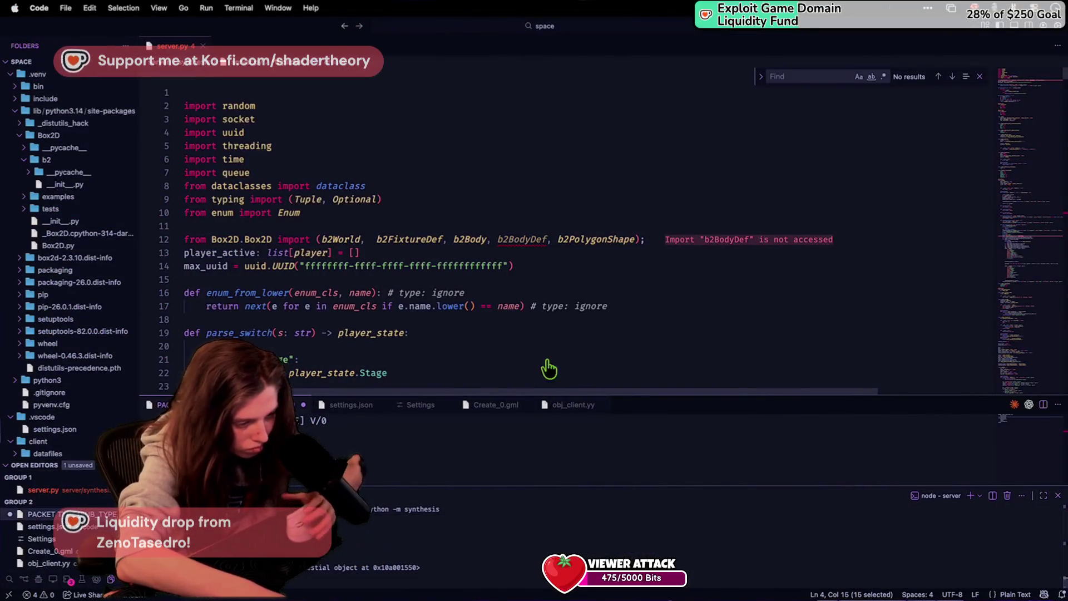
key("super+Tab")
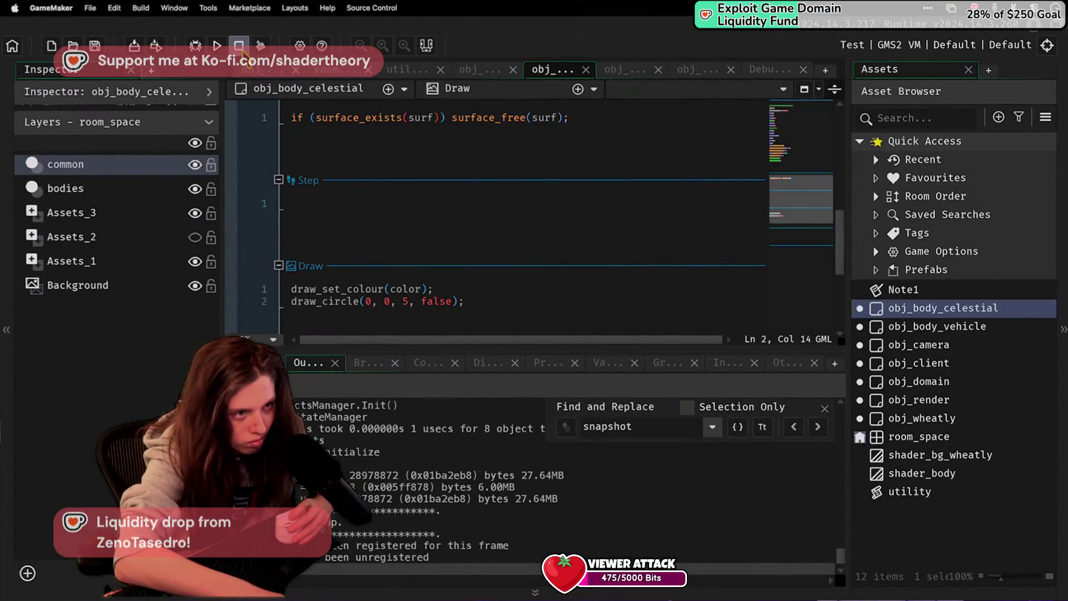
left_click(217, 49)
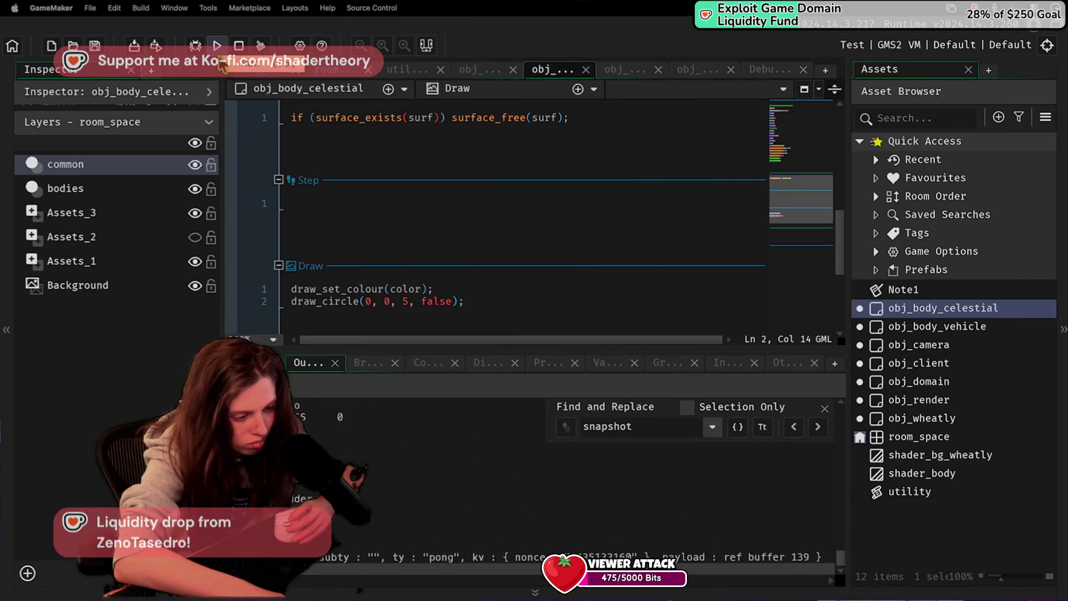
key("super+Tab")
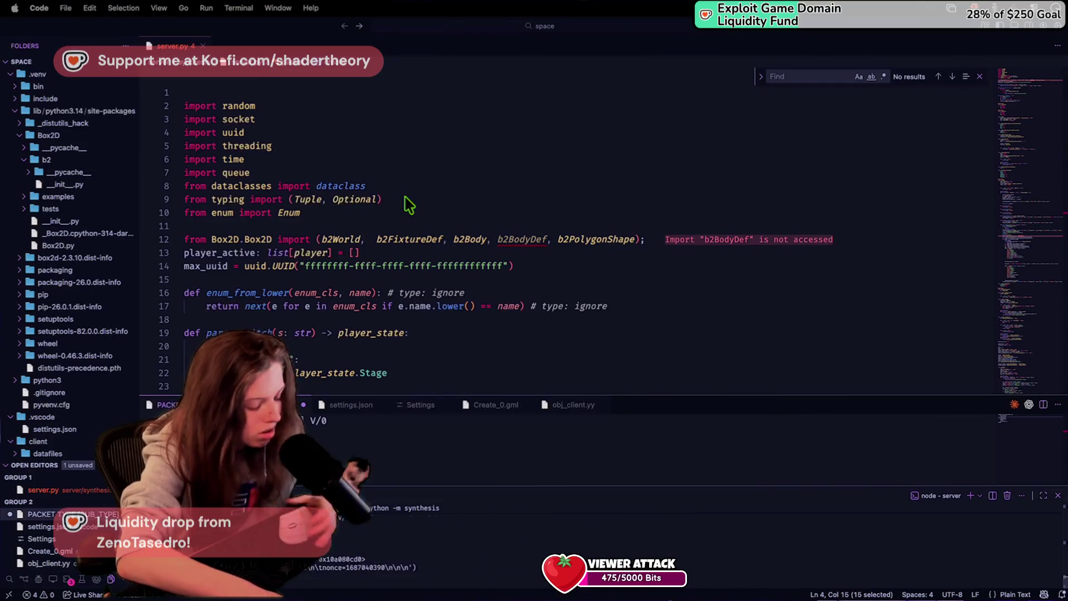
key("super+Tab")
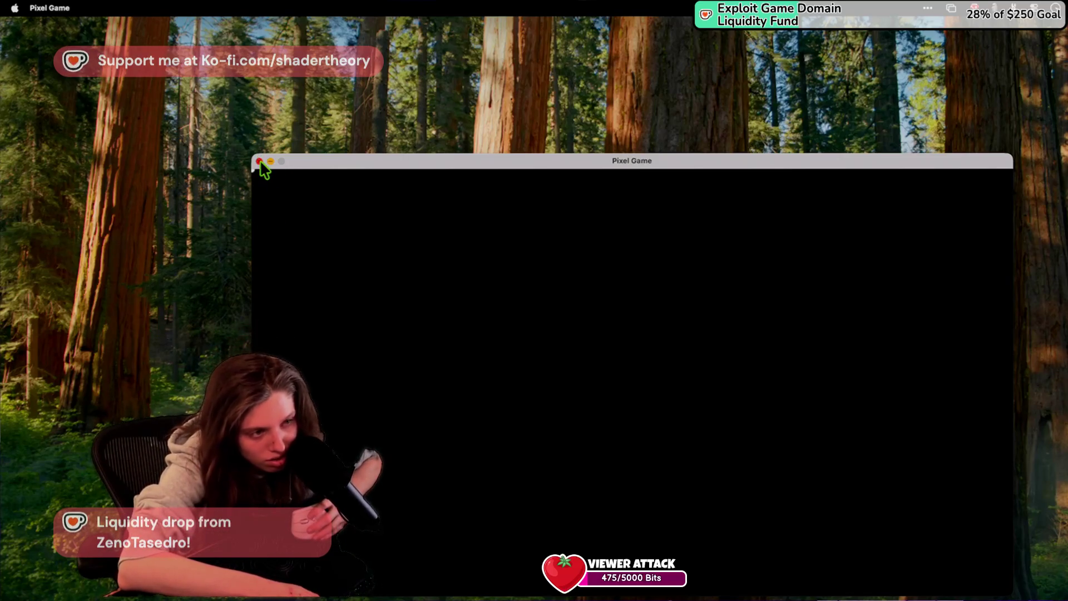
left_click(259, 162)
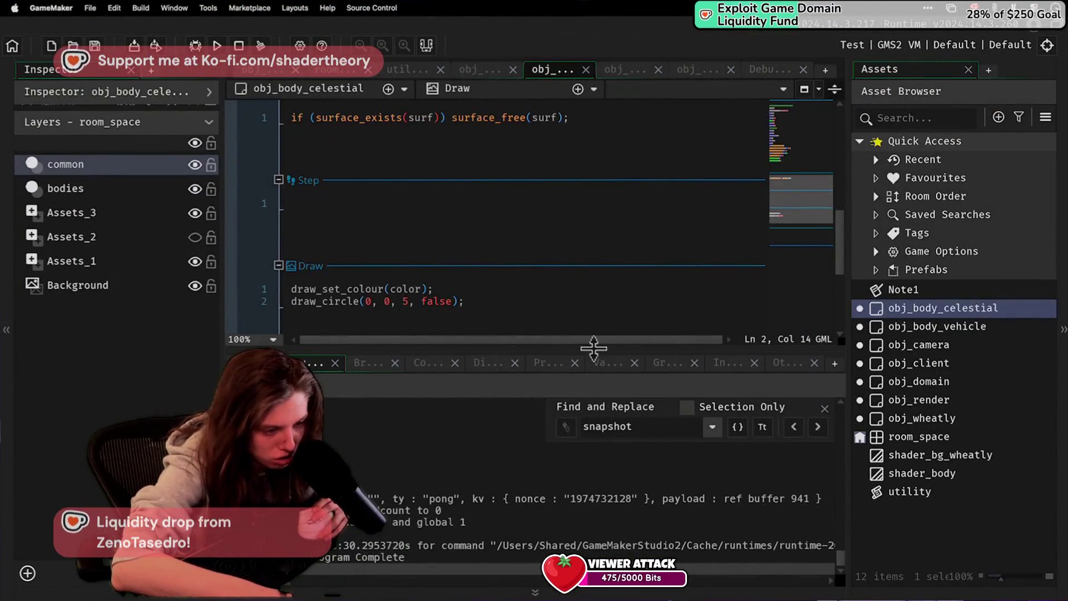
scroll(408, 281, "up", 4)
scroll(410, 282, "down", 4)
Step: Change draw_circle's arguments to phy_position_x, phy_position_y and radius
key("BackSpace")
type("phy_position_x")
key("Delete")
key("Delete")
key("Delete")
type(", phy_position_y")
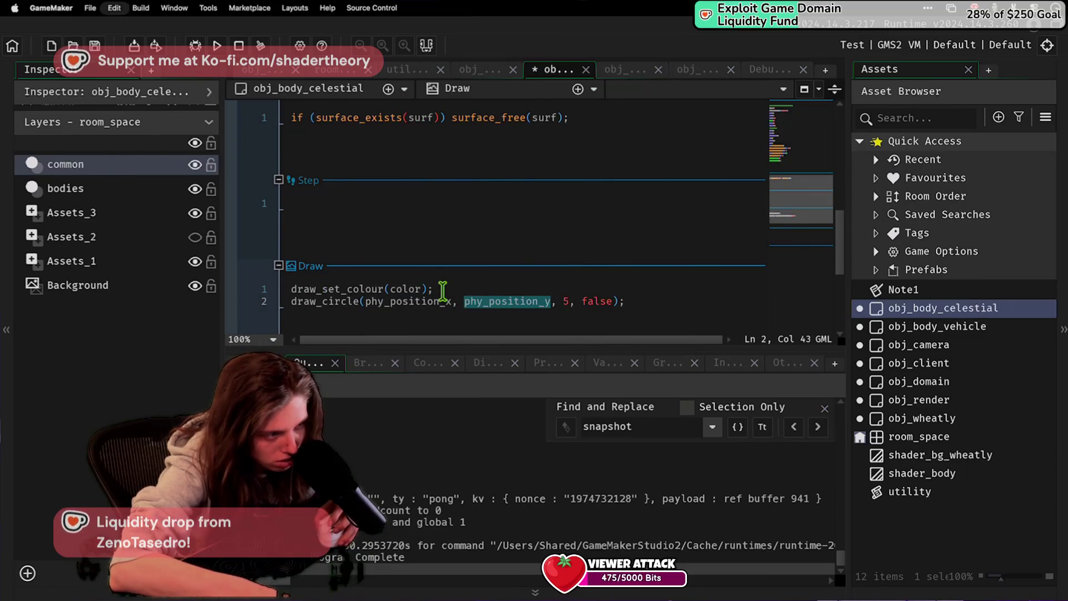
key("Delete")
key("Delete")
key("Delete")
type(", radius")
Step: Insert four show_debug_message lines at the top of the Draw event, one per line
left_click(294, 288)
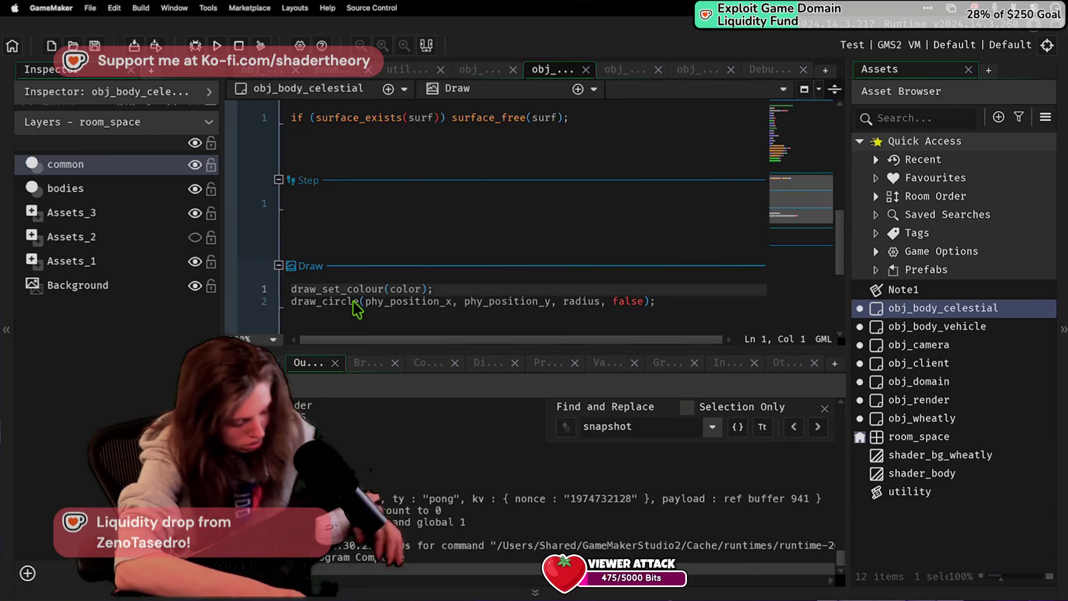
key("Return")
key("Up")
type("show_")
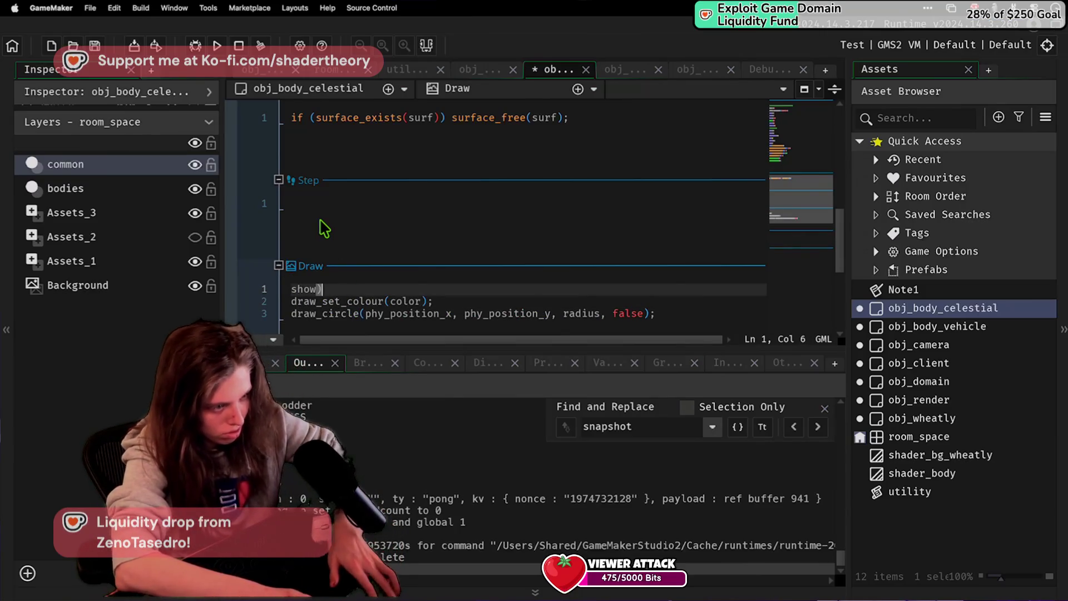
type("debug_message(color")
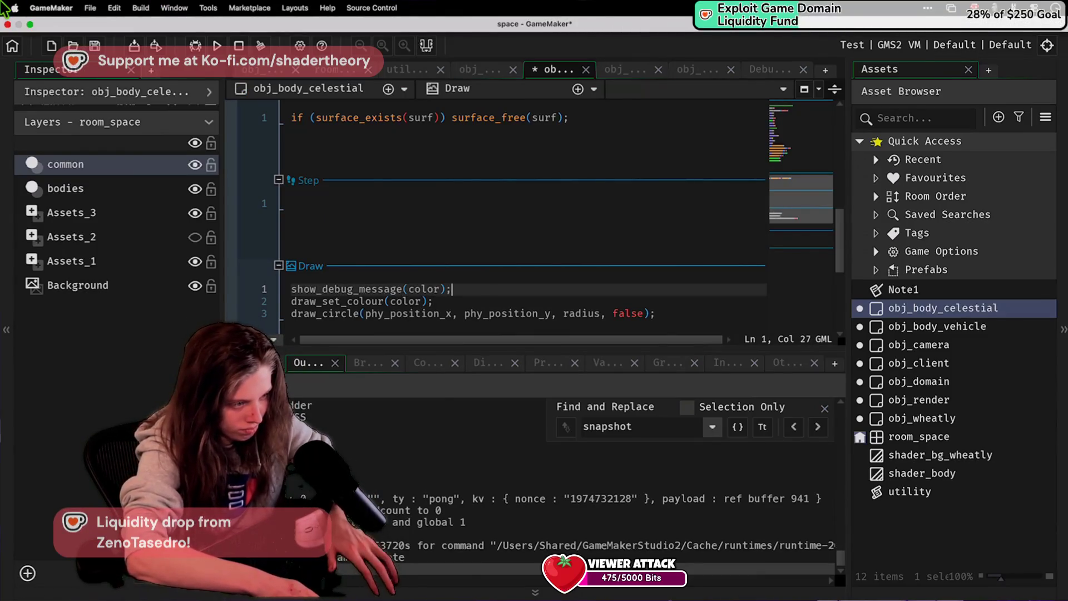
type("show_debug_message(color);")
type("show_debug_message(color);")
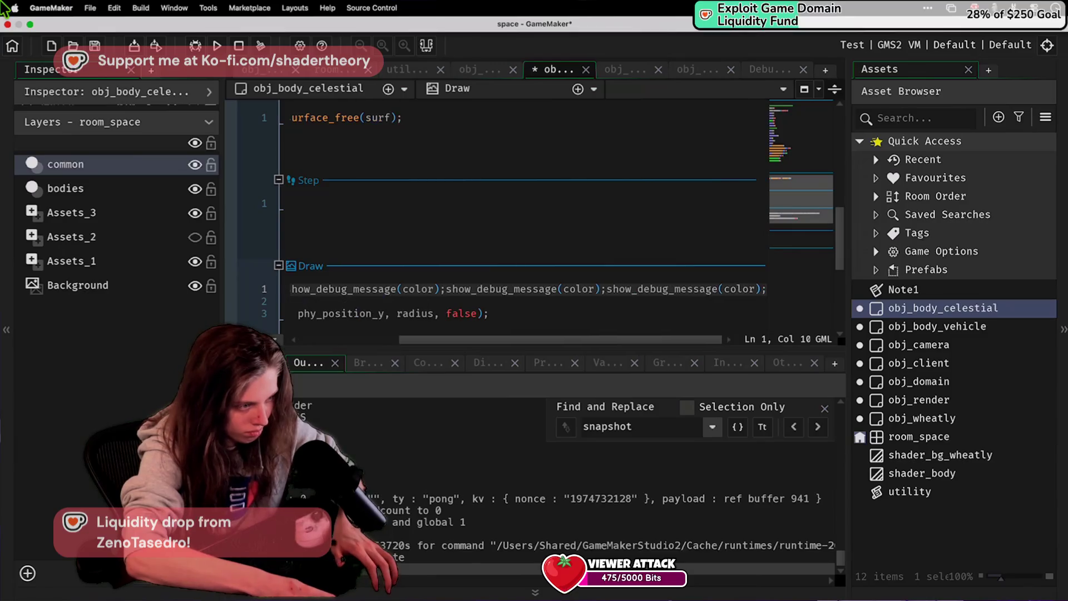
left_click(450, 290)
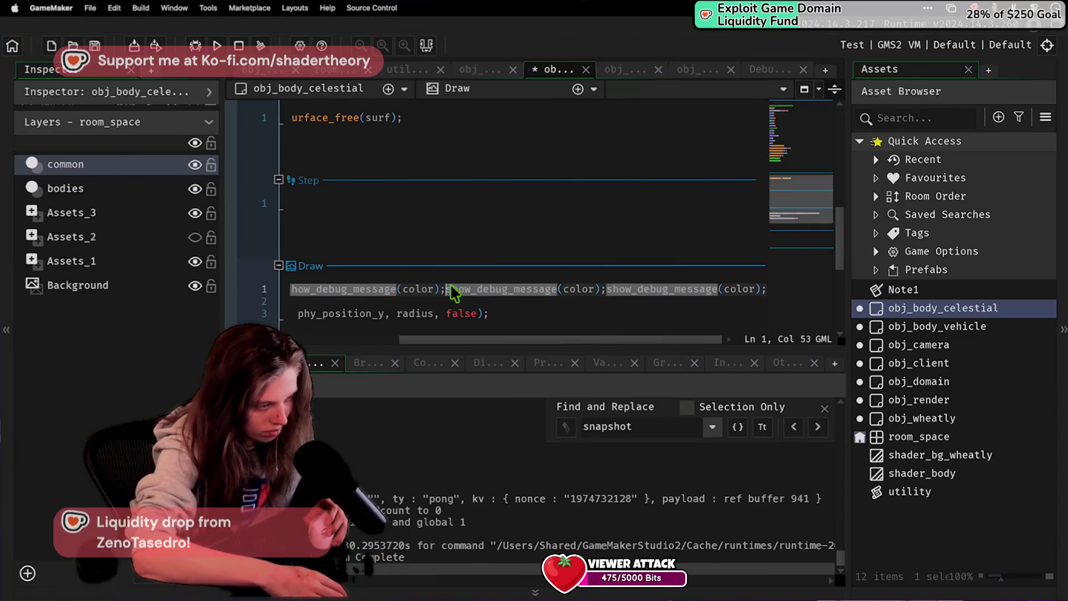
key("Return")
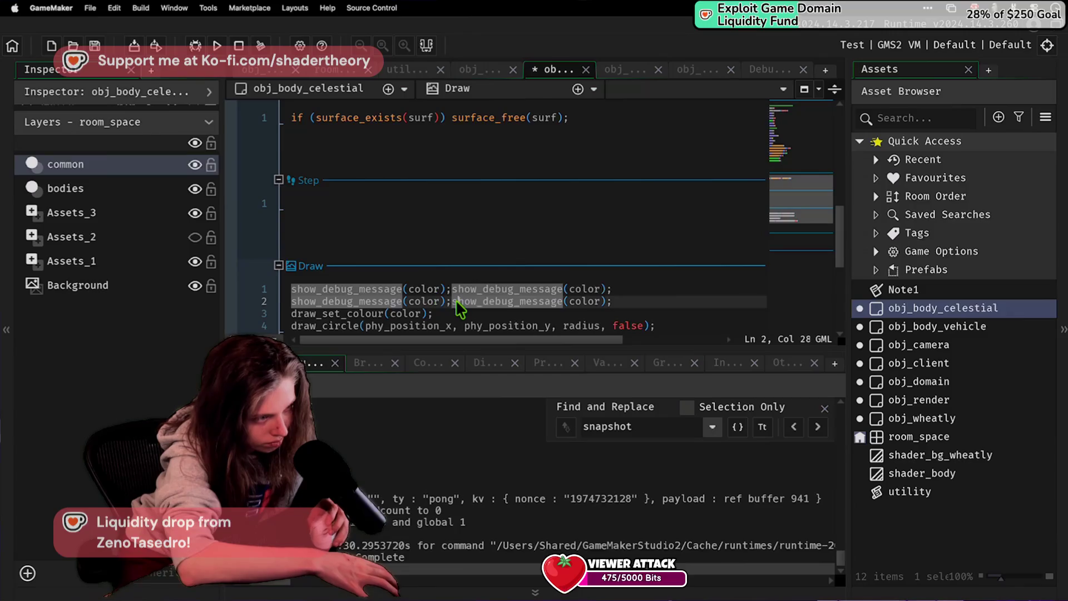
key("Return")
left_click(451, 288)
key("Return")
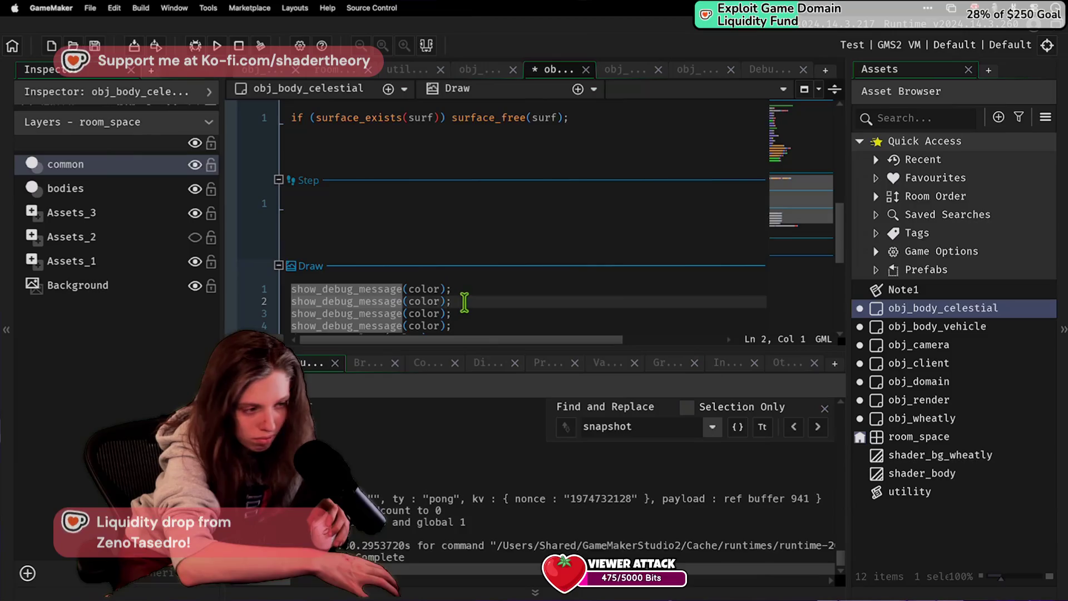
Step: Make the debug messages log color, phy_position_x, phy_position_y and radius, then stop the game
double_click(426, 301)
scroll(439, 309, "down", 4)
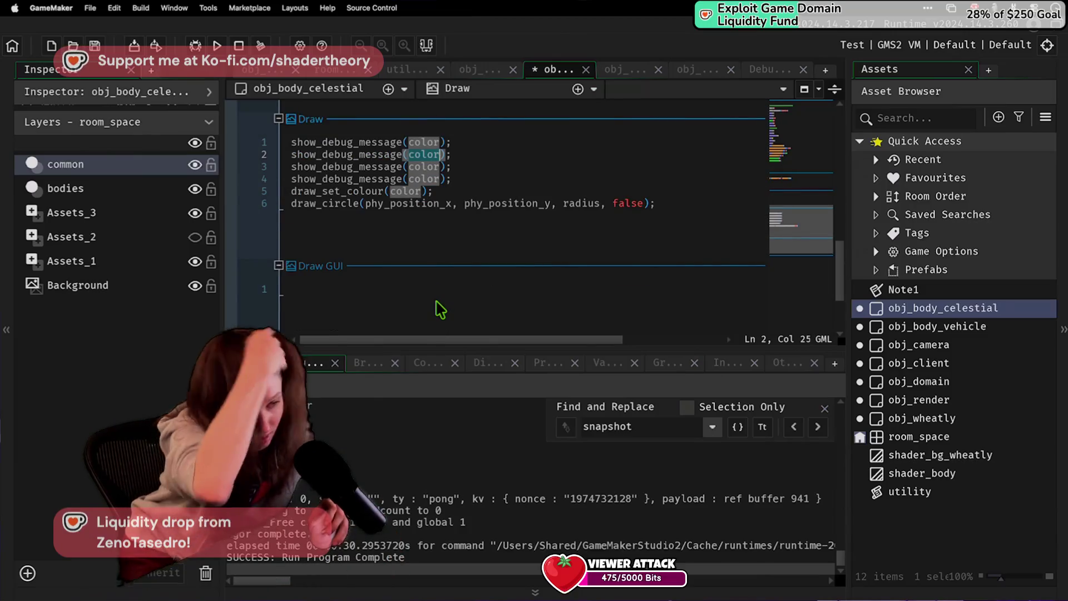
type("phy_p")
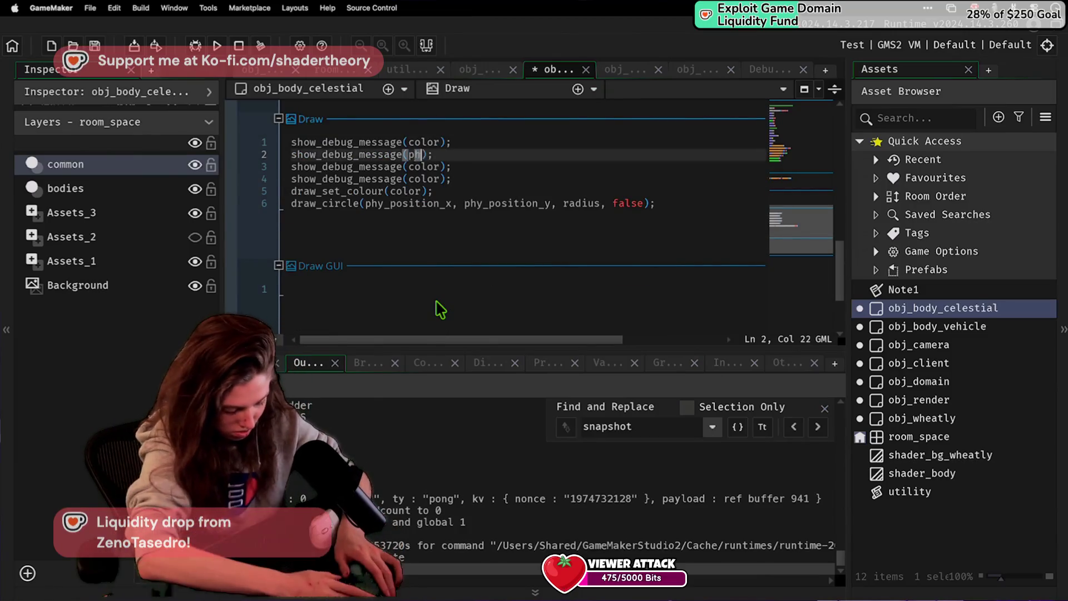
type("osition_x")
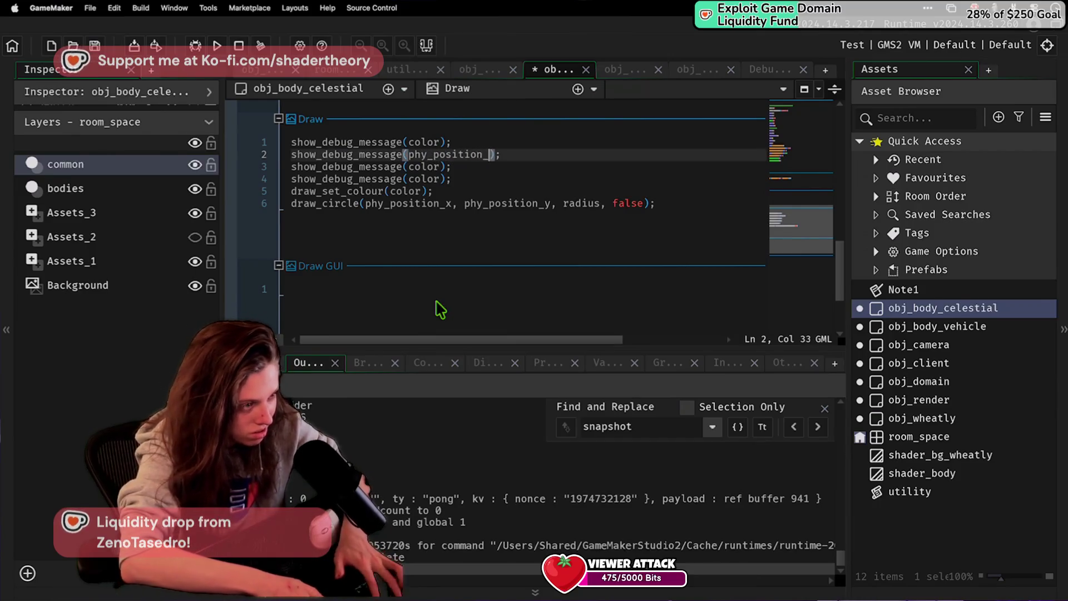
double_click(439, 167)
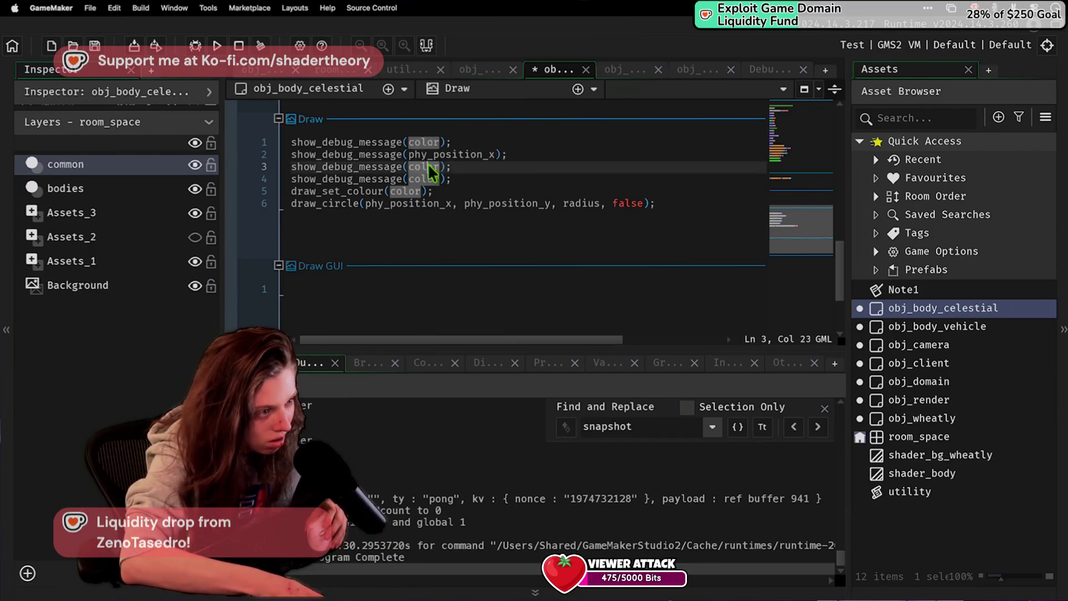
type("phy_position_y")
double_click(439, 177)
type("co")
key("BackSpace")
key("BackSpace")
type("radius")
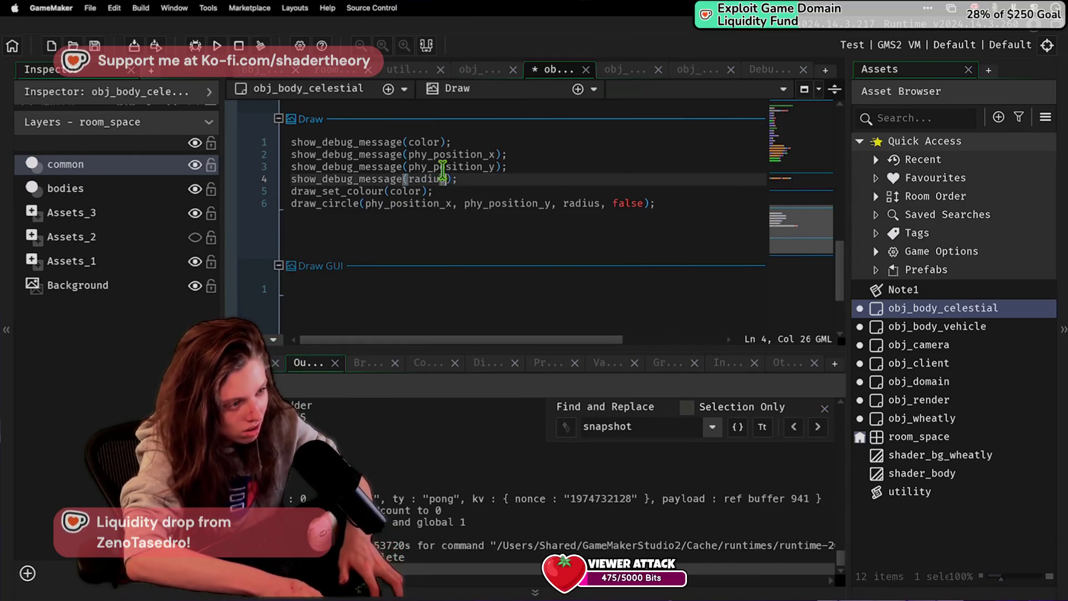
left_click(240, 45)
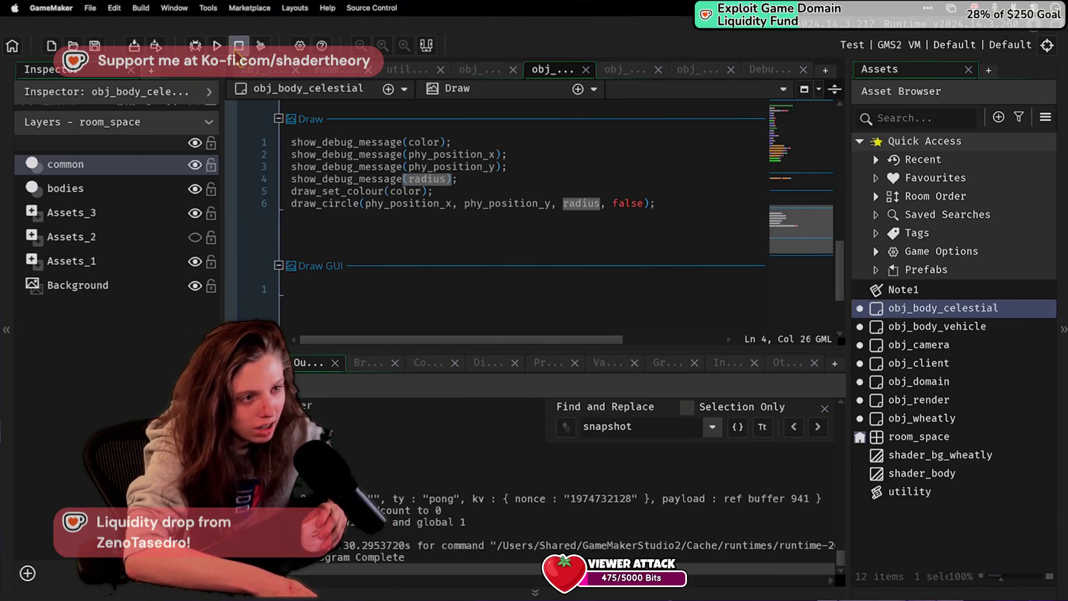
key("super+Tab")
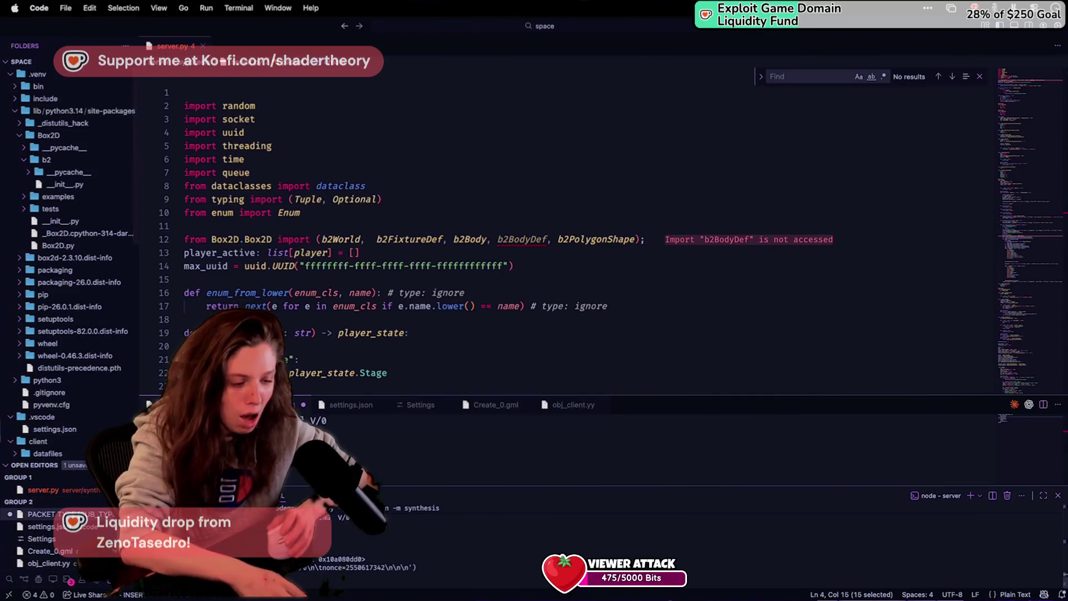
Step: Stop the Python server with Ctrl+C, relaunch it with the previous command, and return to GameMaker
key("ctrl+c")
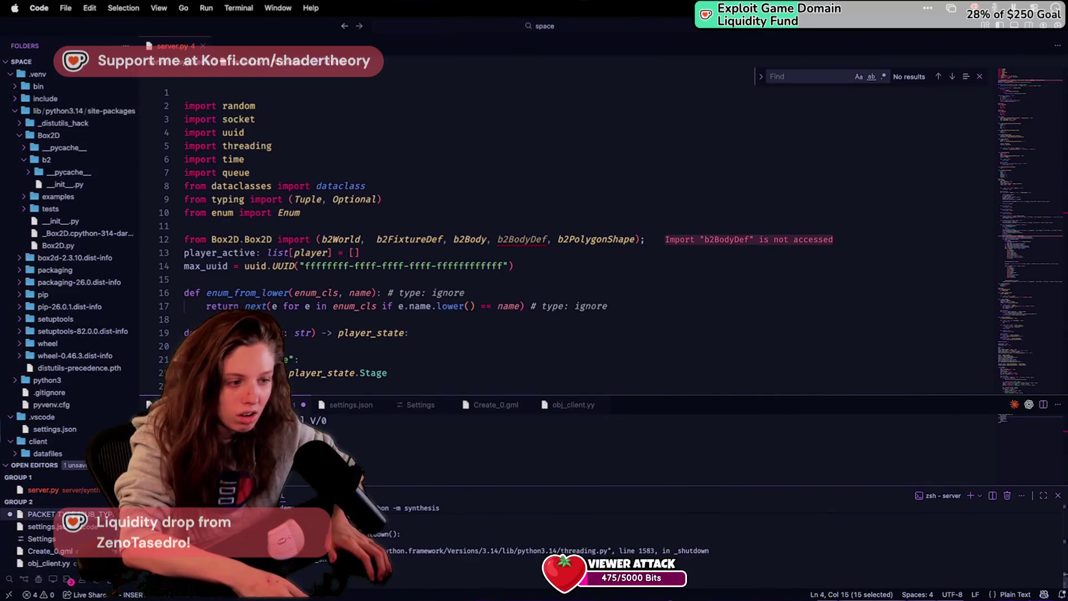
key("Up")
key("Return")
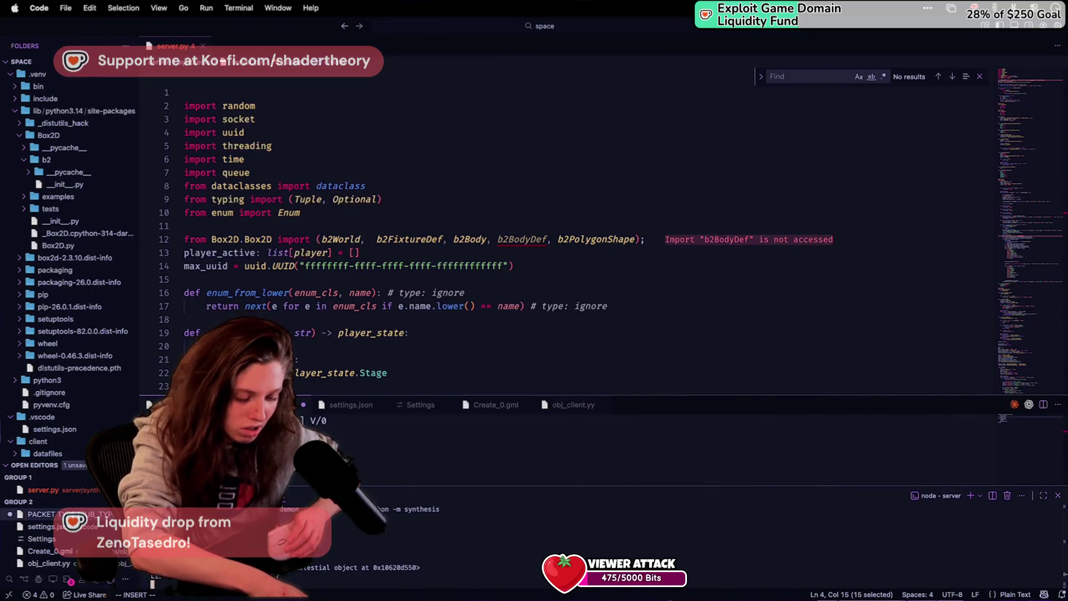
key("super+Tab")
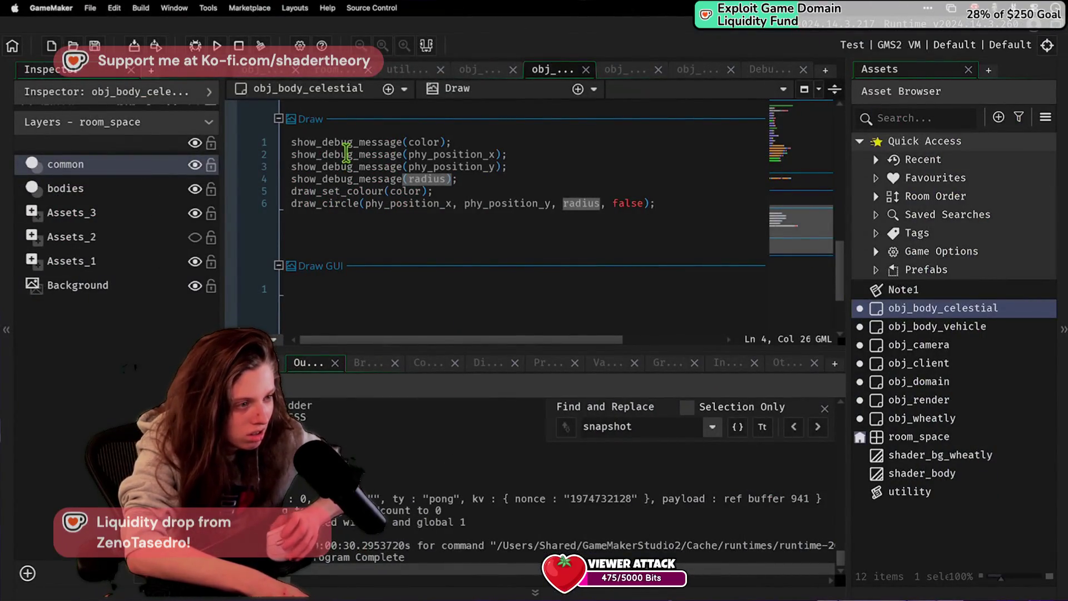
Step: Run the game, review the color, position and radius debug lines, then bring up room_space
left_click(220, 47)
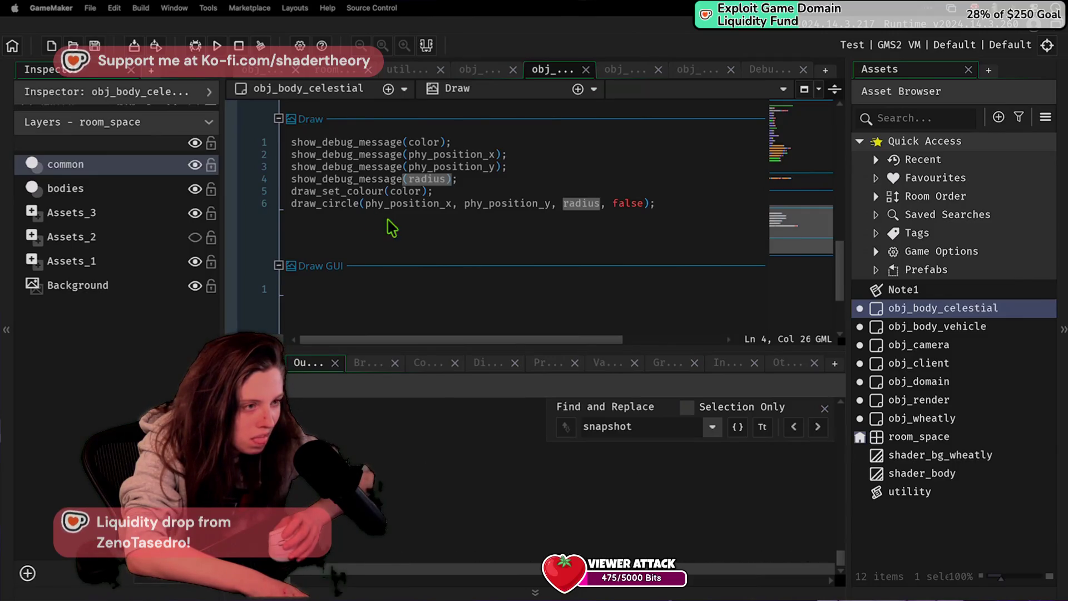
left_click(411, 142)
double_click(411, 142)
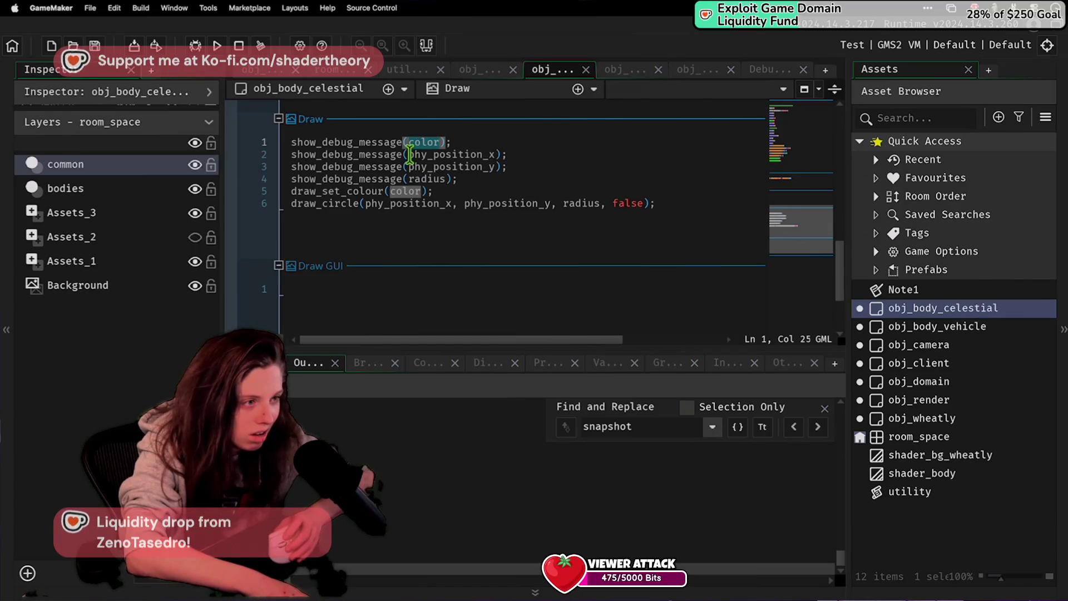
left_click(409, 155)
left_click(411, 166)
left_click(414, 178)
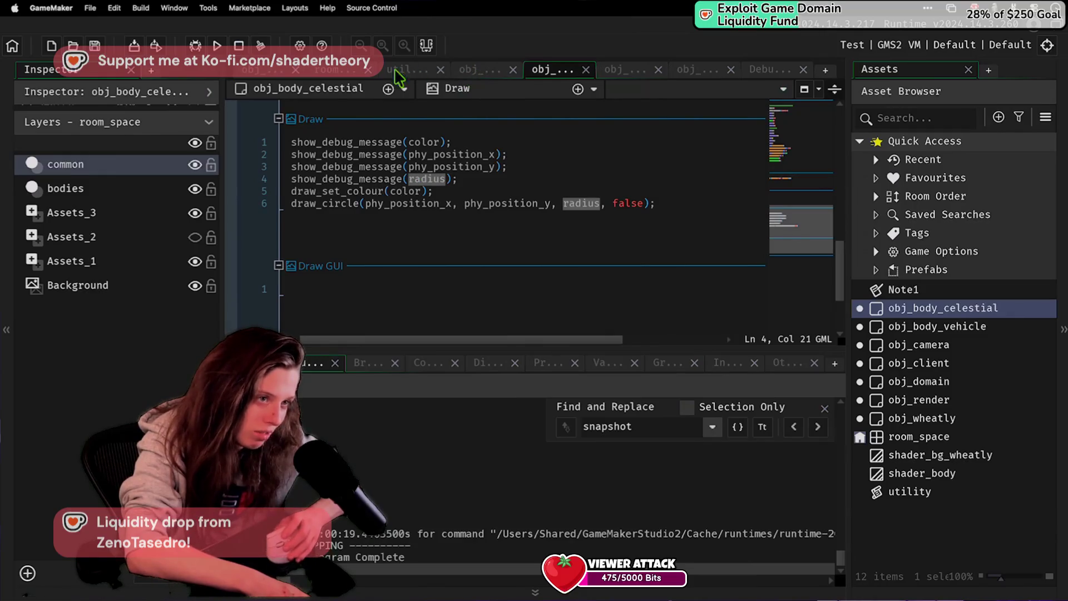
left_click(278, 74)
left_click(342, 71)
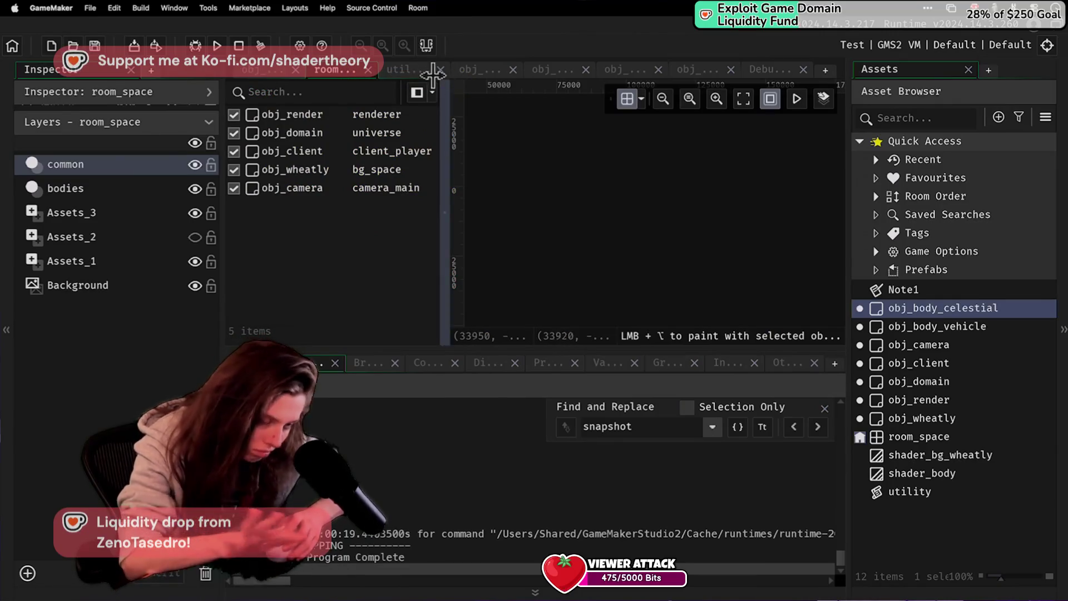
Step: In obj_domain's Create code, add a show_debug_message(radius) line inside the with(b) block
left_click(427, 71)
left_click(491, 73)
left_click(433, 191)
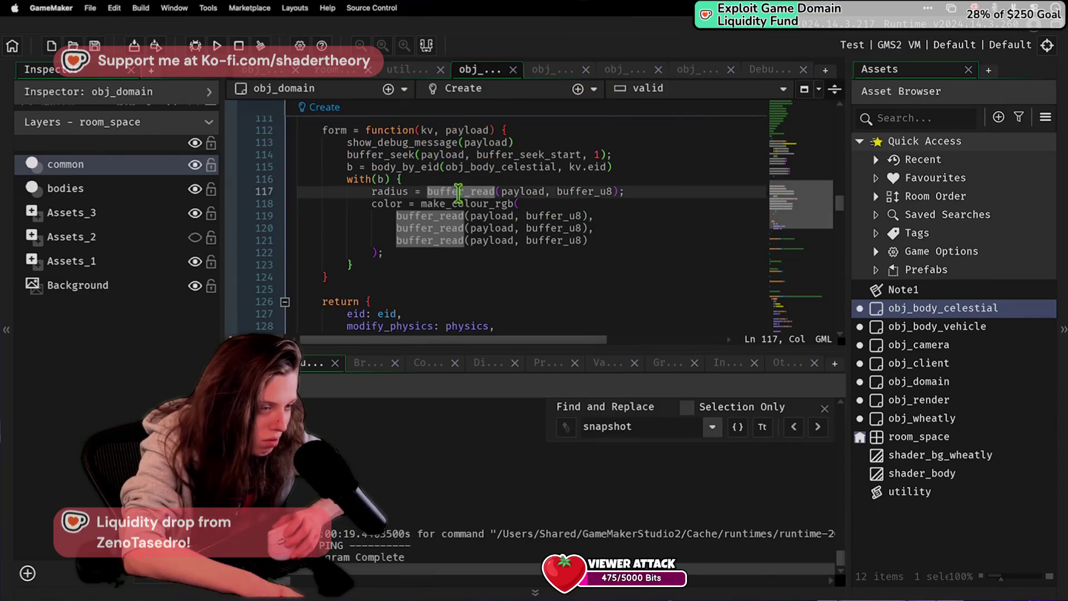
left_click(429, 192)
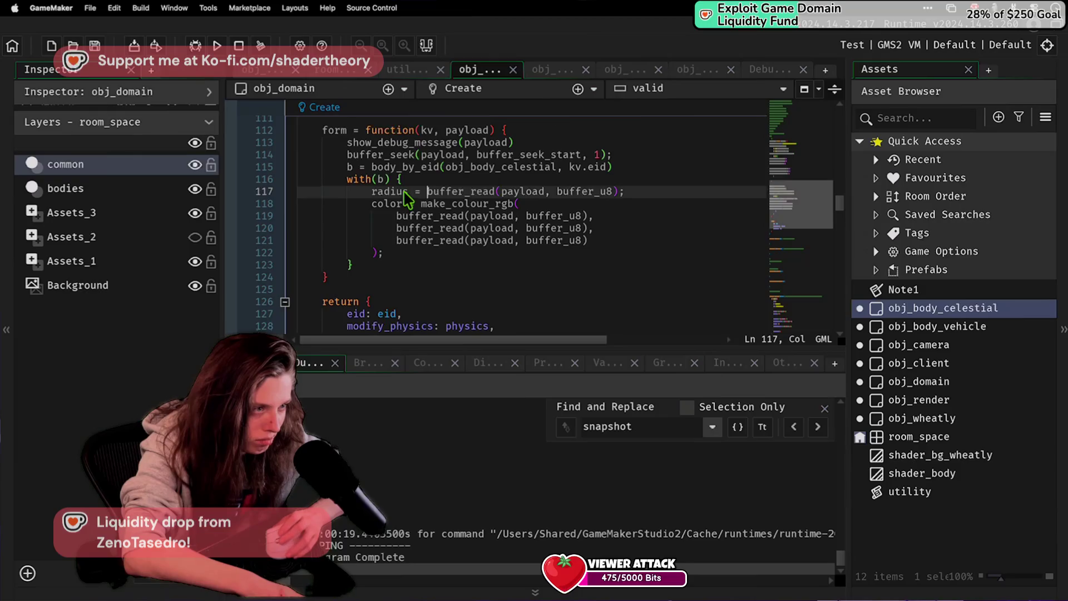
scroll(406, 194, "up", 2)
double_click(460, 218)
left_click(468, 228)
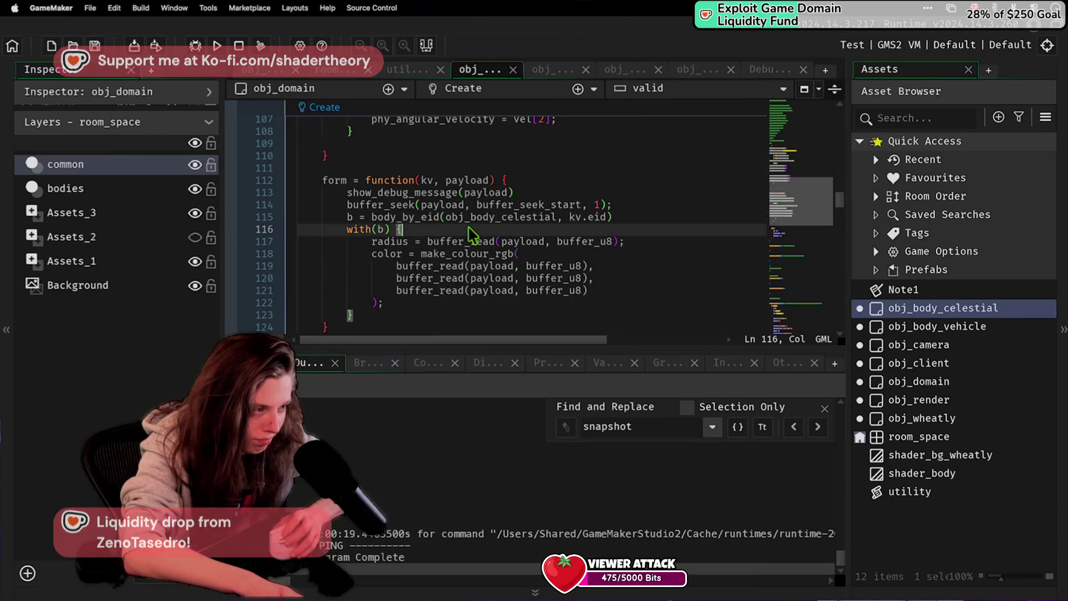
key("Return")
type("show_debug")
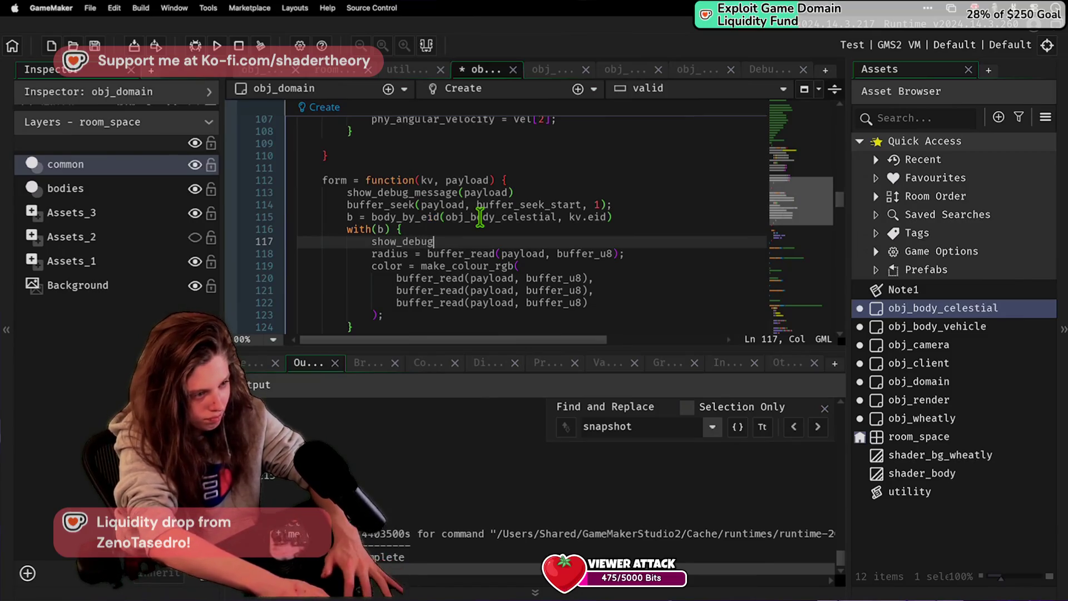
type("radius")
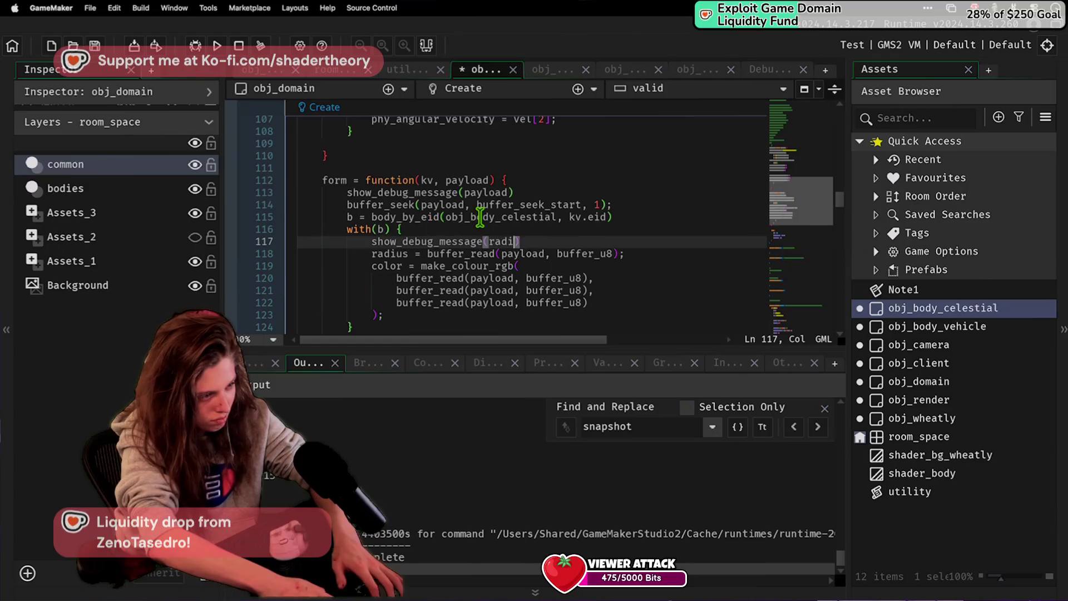
Step: Move the radius debug line below the make_colour_rgb colour read and save
key("super+x")
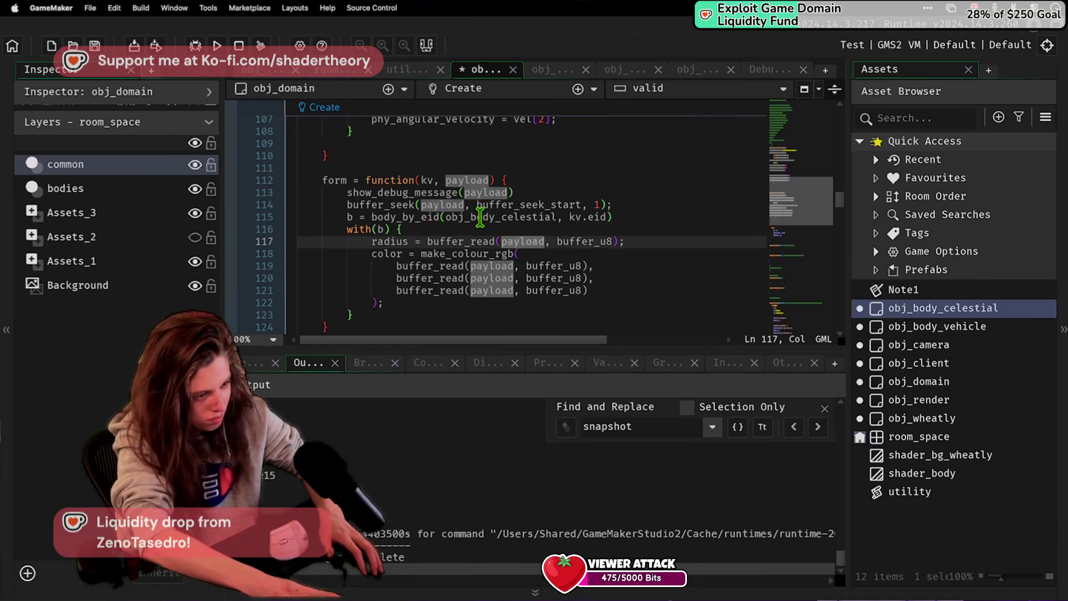
key("Down")
key("Down")
key("Down")
key("End")
key("Return")
key("super+v")
key("Return")
key("super+v")
key("super+s")
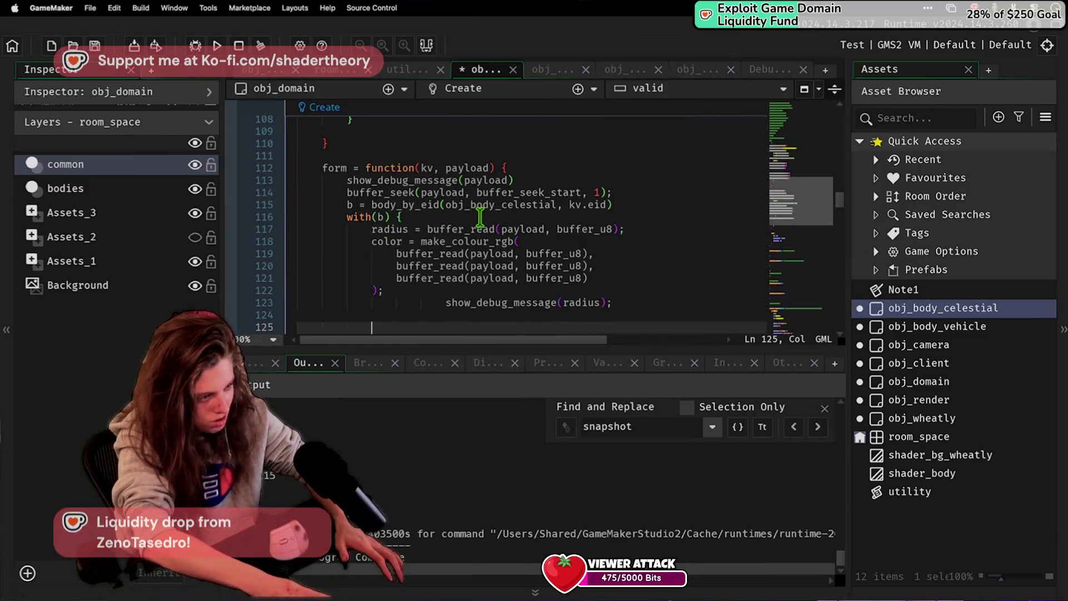
Step: Duplicate the radius debug line and replace radius with the quoted marker "POOP ON fart"
left_click(609, 291)
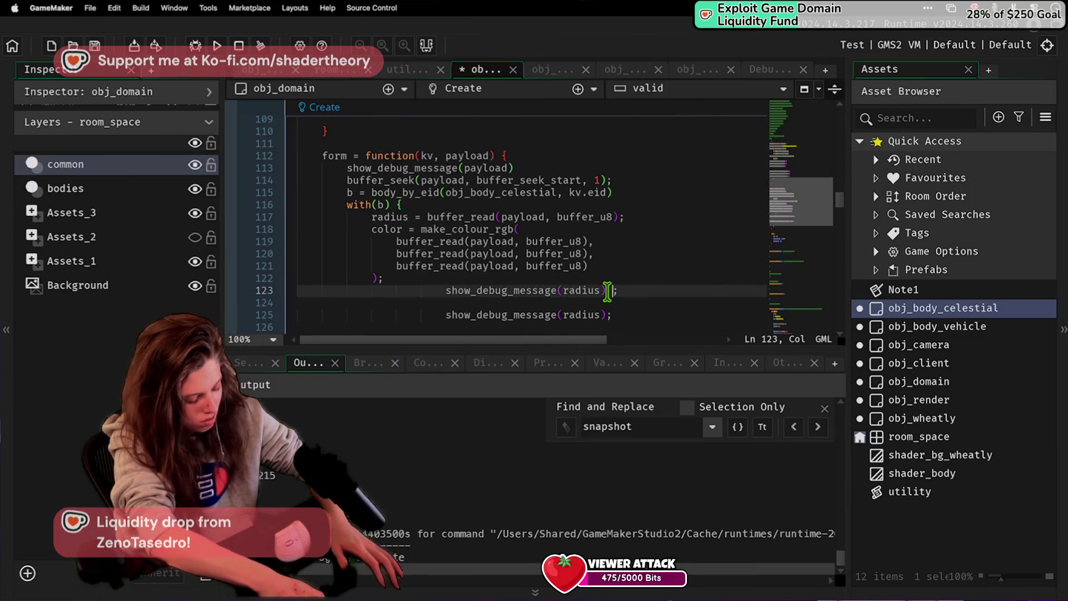
key("BackSpace")
key("Return")
key("super+v")
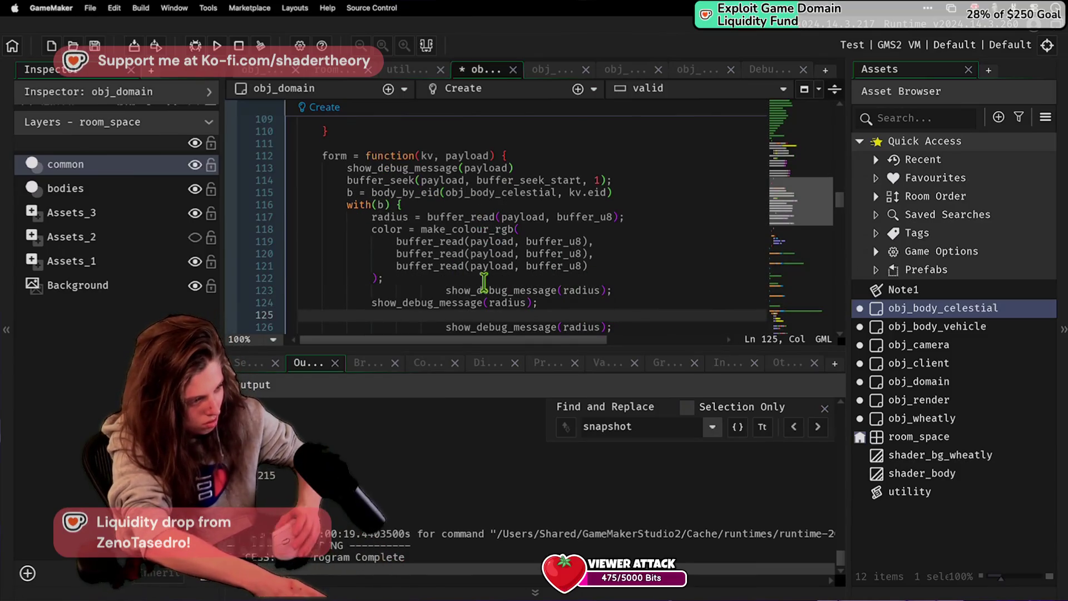
double_click(496, 302)
type("\"R")
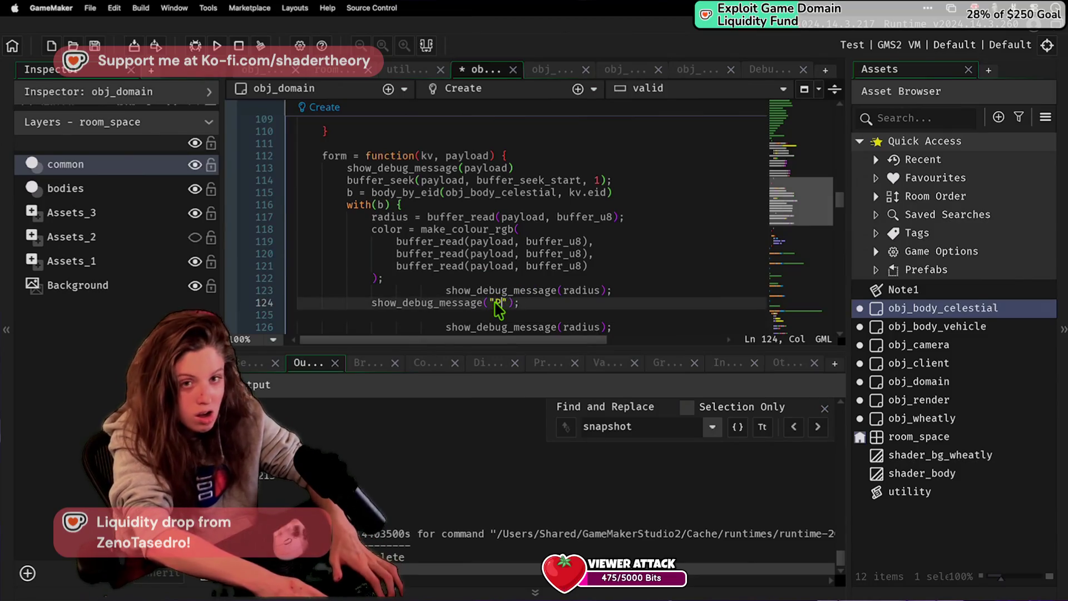
type("OOP ON ")
type("D")
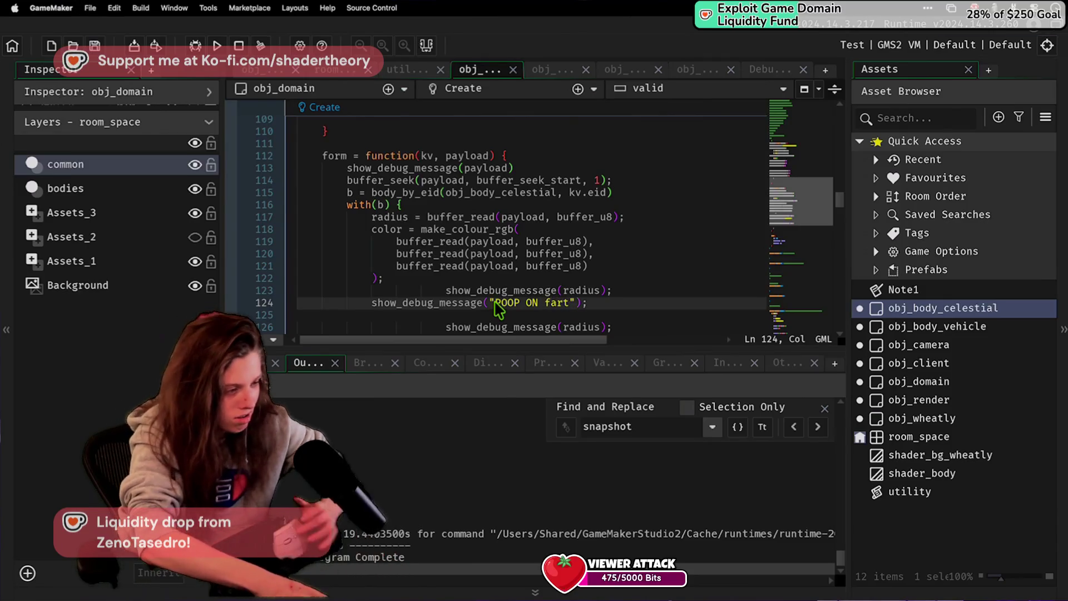
left_click(456, 217)
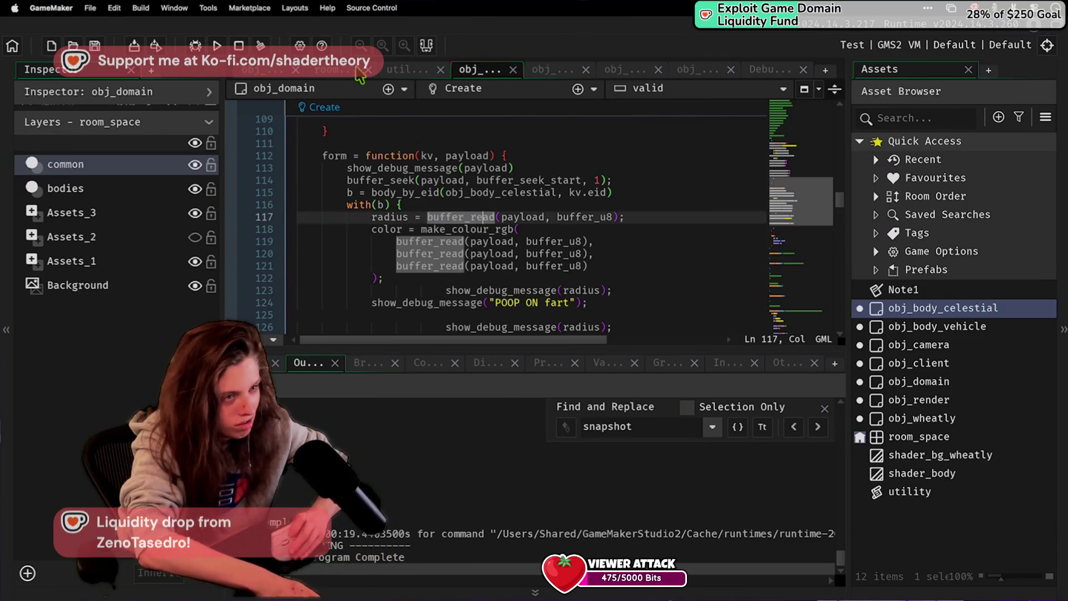
Step: Run a fresh game build and restart the server by stopping it and recalling its start command
left_click(218, 47)
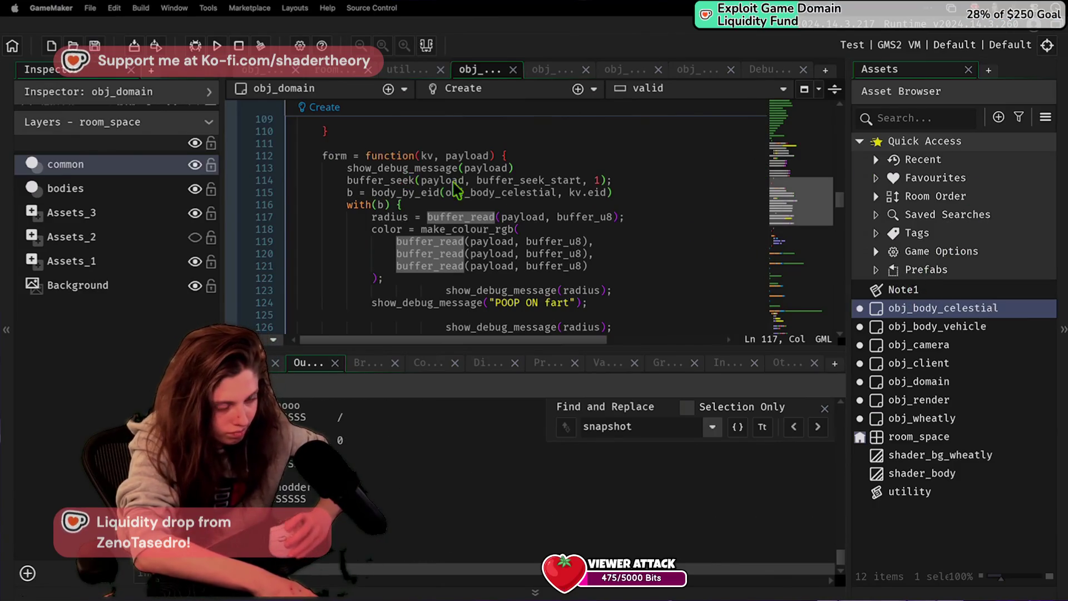
key("super+Tab")
left_click(457, 532)
key("ctrl+c")
key("Up")
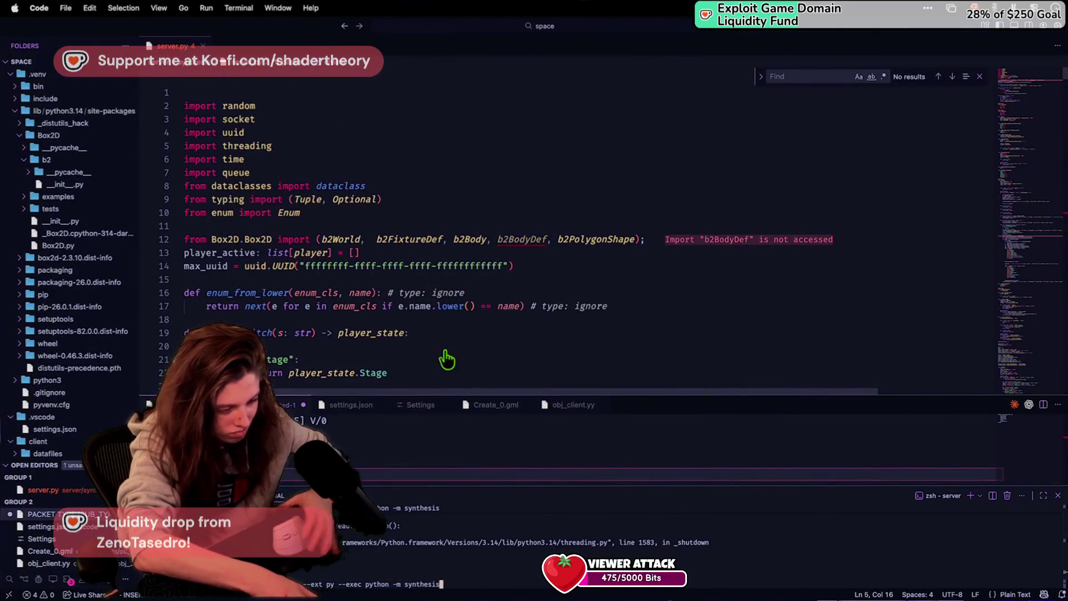
key("super+Tab")
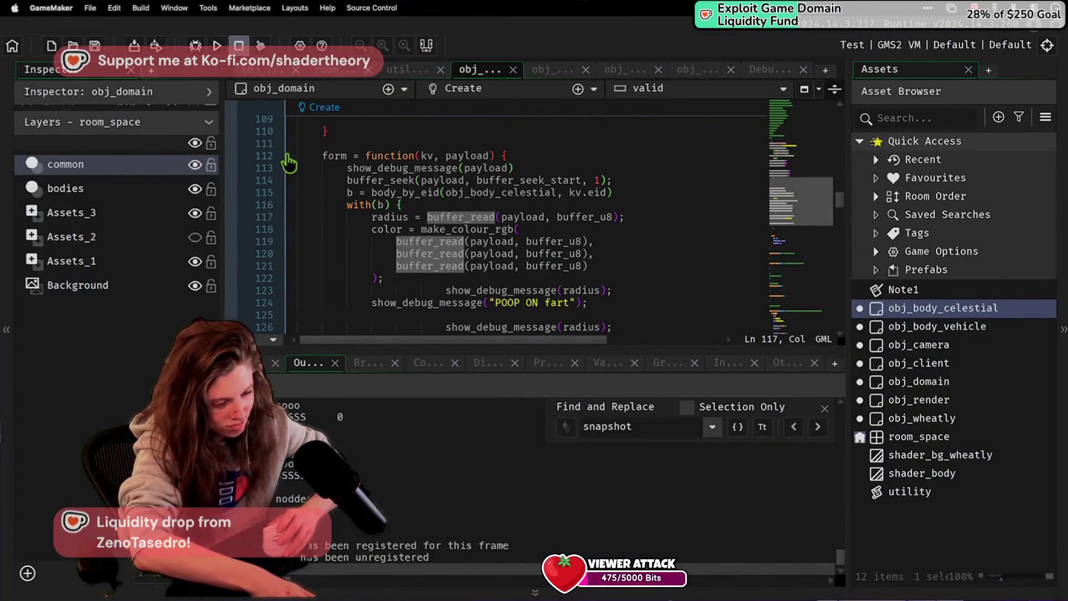
key("super+Tab")
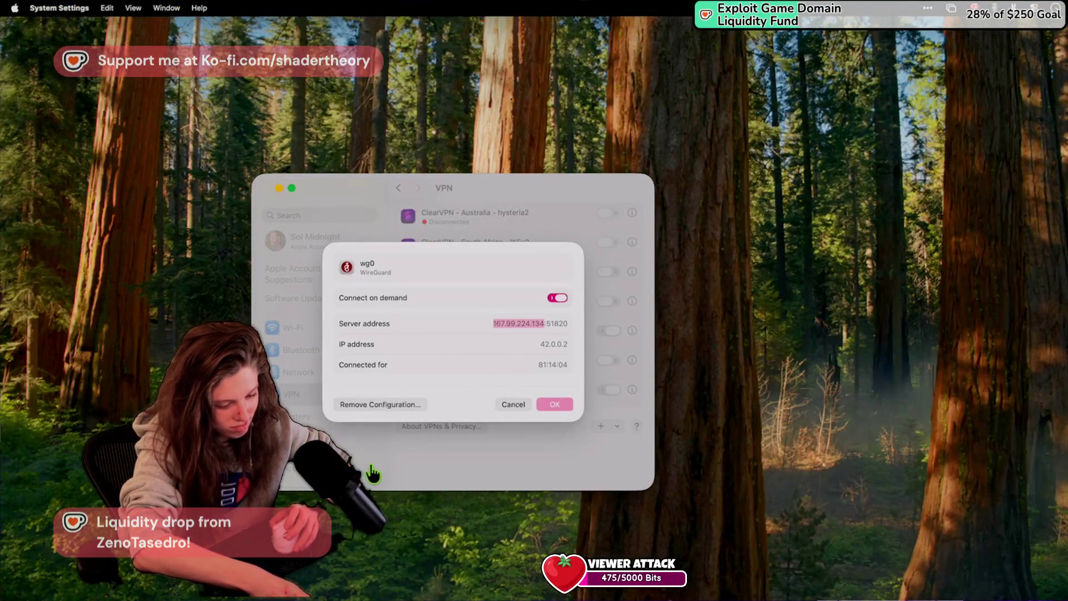
key("super+Tab")
key("super+Tab")
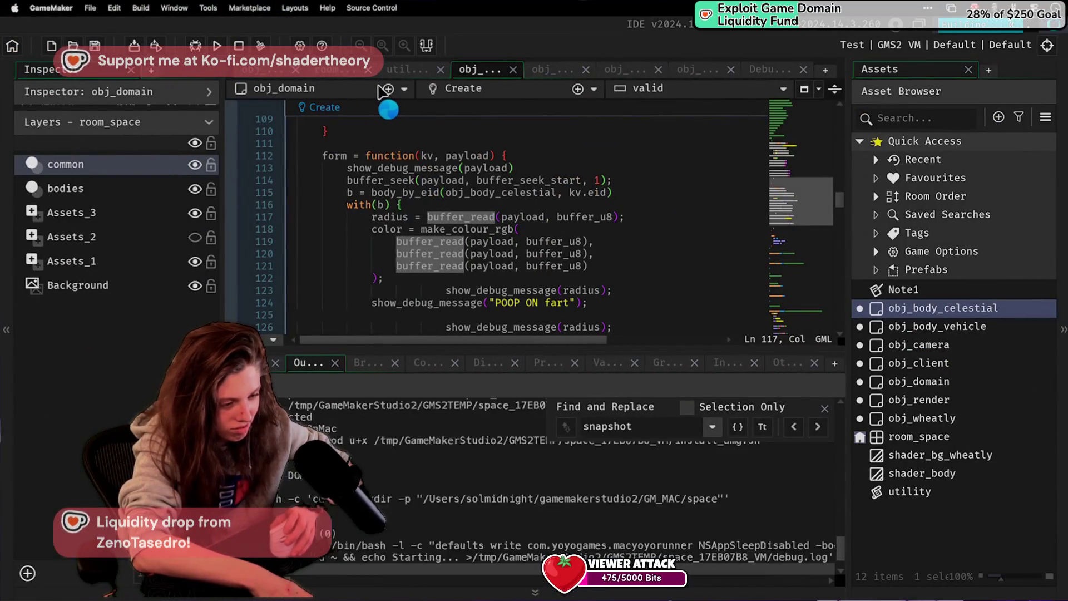
Step: Search the run's output log for "POOP" and glance at the server terminal before returning
left_click(631, 430)
type("POOP")
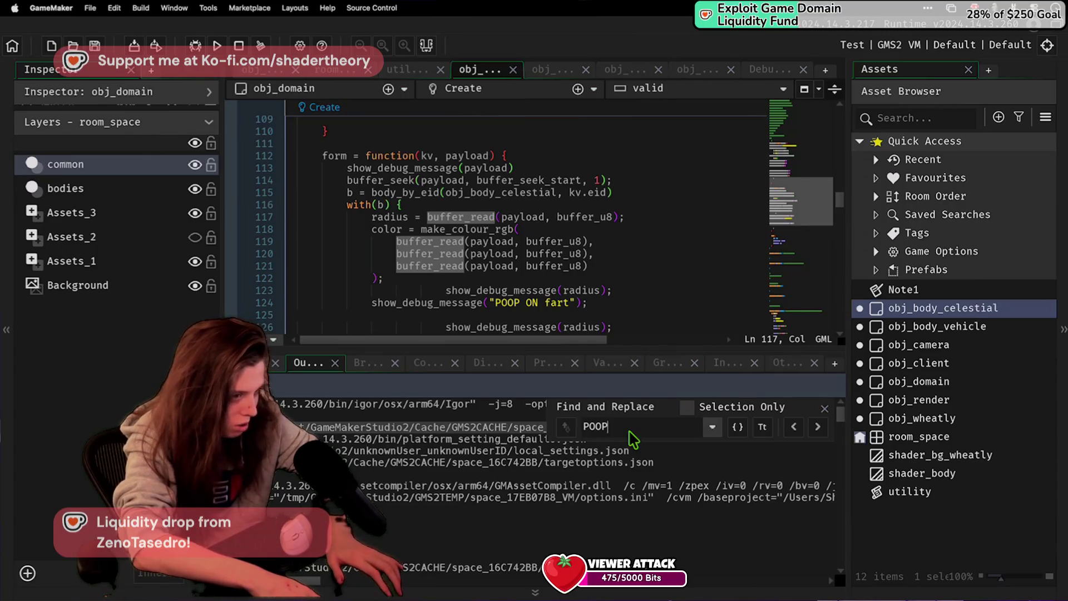
type("POOP")
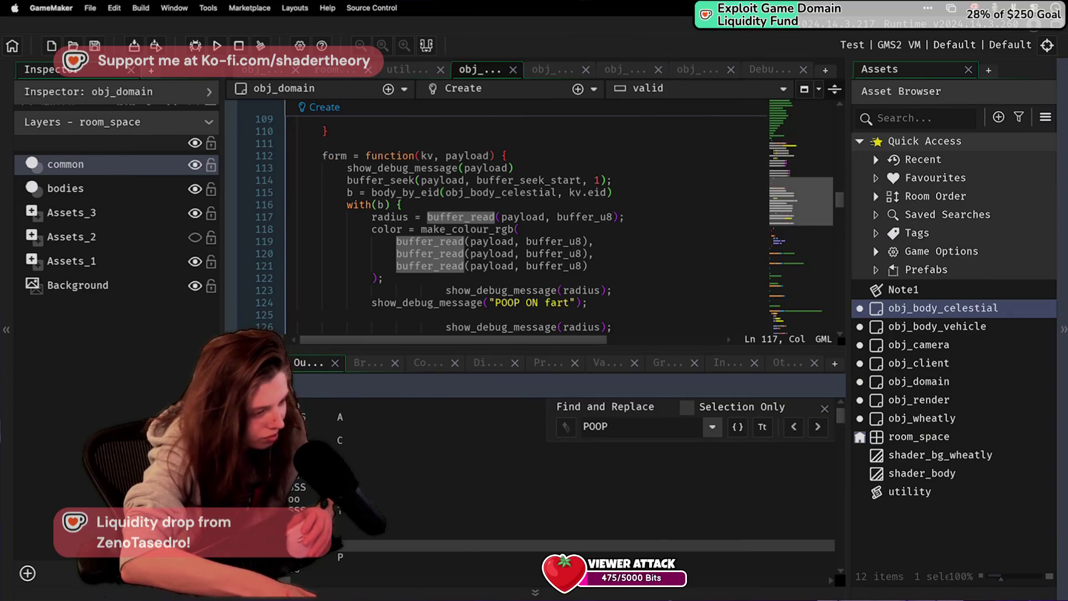
key("super+Tab")
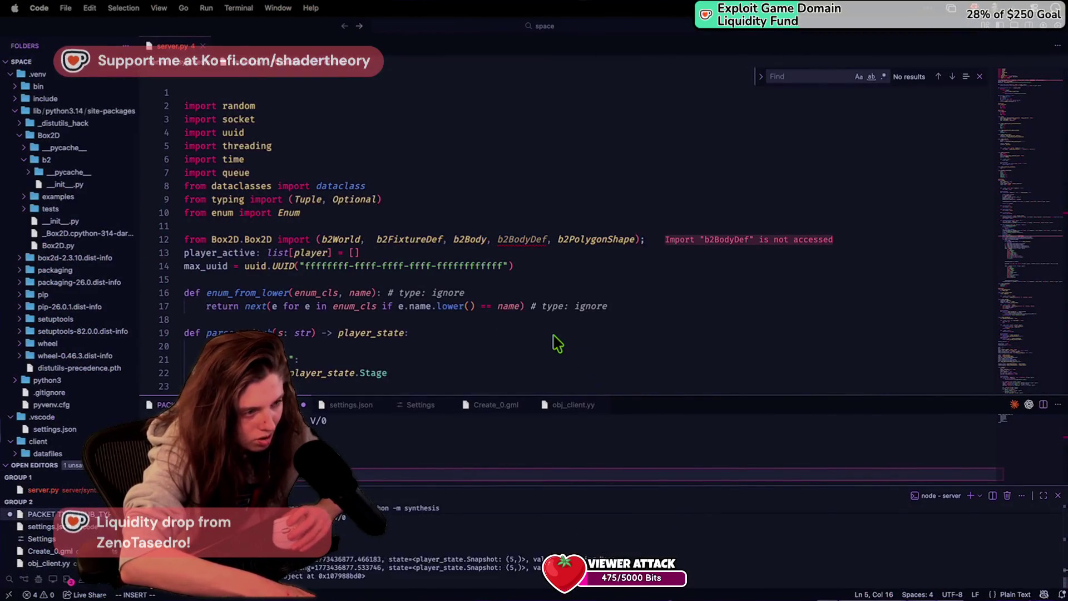
key("super+Tab")
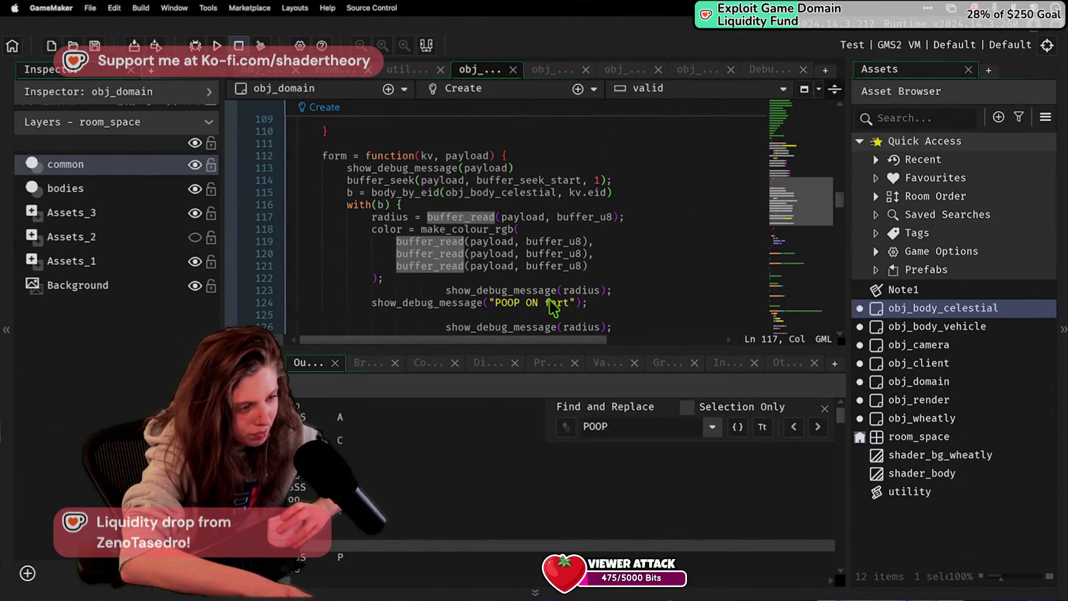
scroll(549, 304, "down", 7)
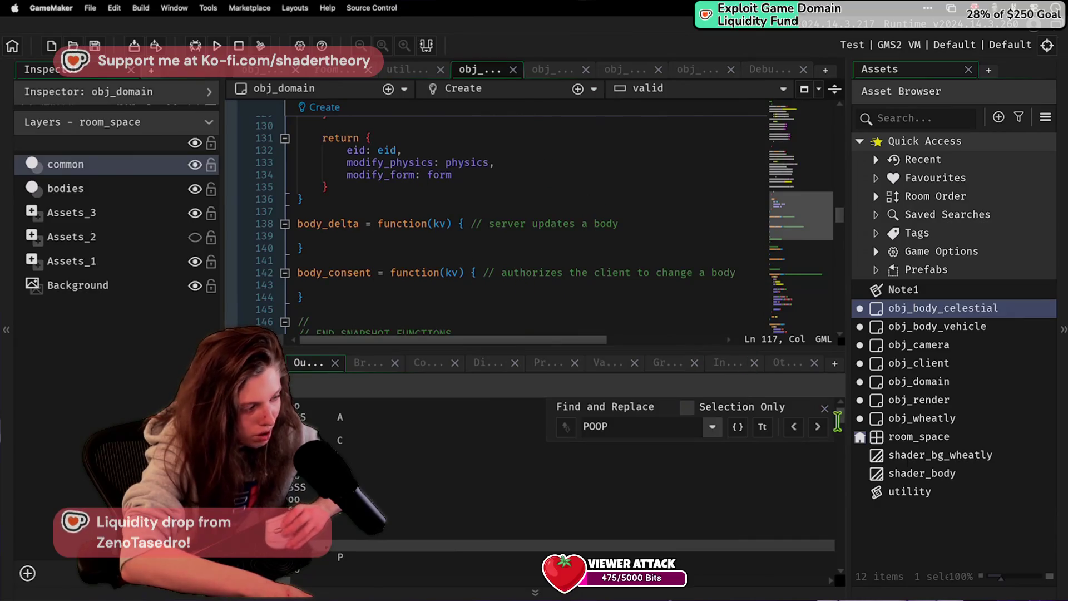
scroll(604, 274, "up", 7)
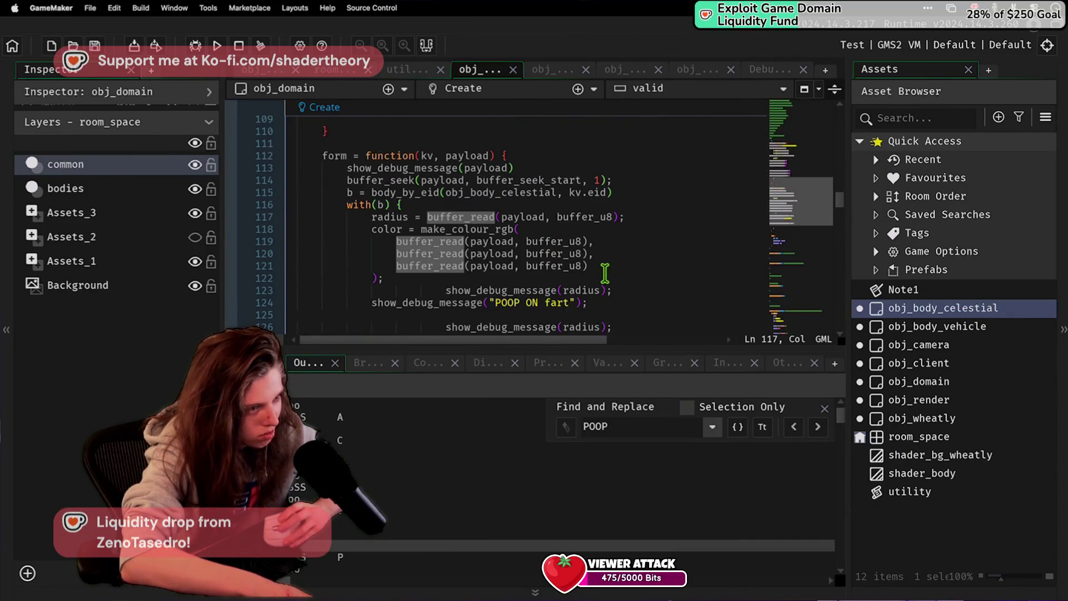
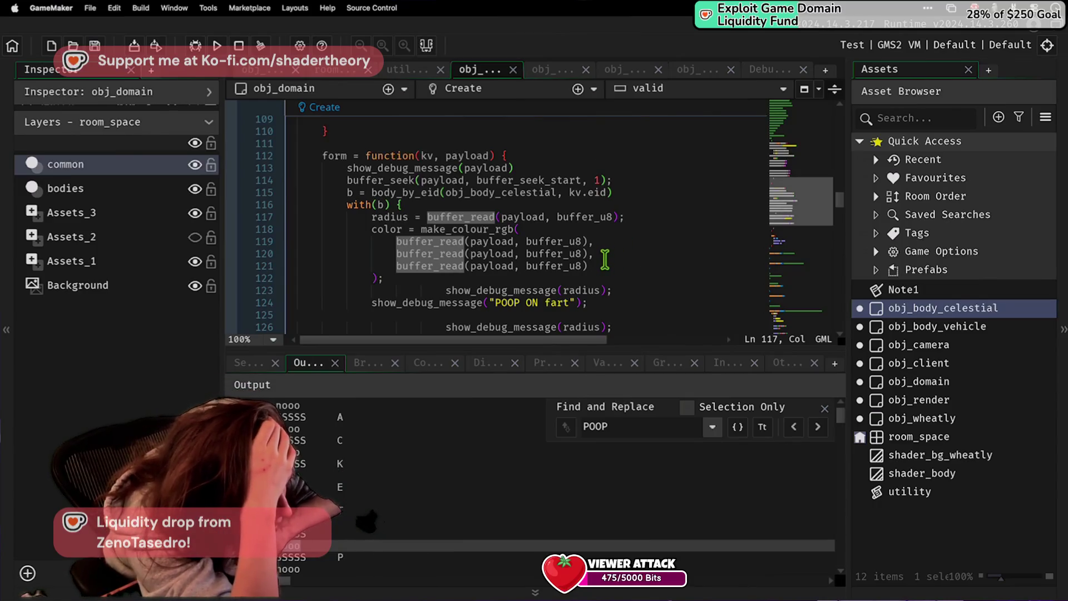
Step: Clear the search highlights and insert a blank line after the body_by_eid lookup in form
left_click(600, 229)
left_click(587, 241)
scroll(594, 253, "down", 2)
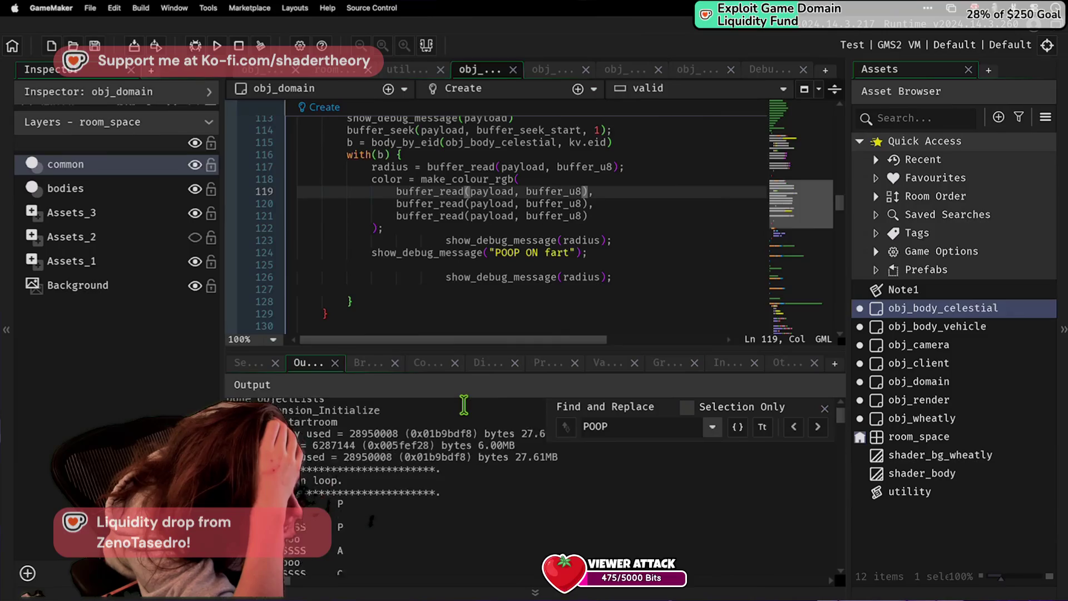
scroll(454, 302, "up", 4)
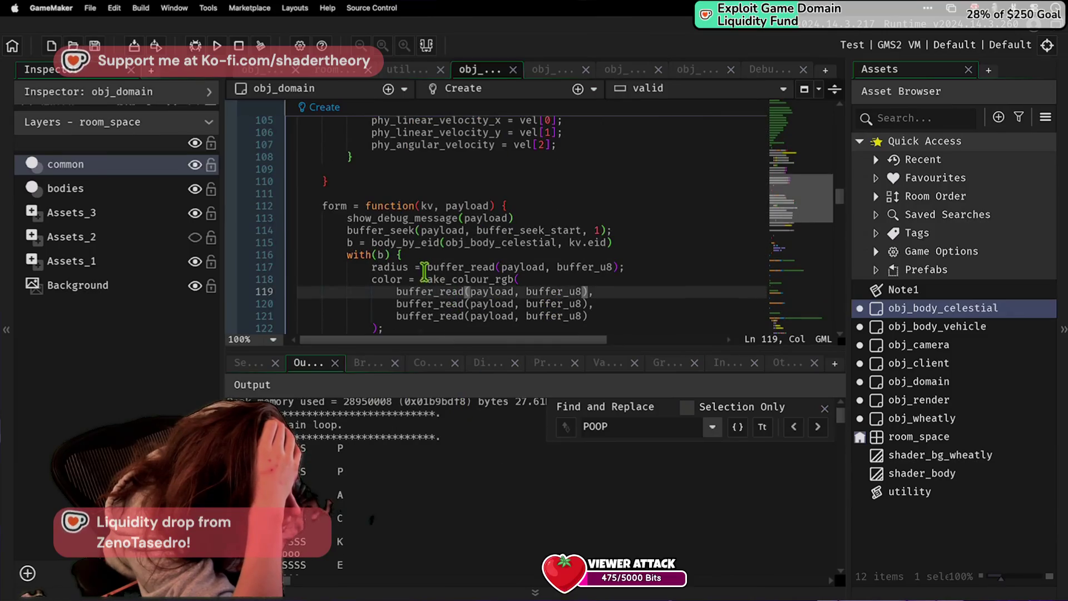
left_click(383, 255)
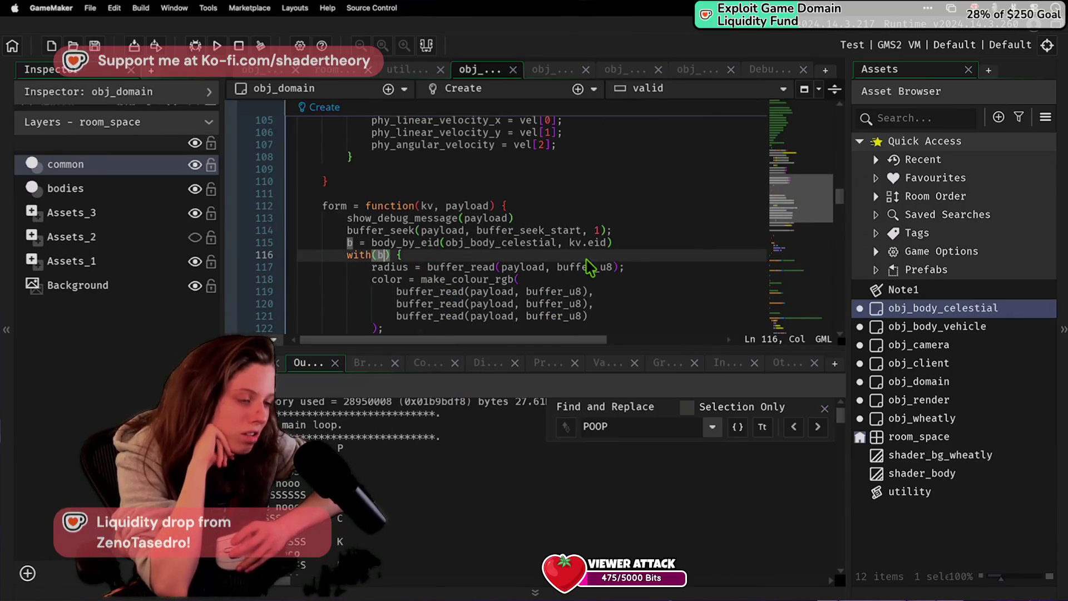
left_click(639, 231)
key("Down")
key("Return")
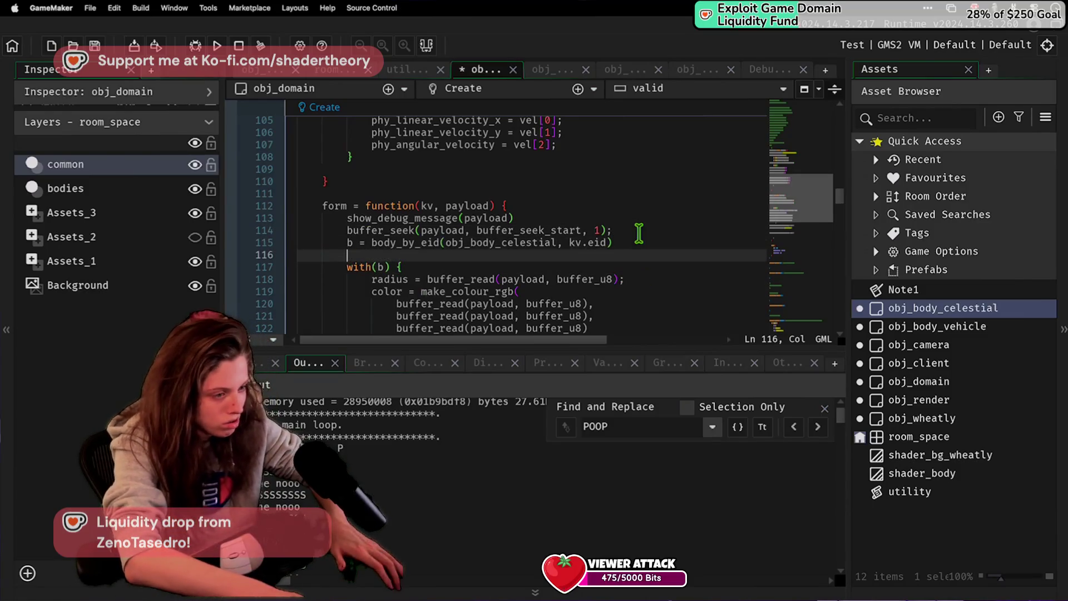
Step: Select the two debug-message lines at the start of the physics function
scroll(634, 250, "up", 6)
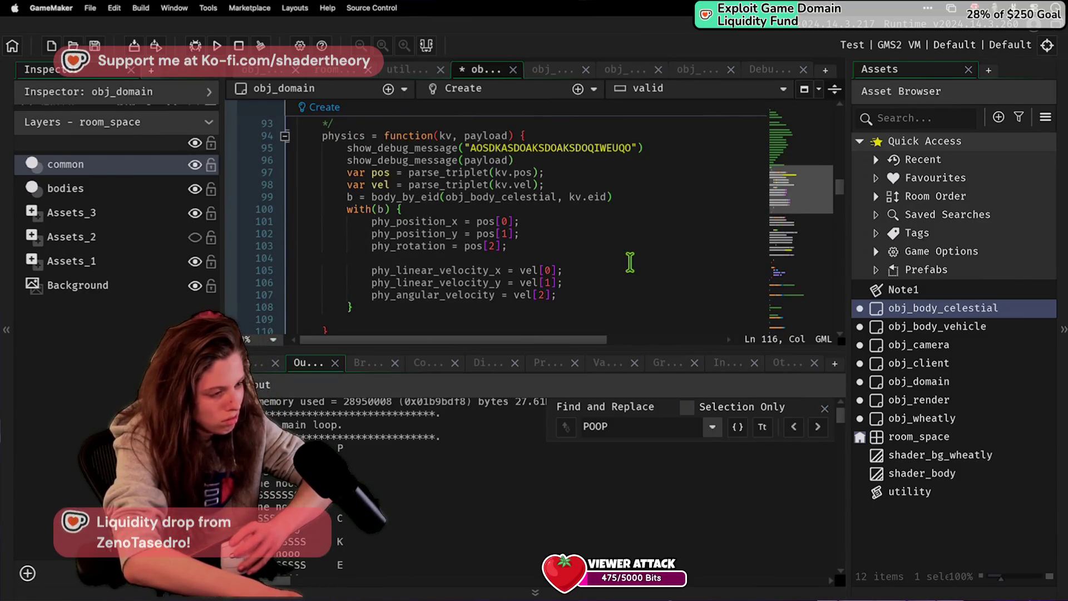
scroll(630, 261, "down", 15)
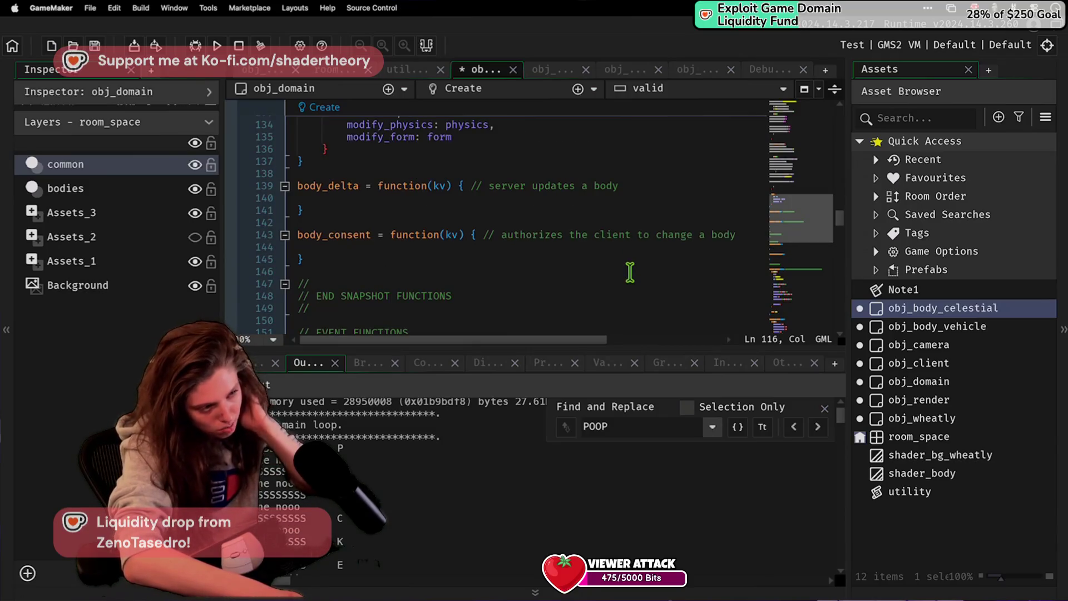
scroll(647, 259, "up", 12)
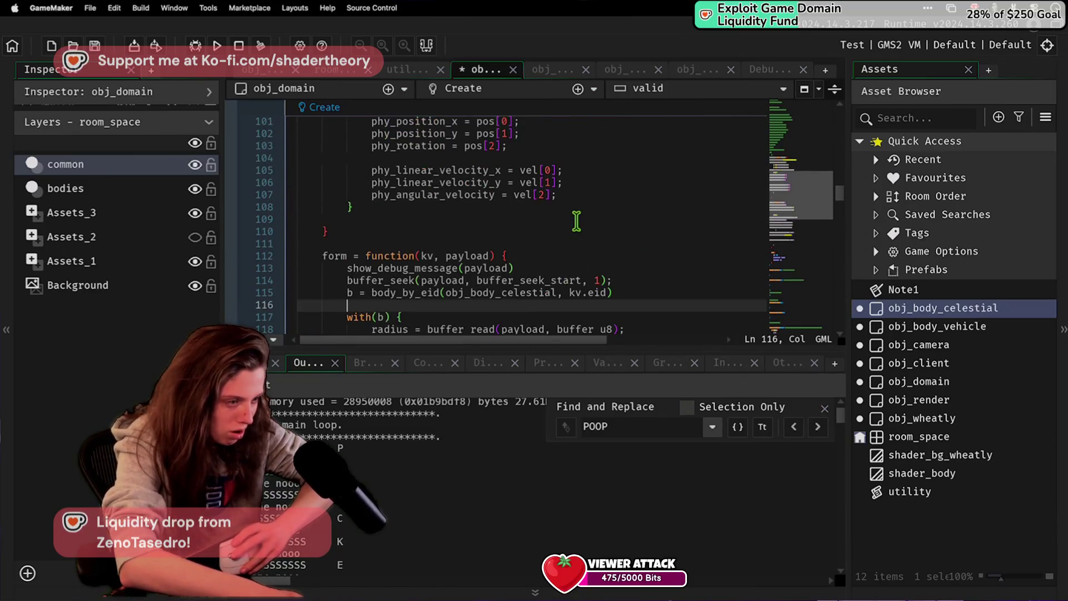
scroll(585, 238, "down", 3)
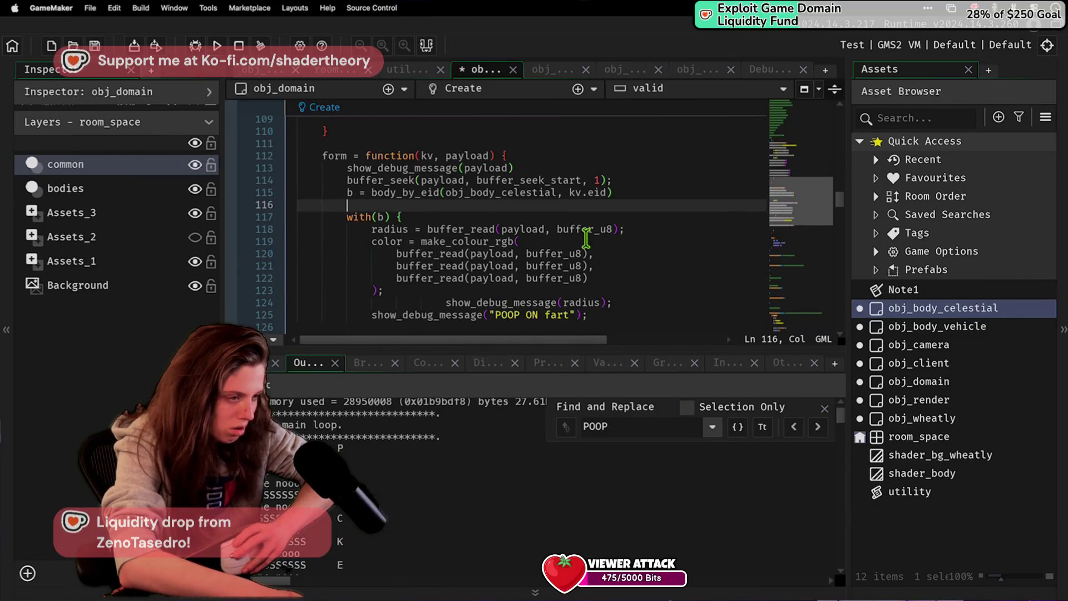
scroll(588, 239, "up", 10)
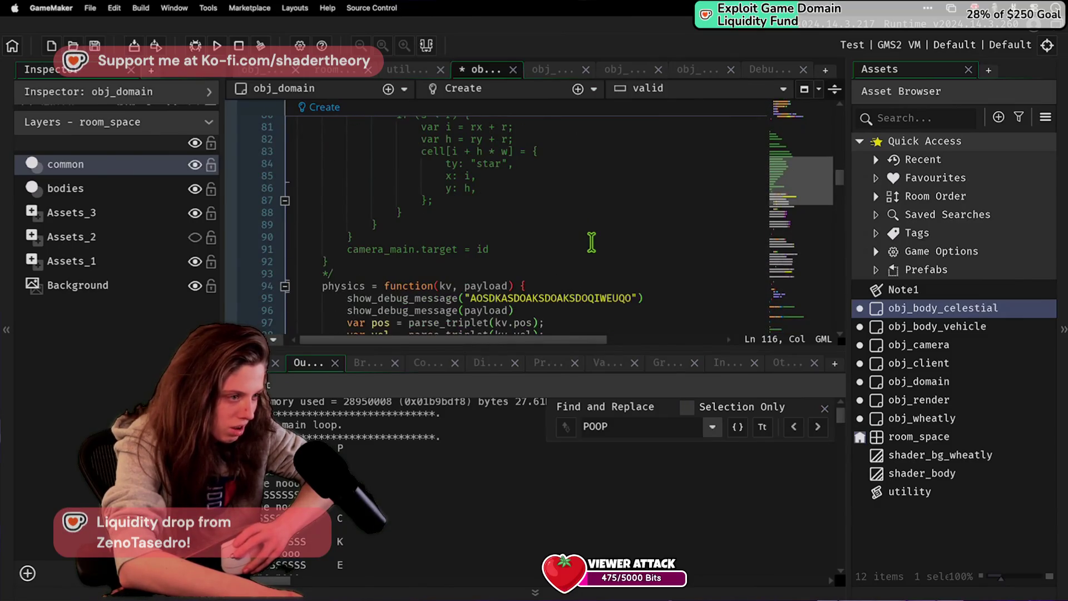
left_click_drag(571, 318, 559, 284)
Step: Paste the two debug-message lines into form after the payload debug call
type("xf")
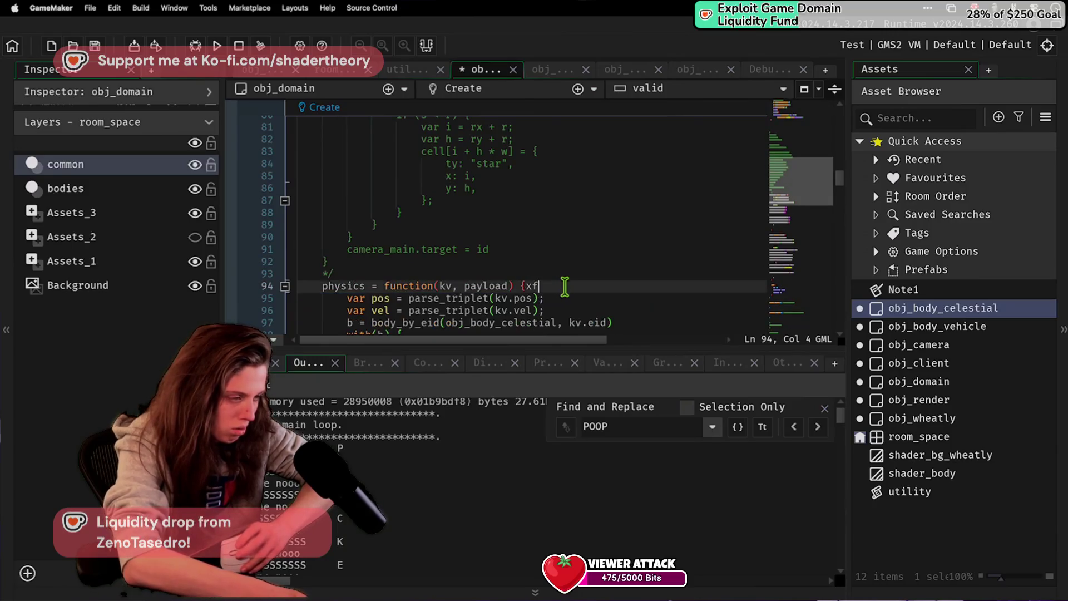
key("ctrl+z")
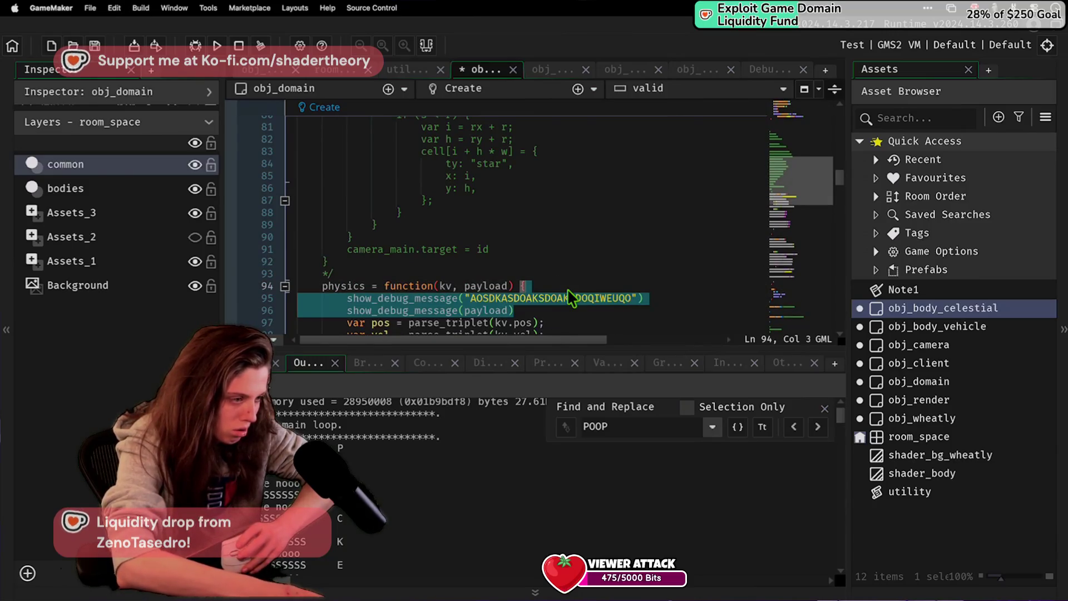
scroll(569, 295, "down", 6)
left_click(575, 306)
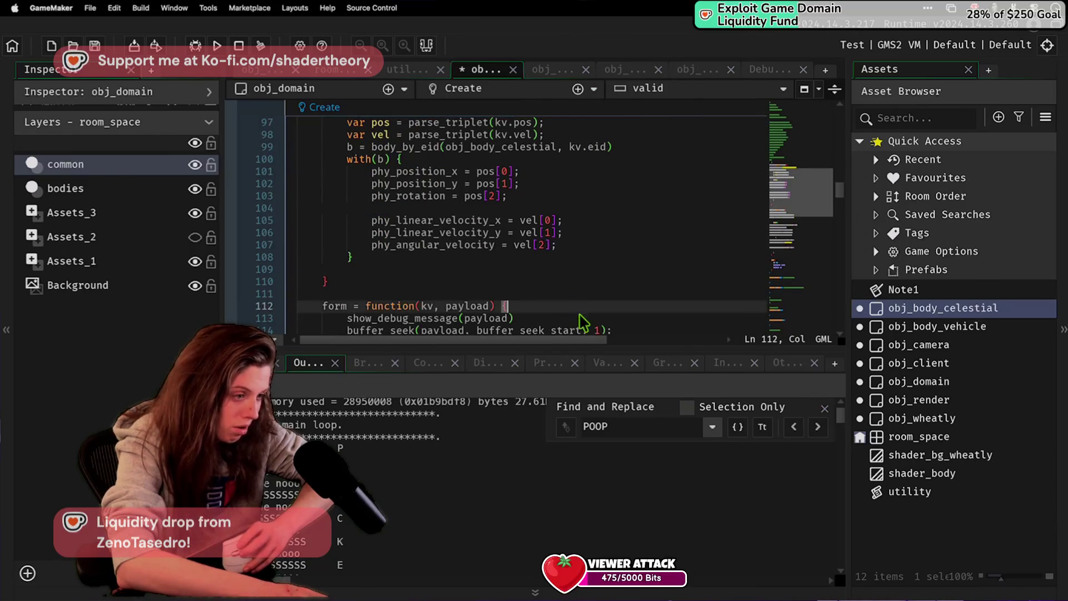
left_click(593, 319)
type(";")
key("ctrl+v")
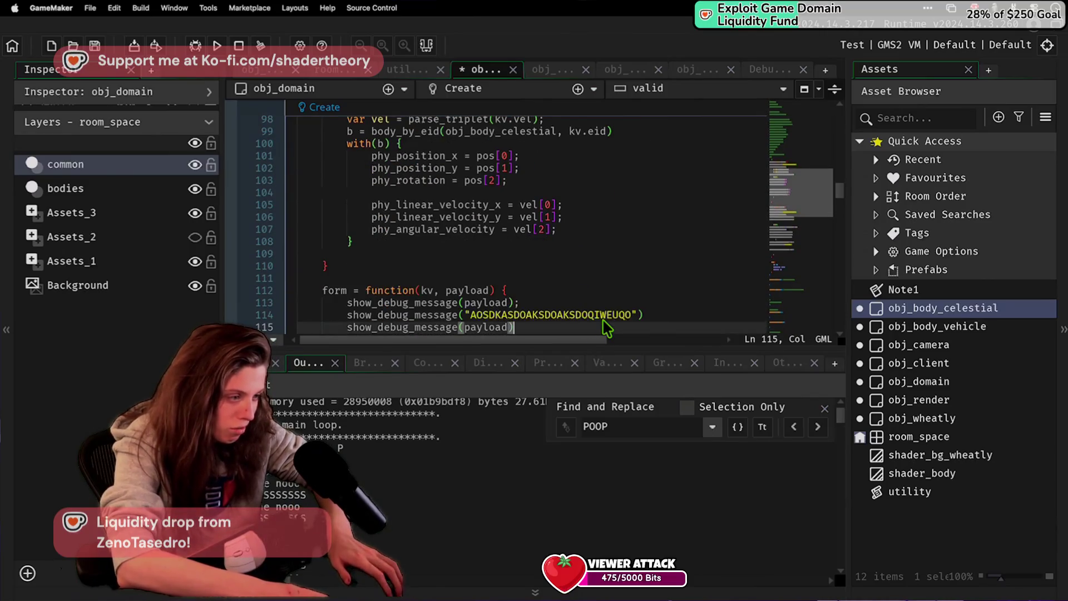
key("ctrl+z")
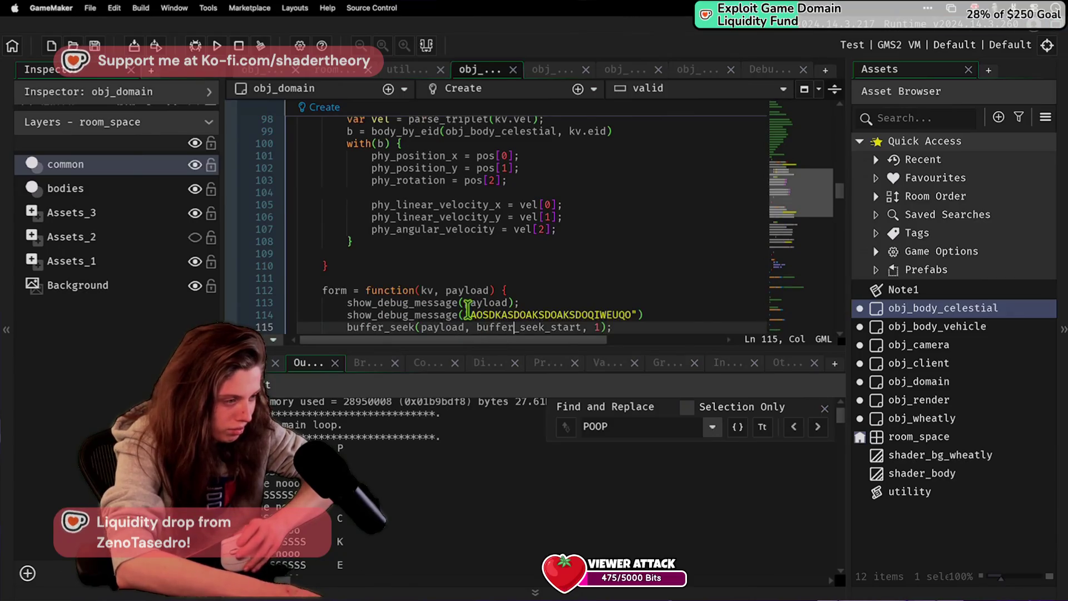
scroll(467, 313, "down", 3)
double_click(516, 214)
type("123123123123145322346")
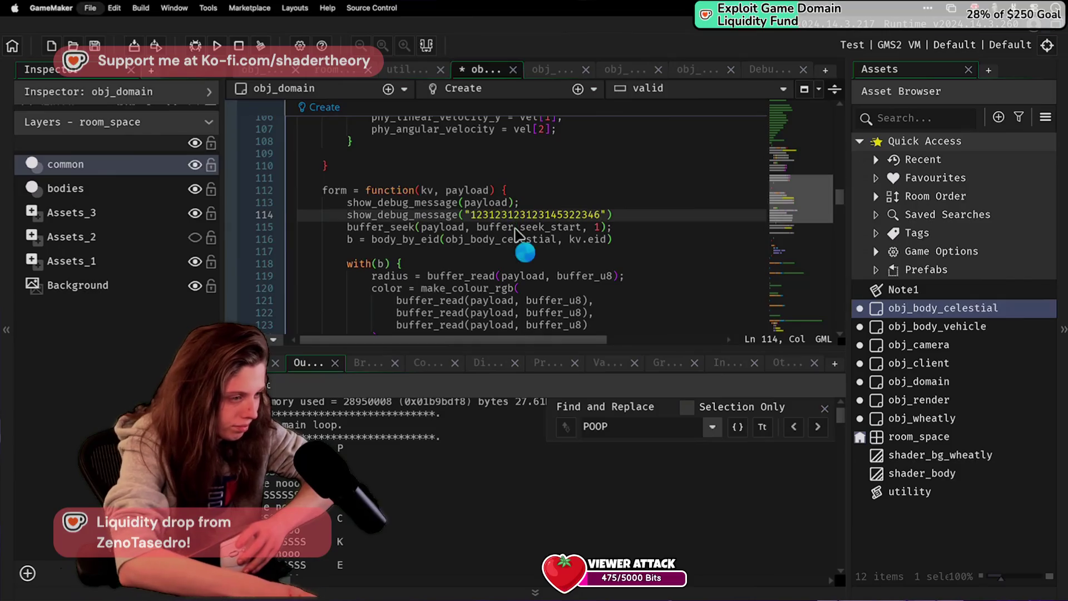
left_click(476, 251)
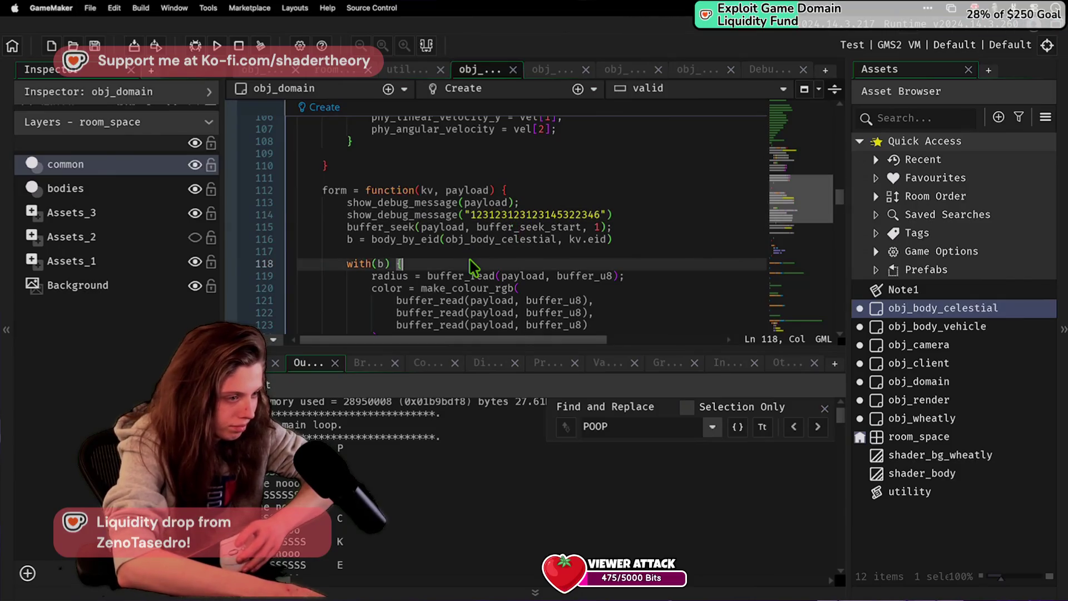
type("show_debug_message")
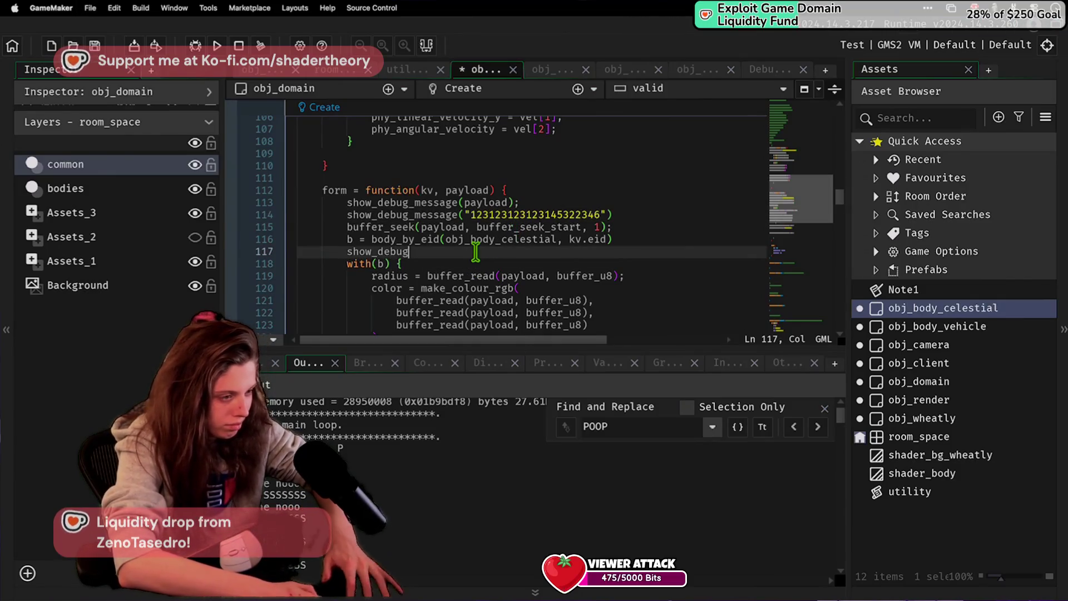
type("(b);")
key("ctrl+s")
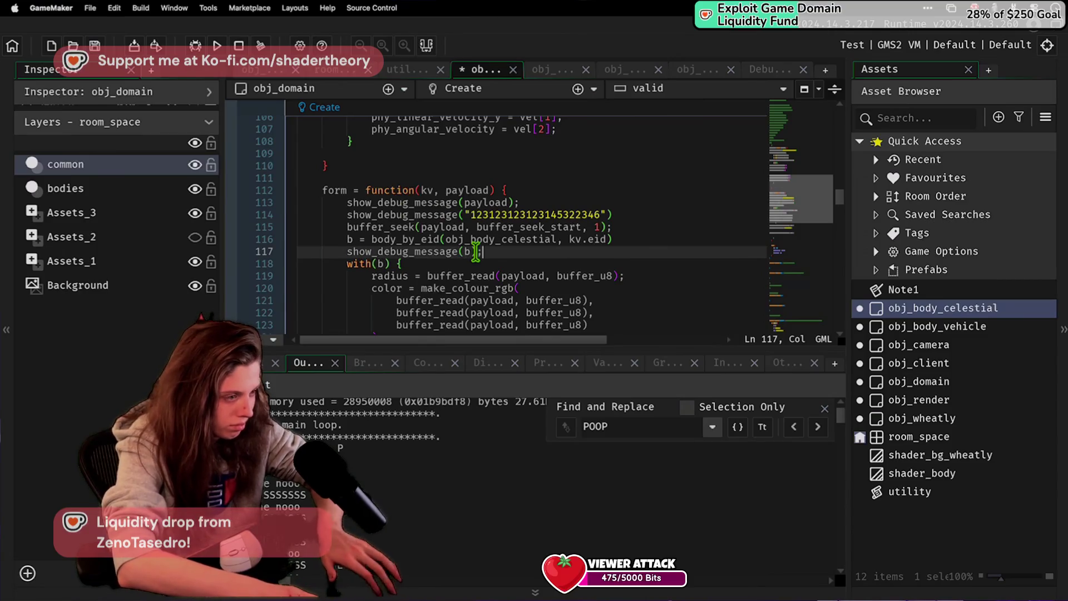
left_click(198, 46)
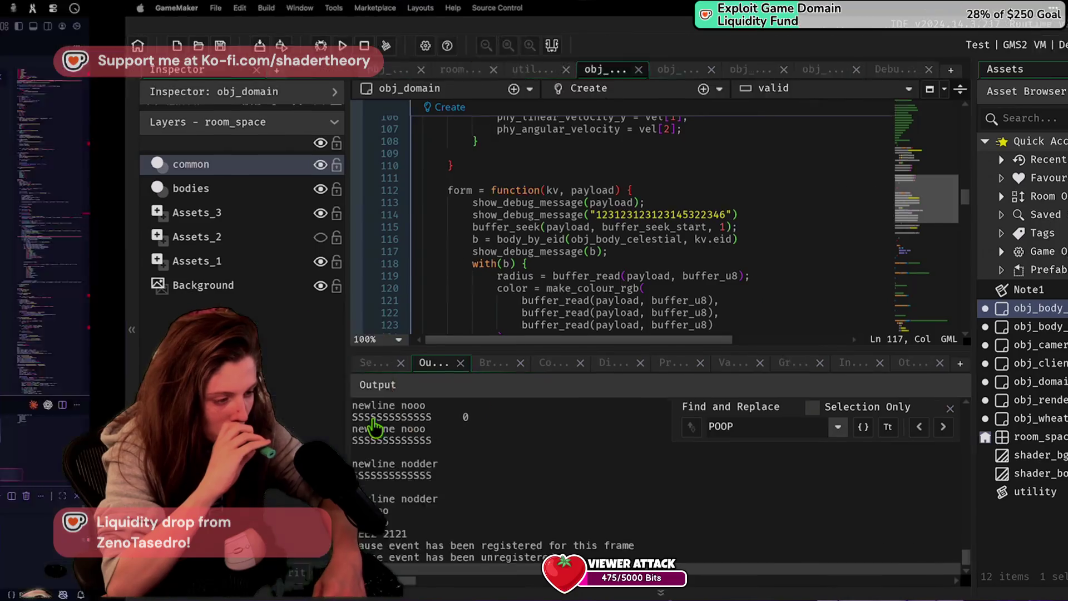
Step: Relaunch the synthesis server with nodemon in VS Code's terminal, then return to GameMaker
key("super+Tab")
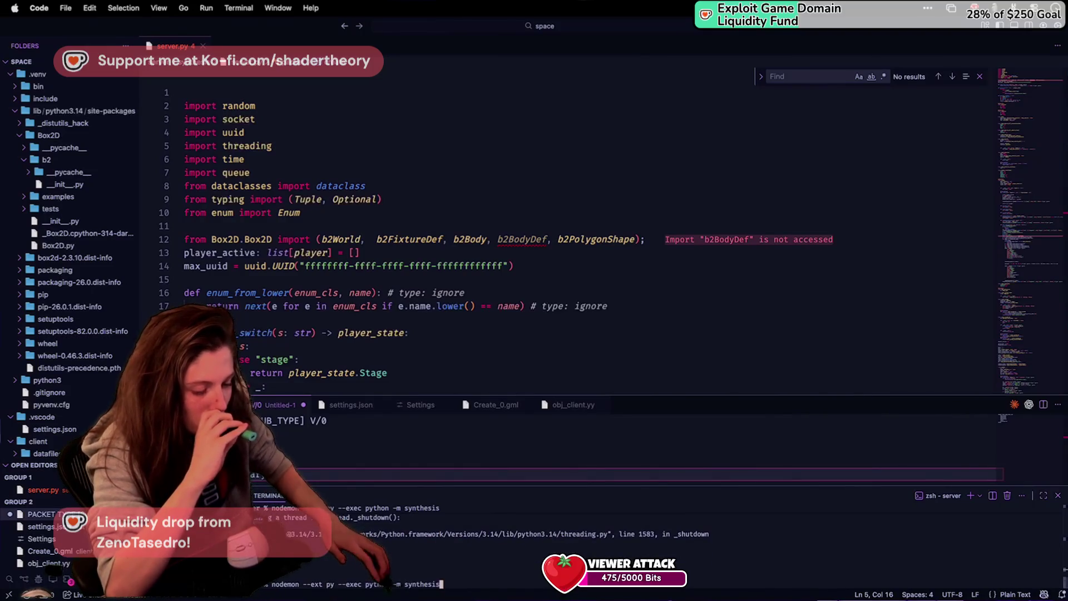
key("Return")
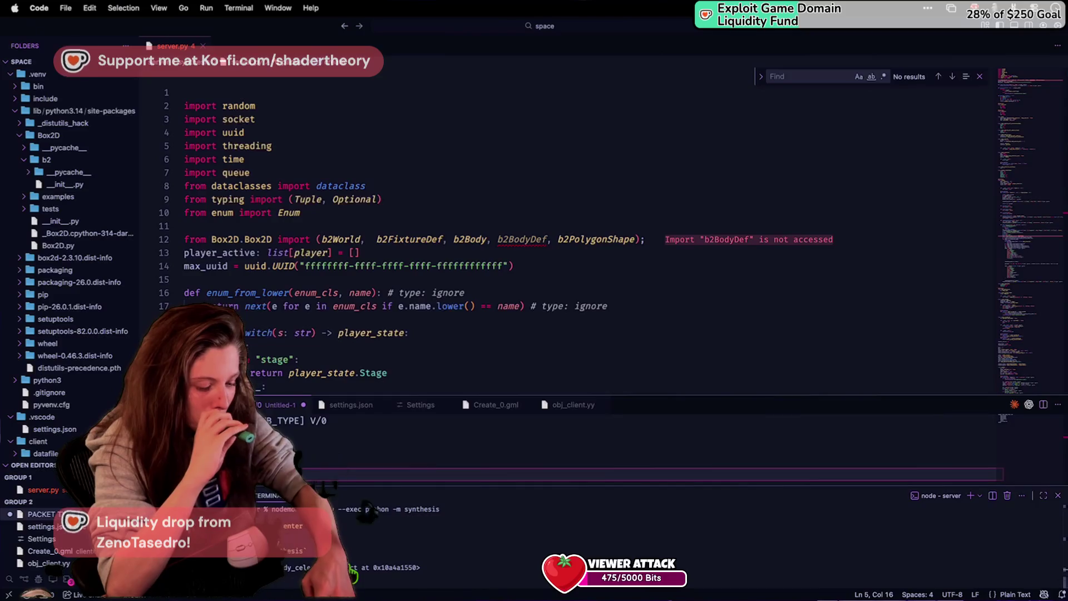
key("super+Tab")
key("super+Tab")
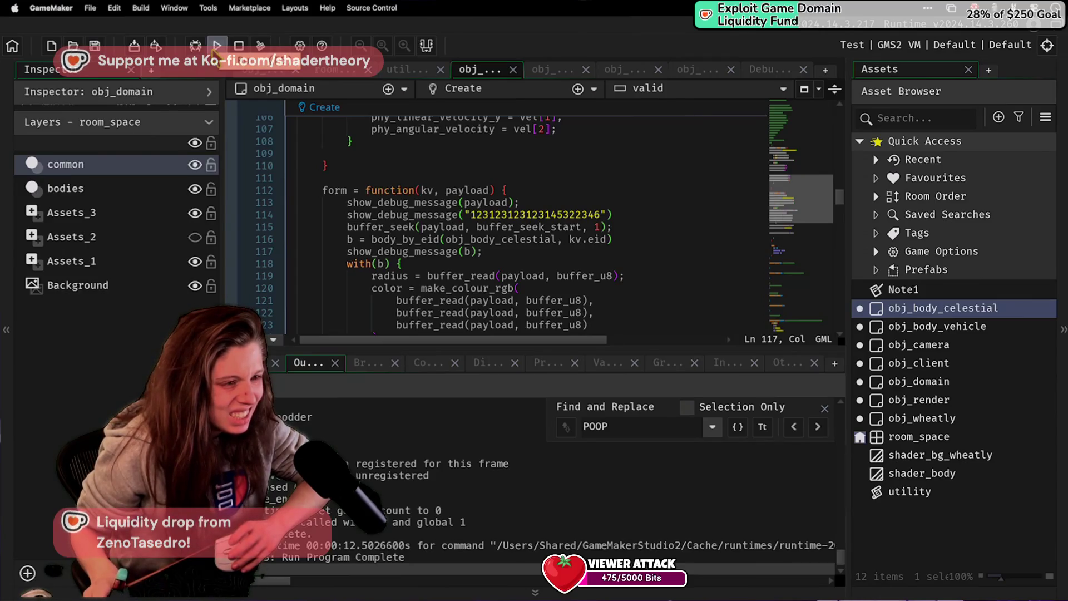
Step: Run the game again, stop the synthesis server with Ctrl+C in VS Code, and return to GameMaker
left_click(217, 45)
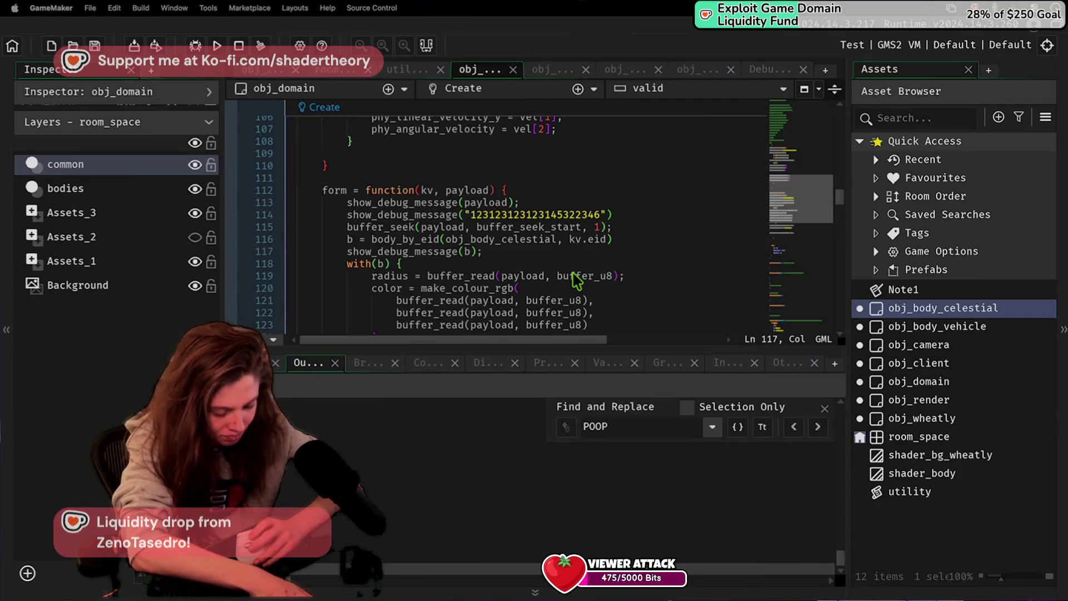
key("super+Tab")
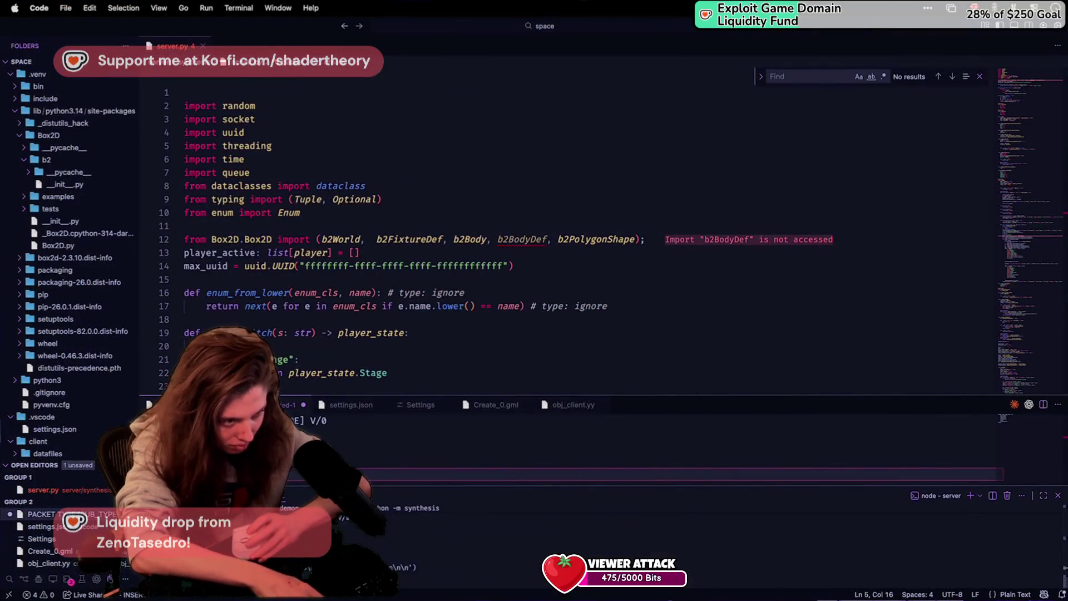
key("ctrl+c")
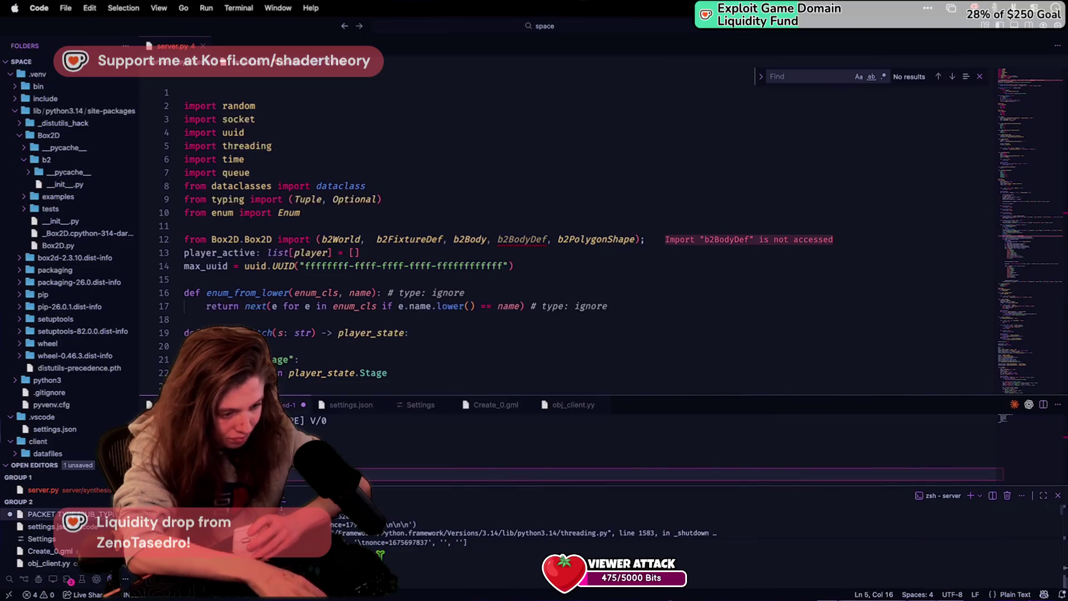
key("super+Tab")
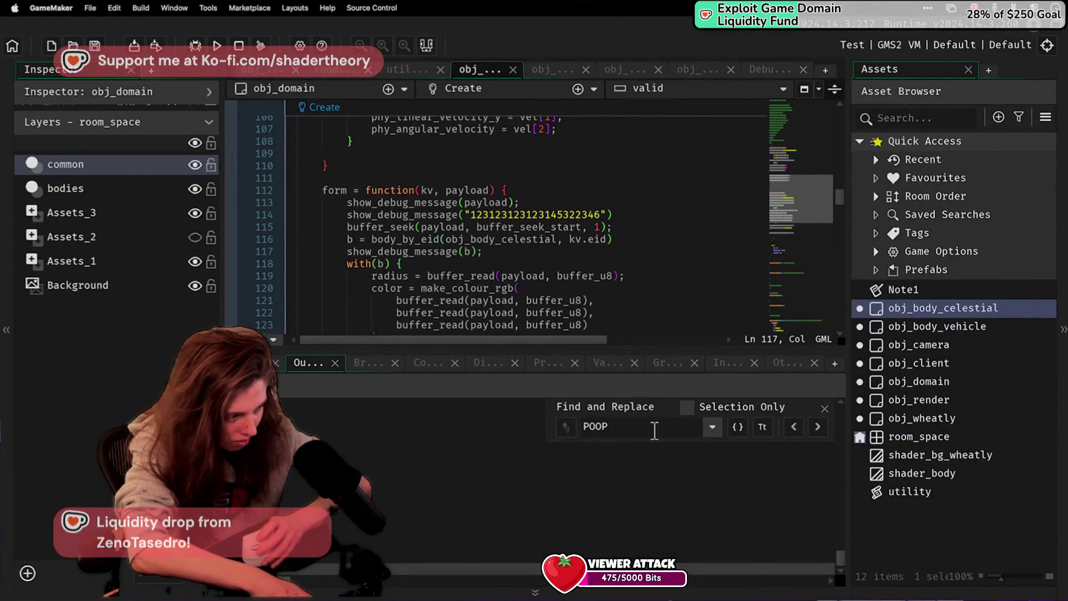
key("ctrl+a")
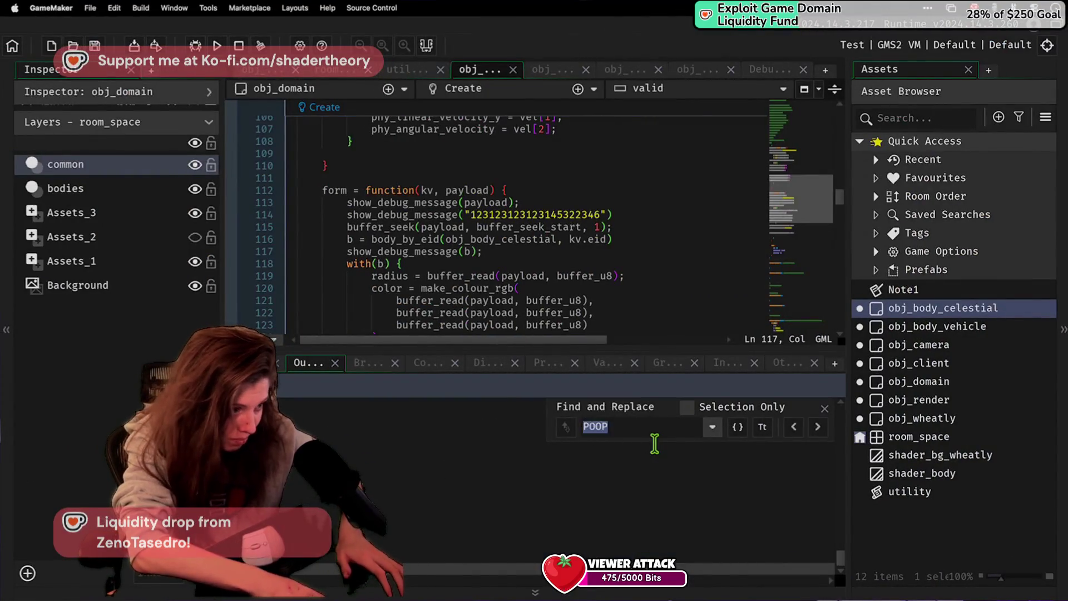
Step: Search the output for the 123123123 marker, then highlight kv.eid's uses in obj_domain's Create code
type("123123123123")
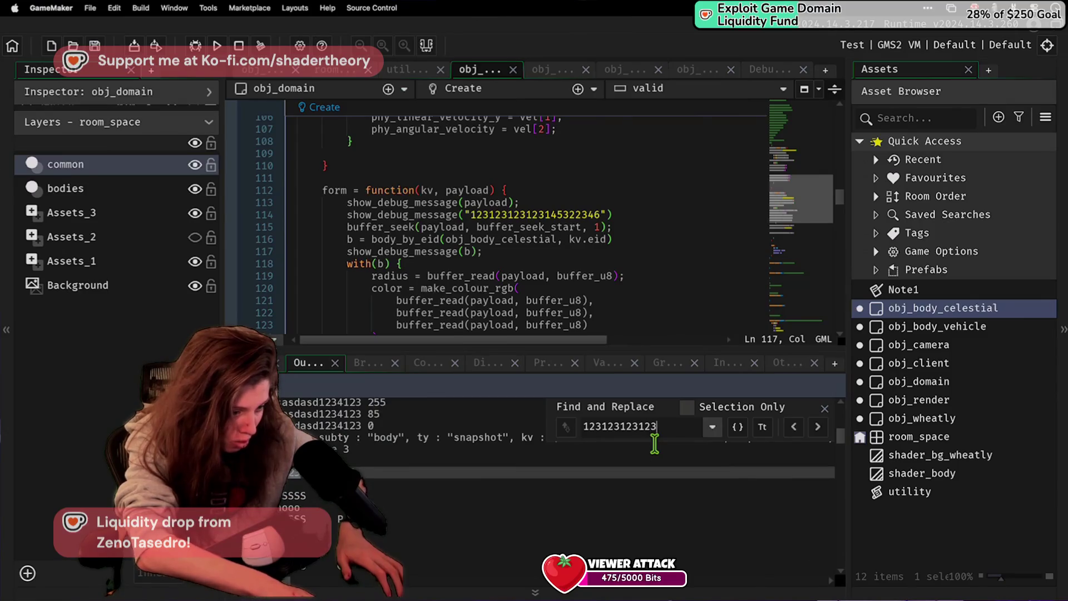
left_click(492, 251)
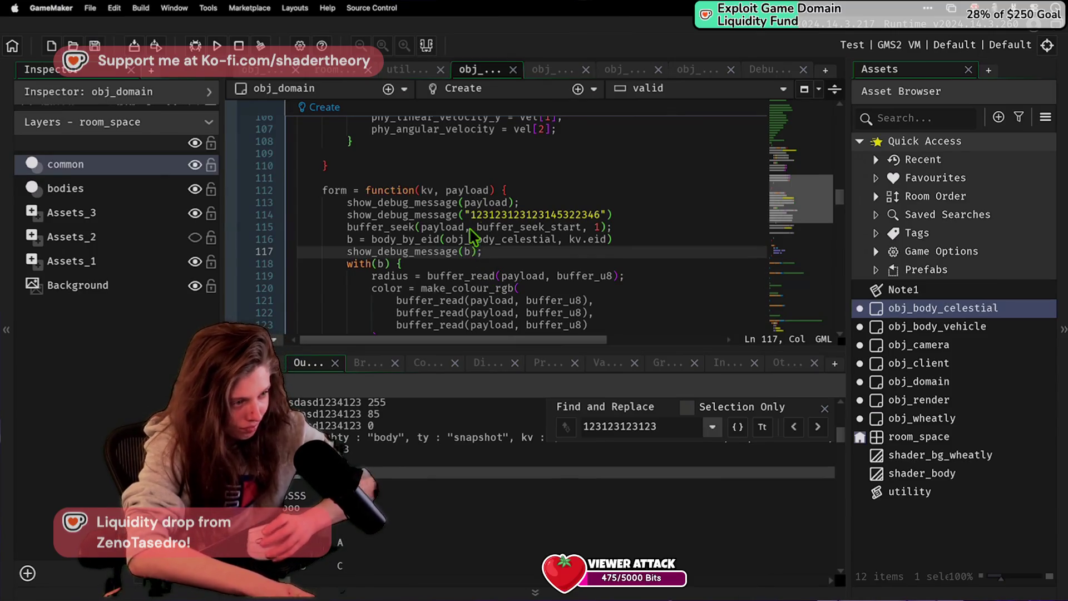
left_click_drag(568, 239, 608, 239)
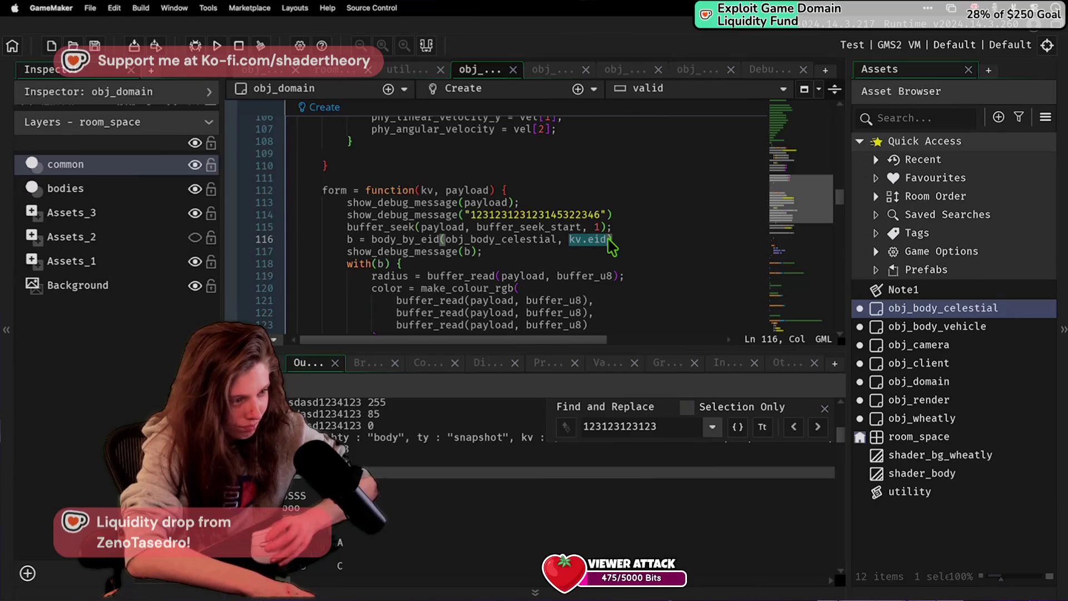
scroll(612, 245, "up", 5)
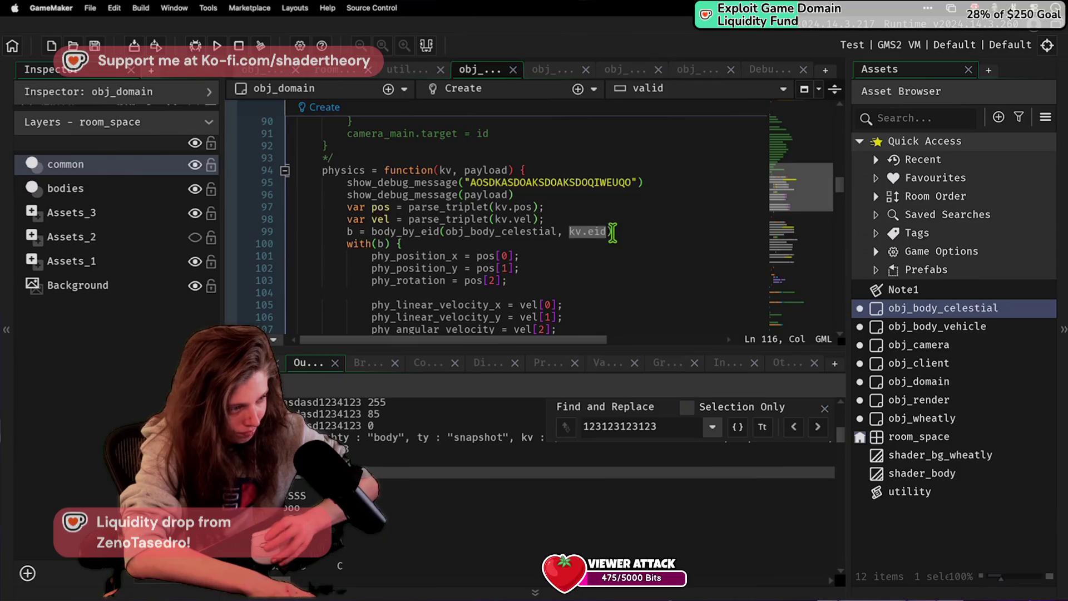
scroll(612, 232, "up", 1)
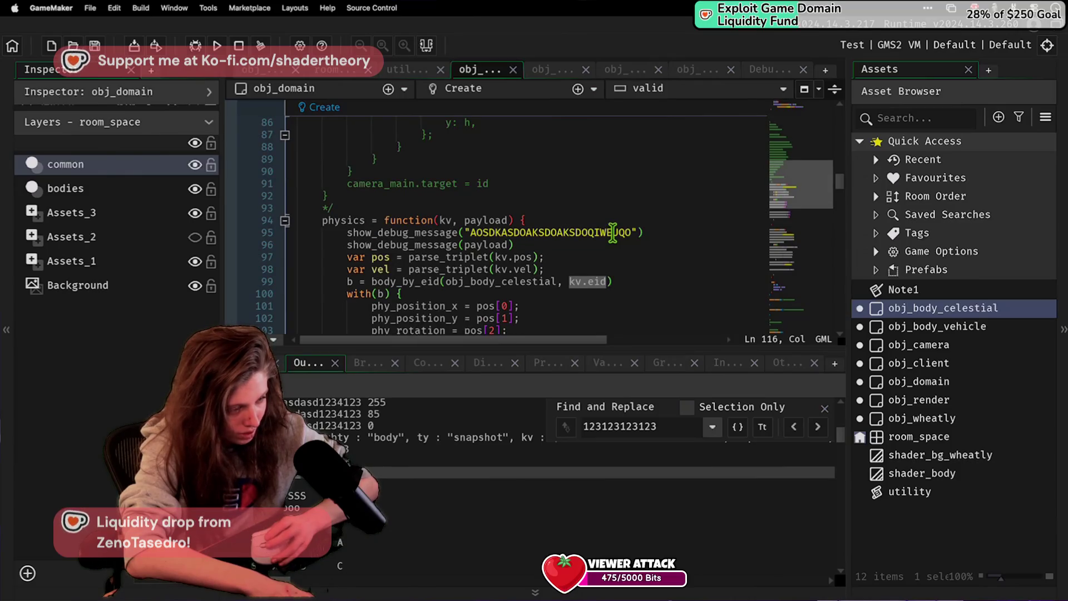
scroll(569, 241, "up", 2)
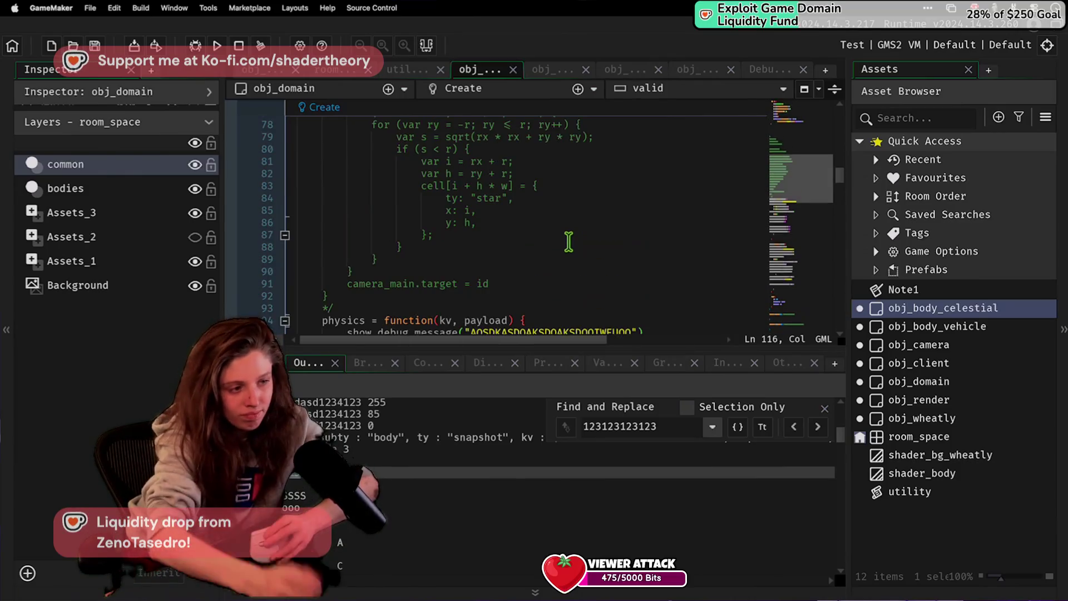
scroll(569, 241, "up", 7)
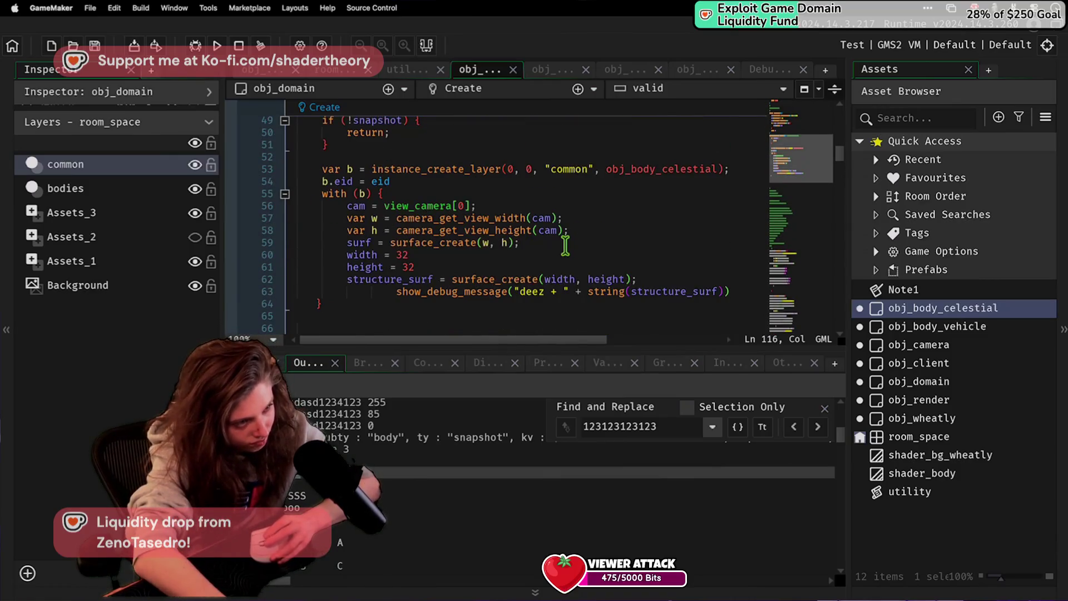
scroll(566, 245, "up", 1)
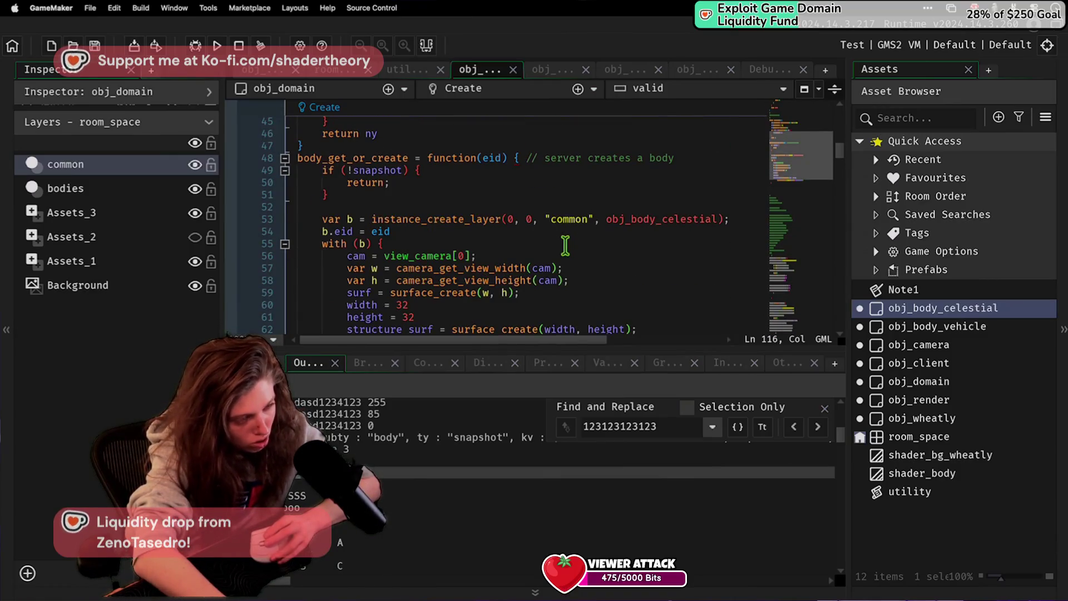
scroll(565, 245, "down", 10)
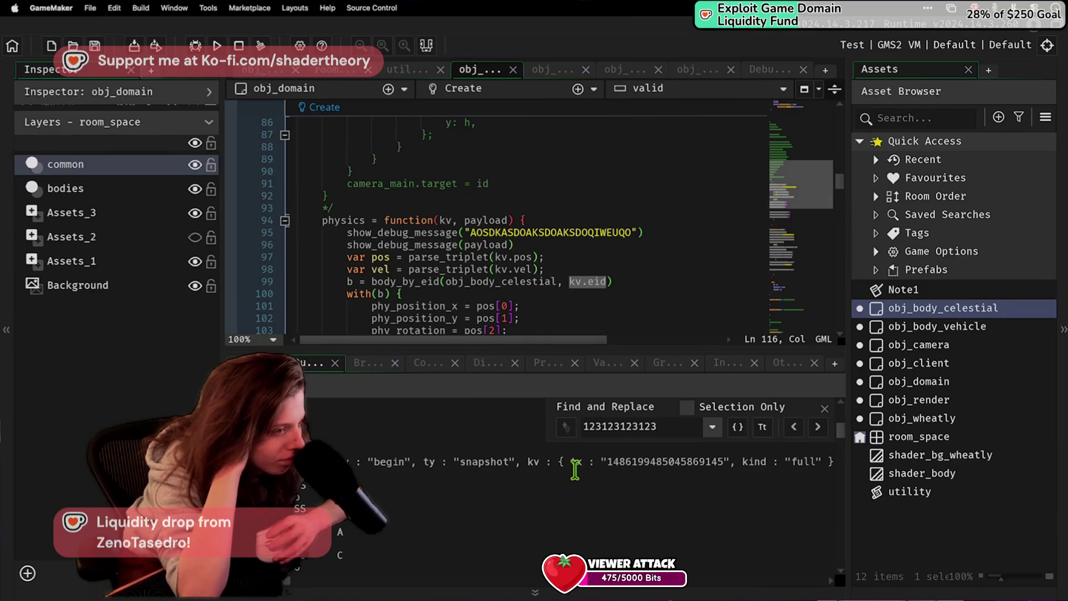
scroll(452, 249, "down", 9)
scroll(452, 249, "up", 20)
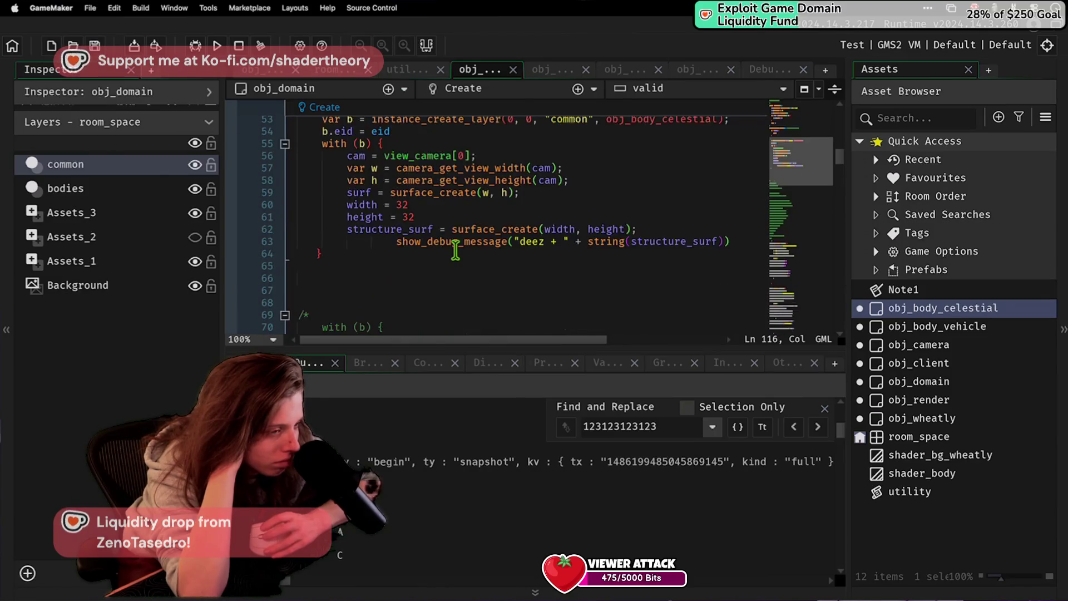
scroll(454, 250, "up", 1)
scroll(455, 250, "up", 3)
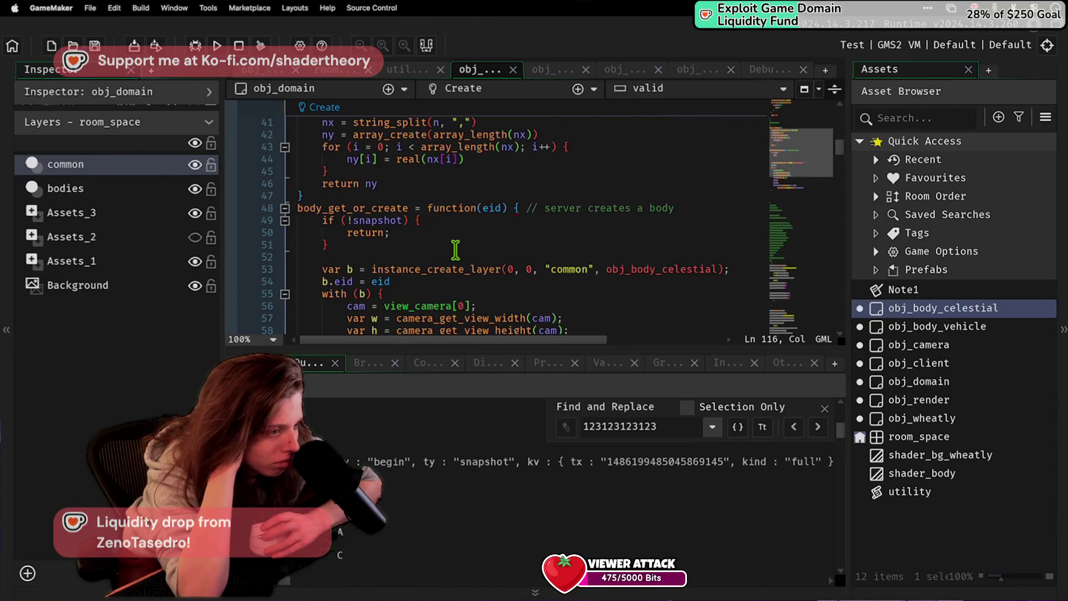
scroll(455, 250, "down", 3)
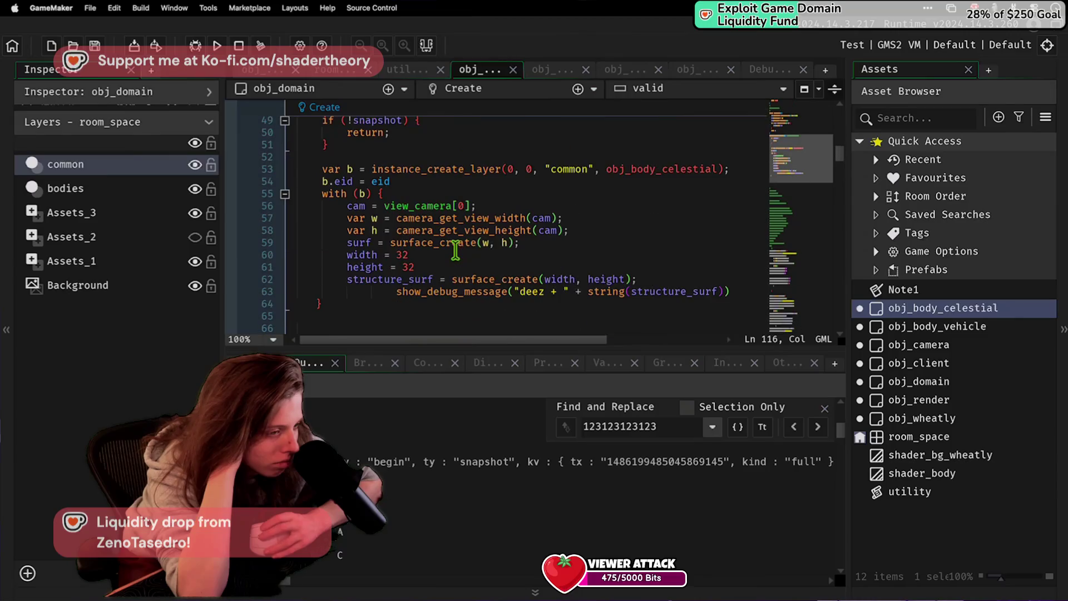
scroll(455, 250, "down", 15)
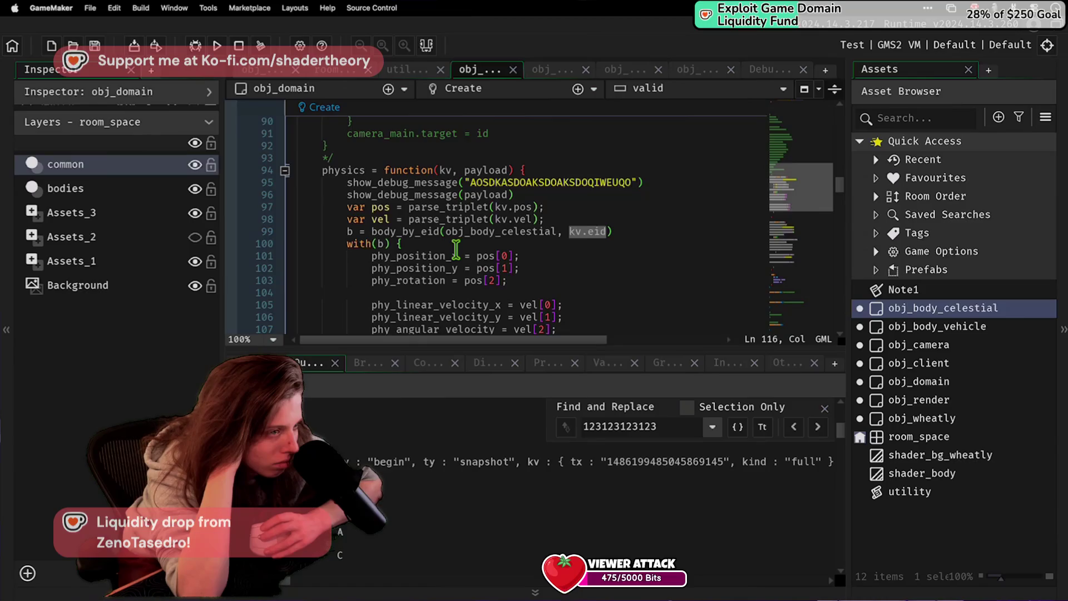
scroll(455, 250, "down", 11)
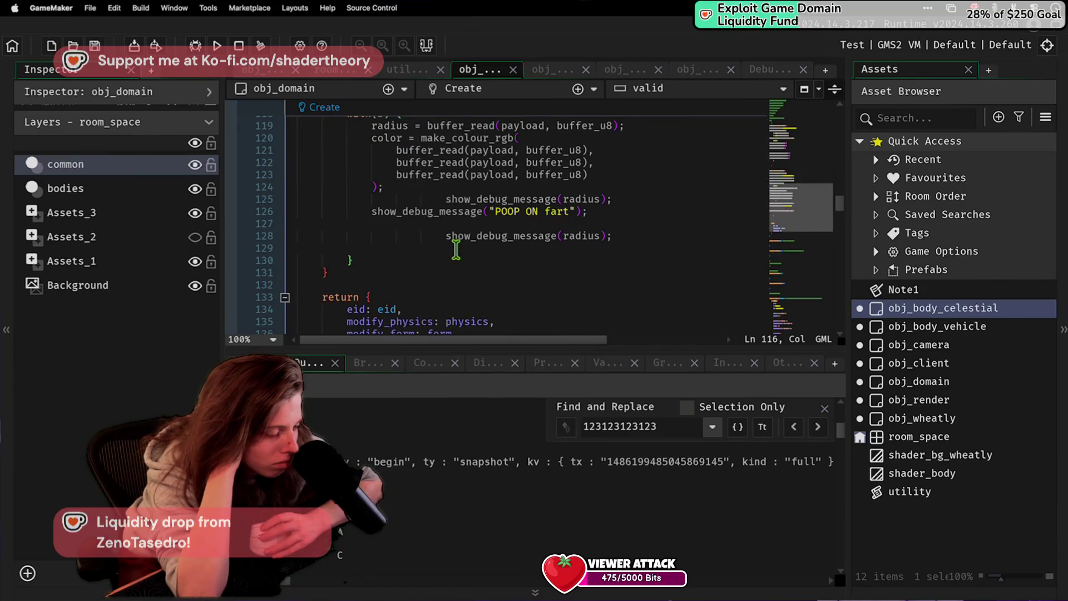
scroll(456, 249, "up", 20)
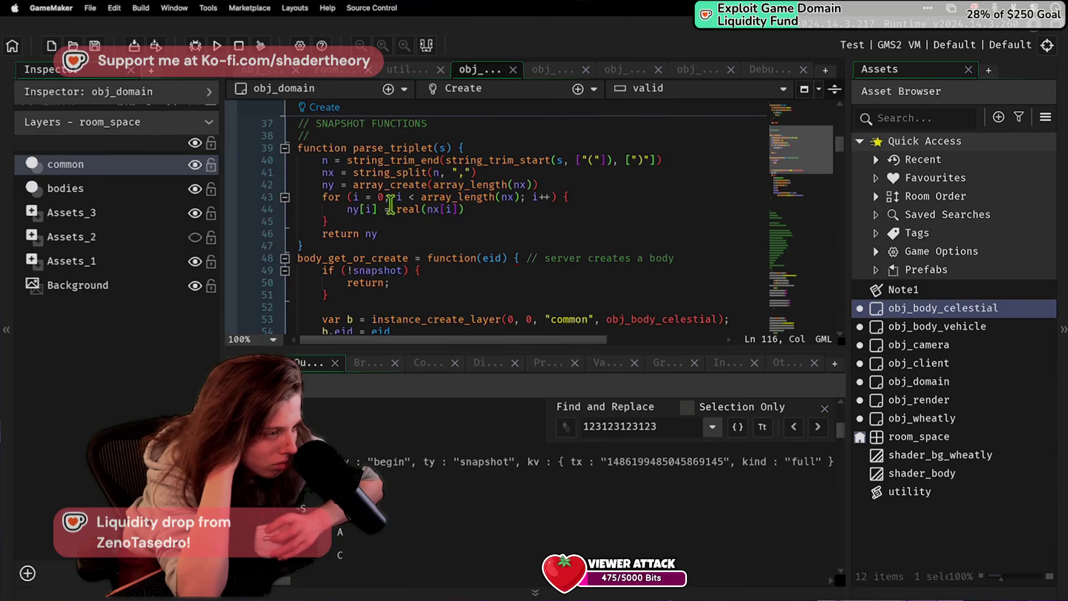
scroll(477, 257, "down", 8)
scroll(477, 260, "up", 4)
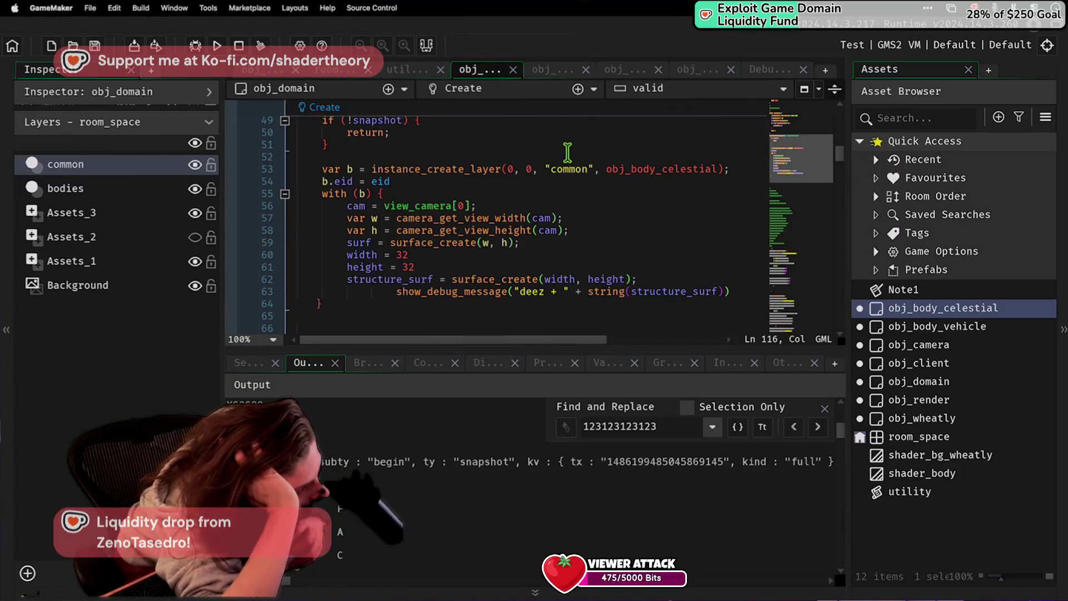
scroll(568, 148, "down", 14)
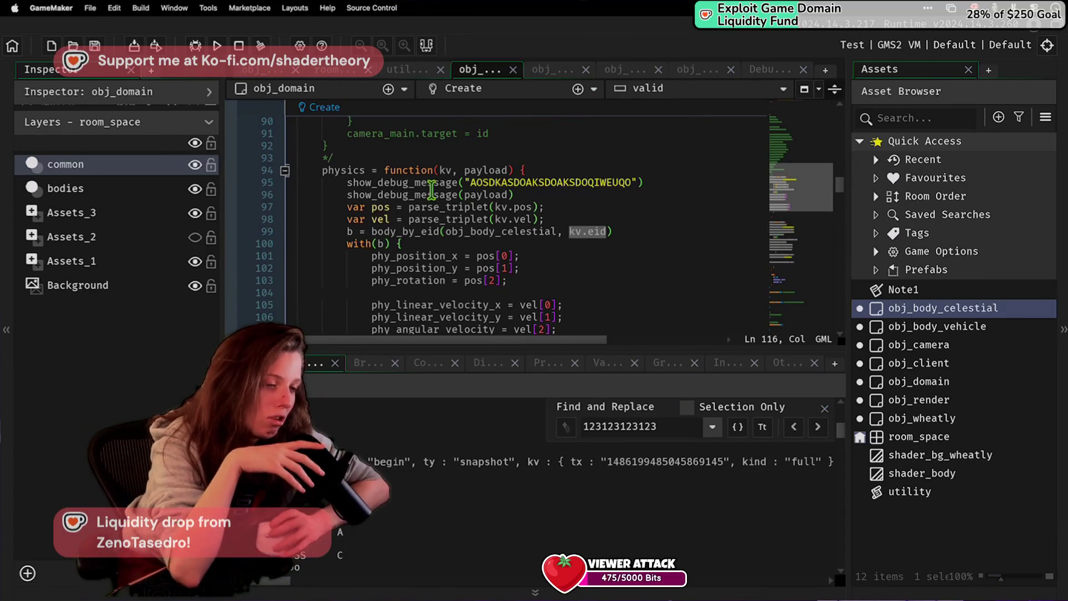
scroll(444, 189, "down", 2)
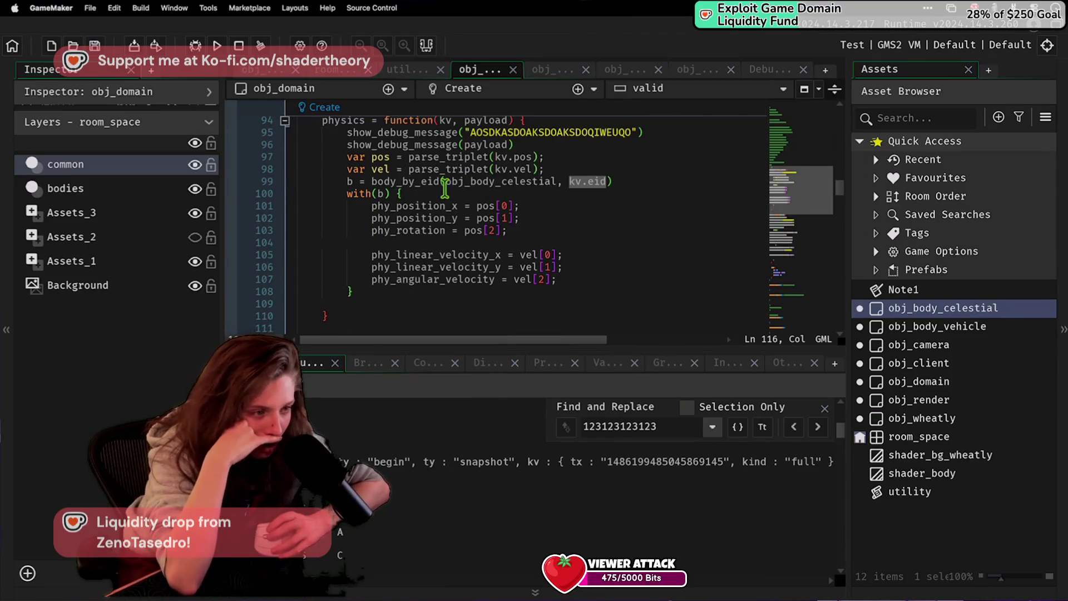
left_click(445, 184)
double_click(448, 183)
scroll(450, 183, "up", 2)
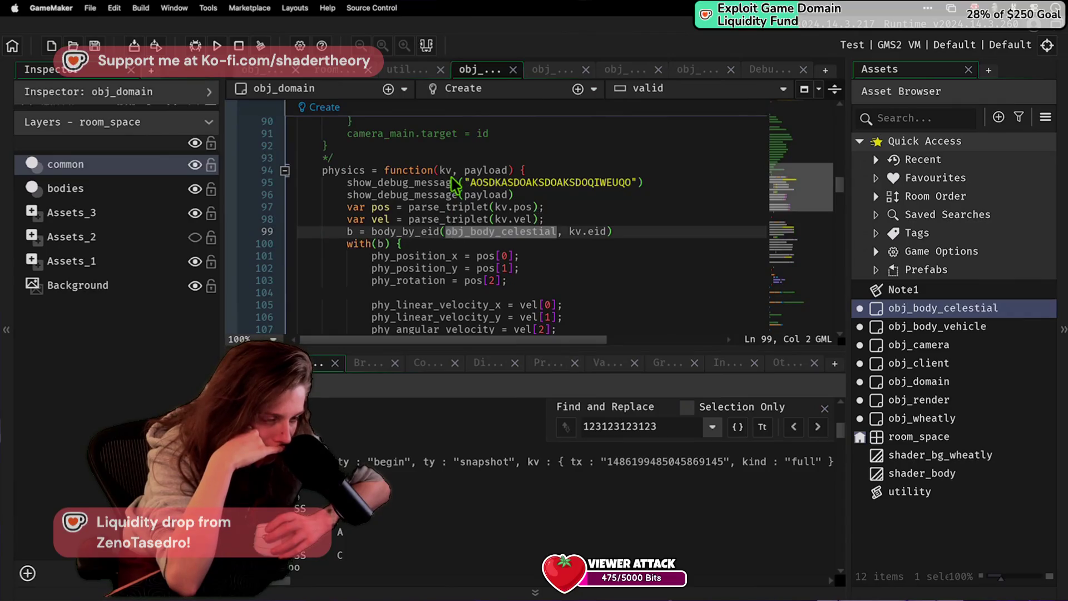
scroll(455, 182, "up", 14)
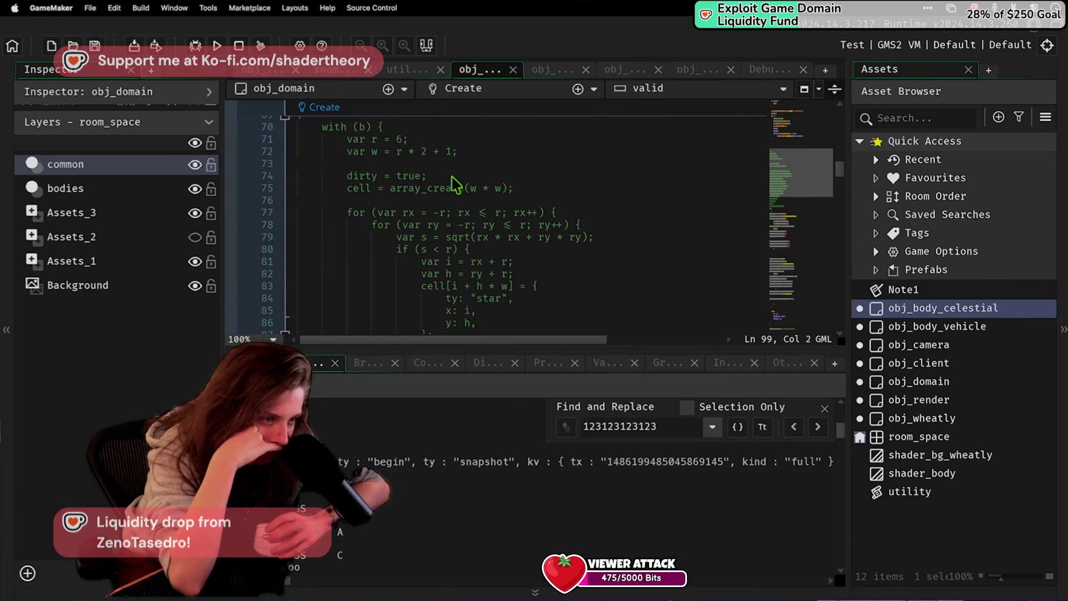
scroll(460, 183, "up", 2)
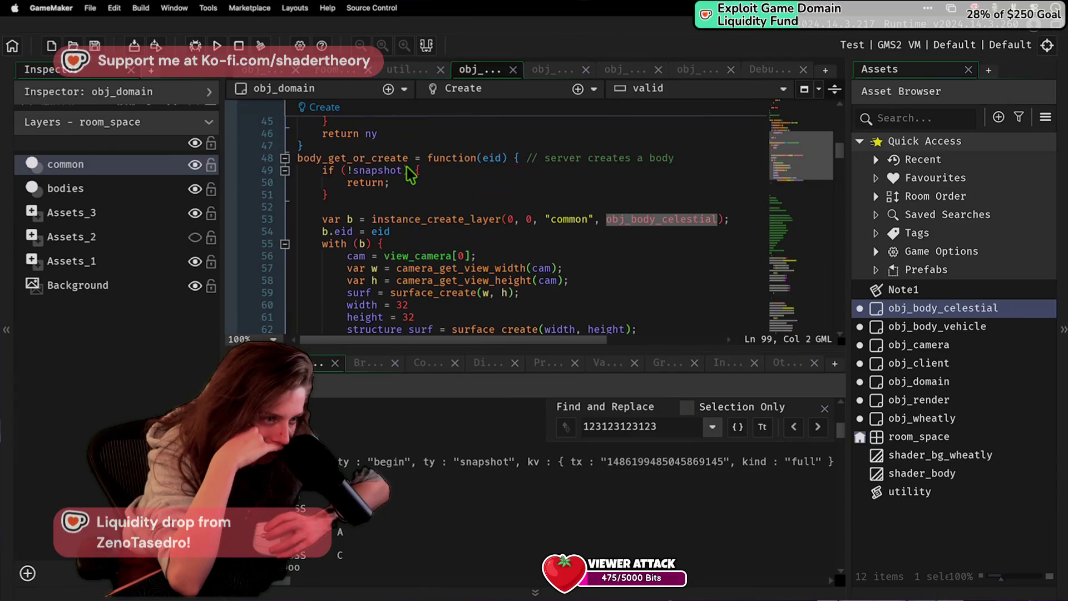
left_click_drag(366, 182, 537, 259)
scroll(545, 259, "down", 16)
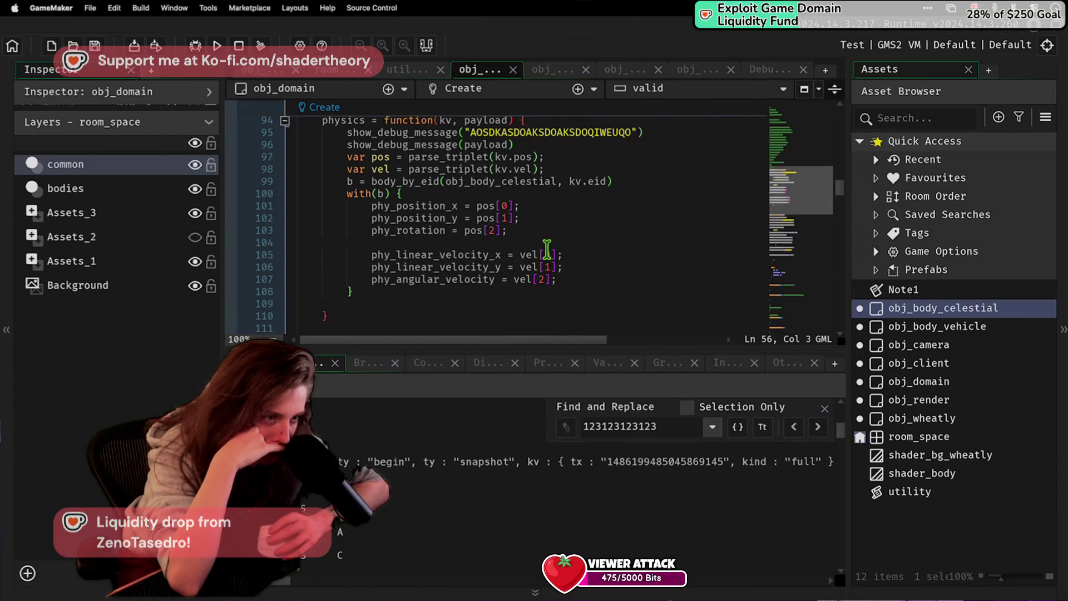
scroll(544, 247, "up", 2)
left_click(388, 172)
mouse_move(388, 174)
left_mouse_down()
mouse_move(524, 262)
mouse_move(517, 269)
left_mouse_up()
scroll(524, 262, "down", 2)
scroll(523, 275, "up", 2)
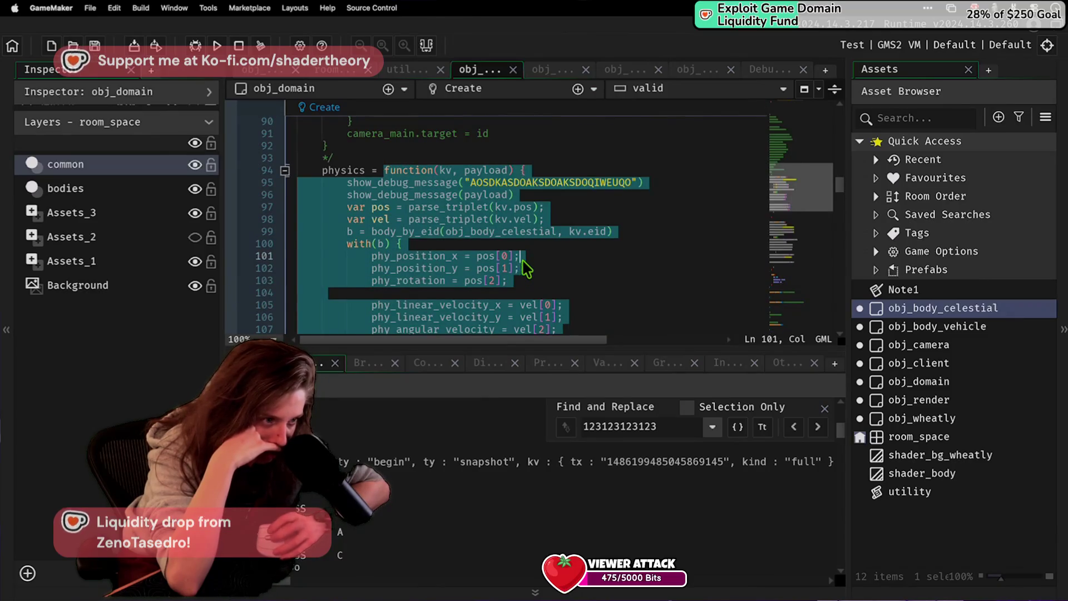
left_click(523, 257)
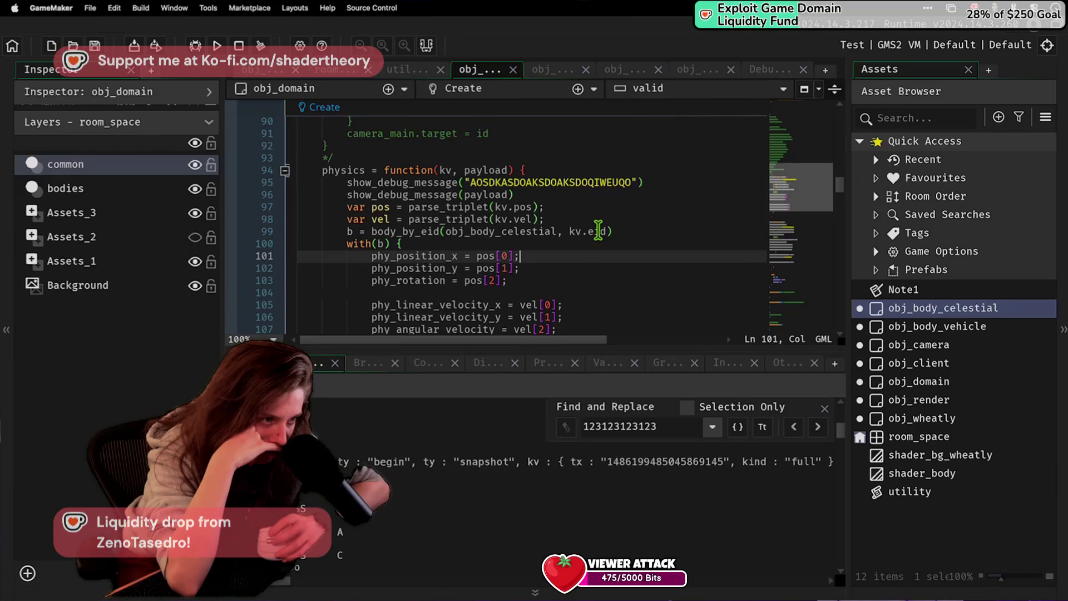
scroll(598, 230, "down", 7)
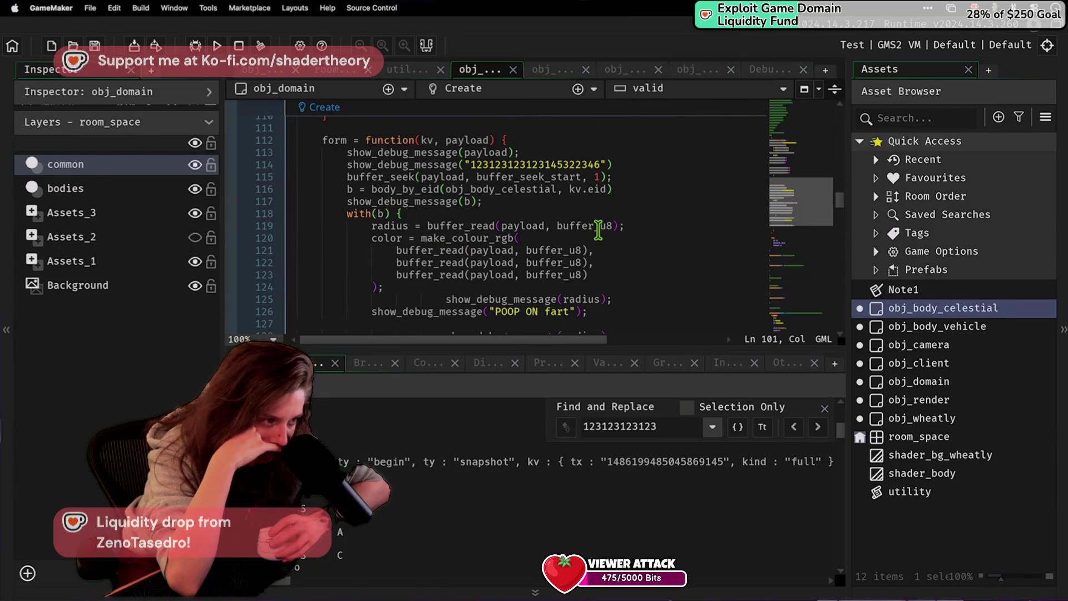
scroll(598, 229, "down", 2)
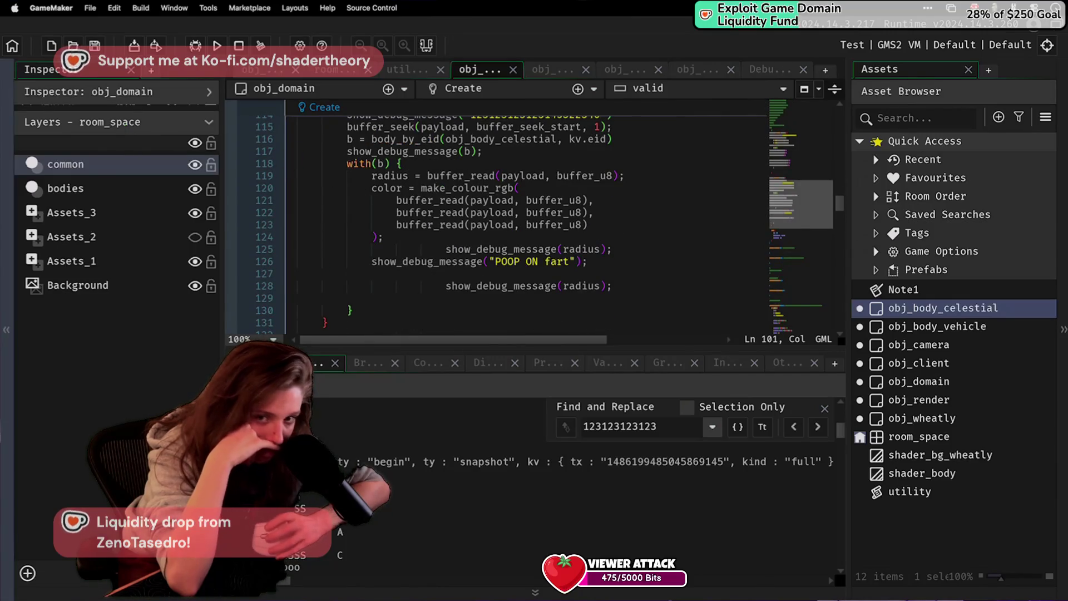